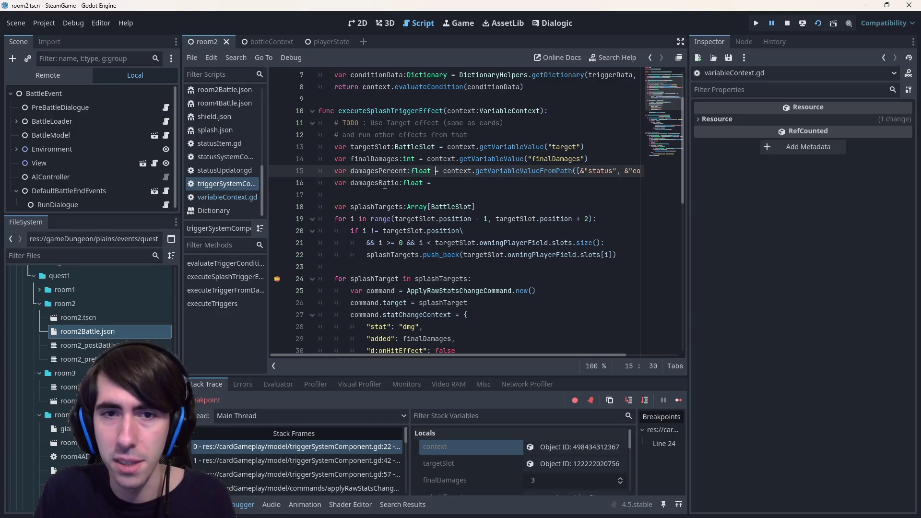
# - Define damagesRatio on line 16 as damagesPercent * 0.01 and select the damagesRatio name
pyautogui.press('Down')
pyautogui.press('End')
pyautogui.press('Left')
pyautogui.press('Left')
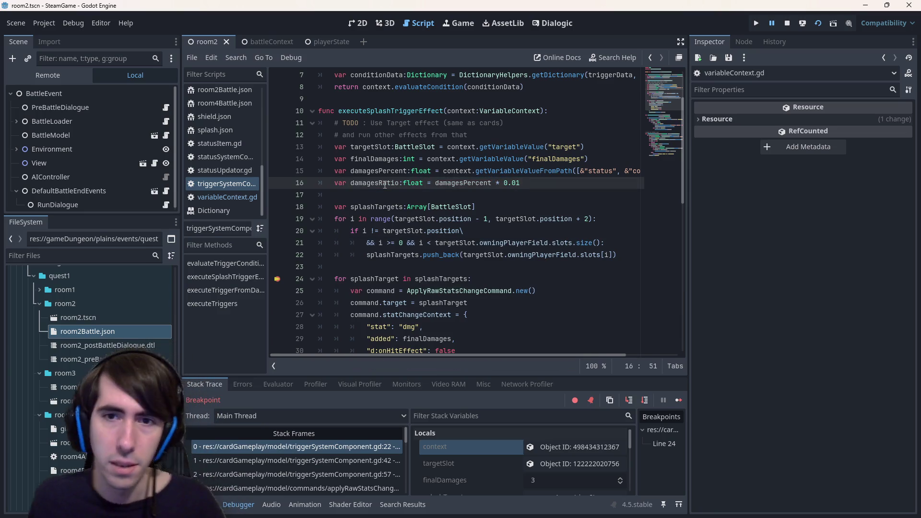
pyautogui.doubleClick(384, 185)
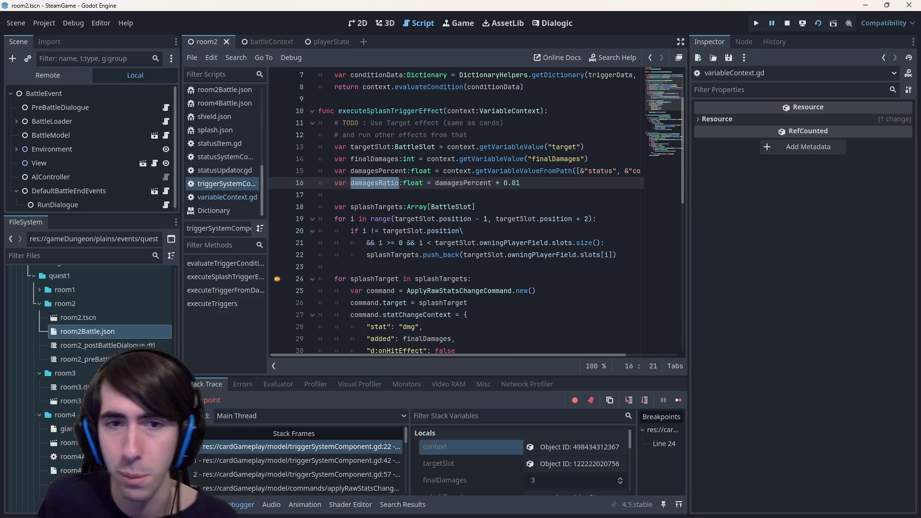
# - Multiply finalDamages on line 29 by damagesRatio
pyautogui.scroll(-1, 385, 184)
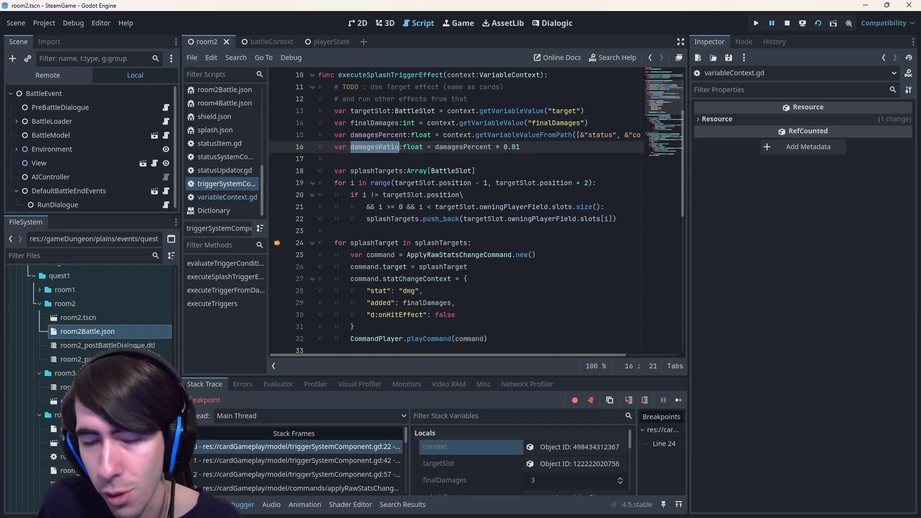
pyautogui.moveTo(437, 248)
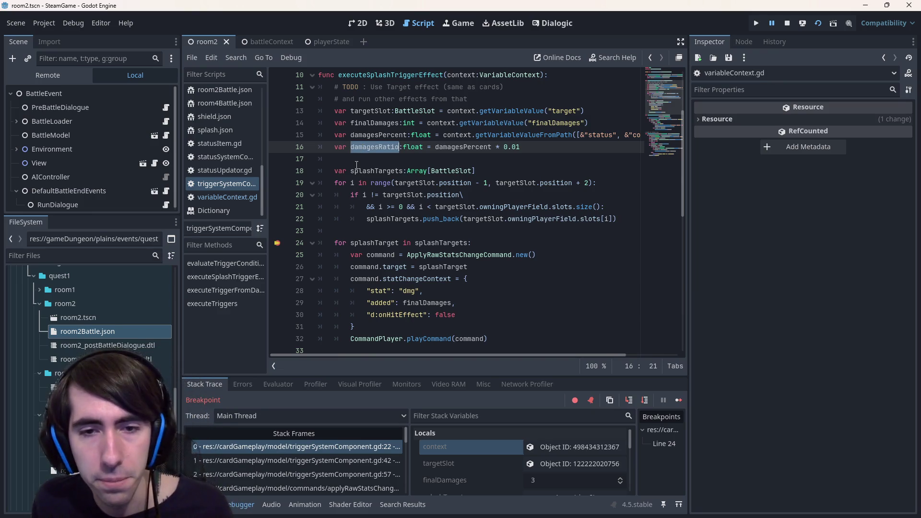
pyautogui.scroll(-1, 419, 315)
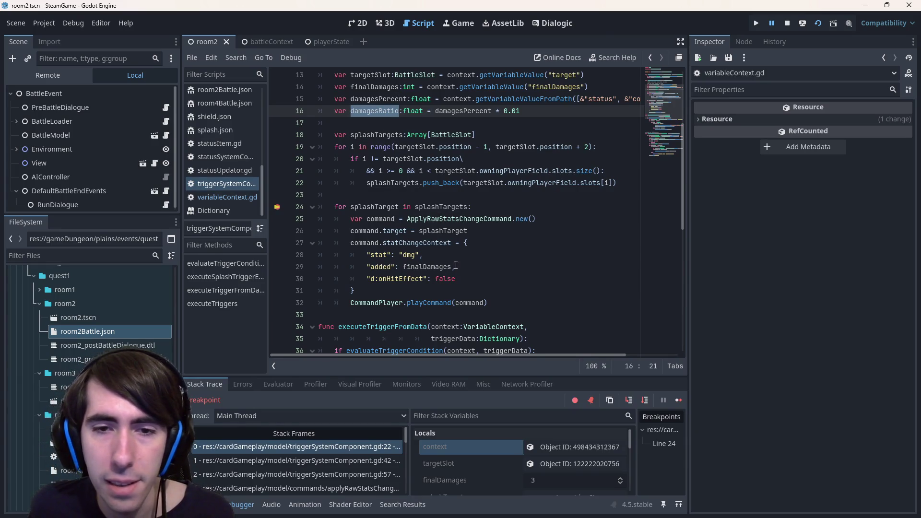
pyautogui.click(453, 267)
pyautogui.write('* damagesRatio')
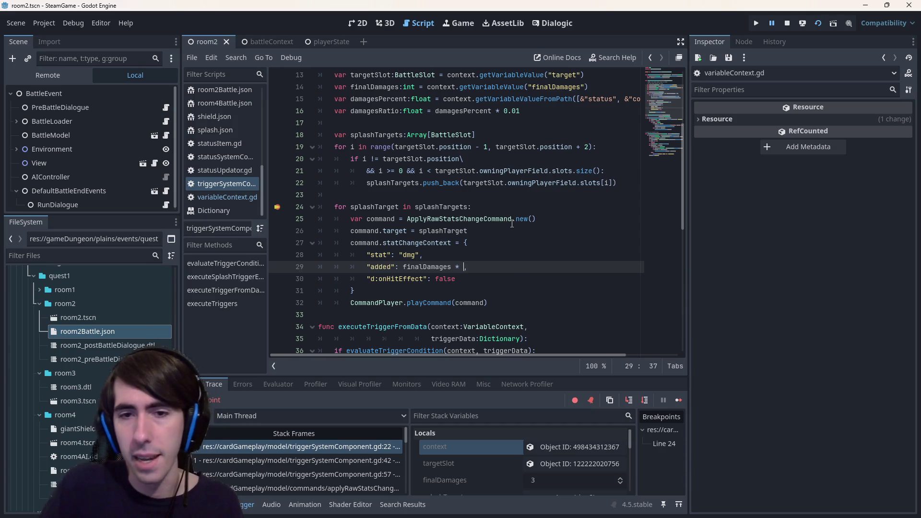
# - Stop the paused debug session, run the scene once, and stop it again
pyautogui.click(787, 22)
pyautogui.click(818, 24)
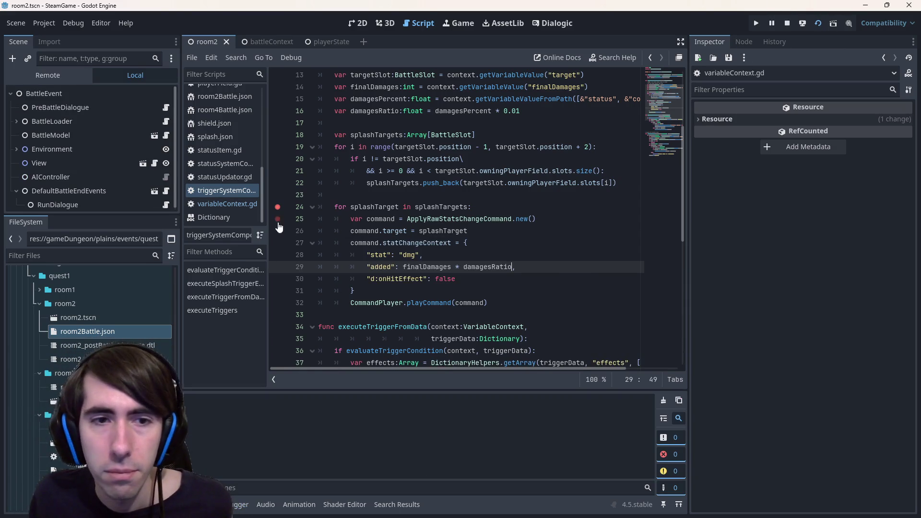
pyautogui.click(787, 23)
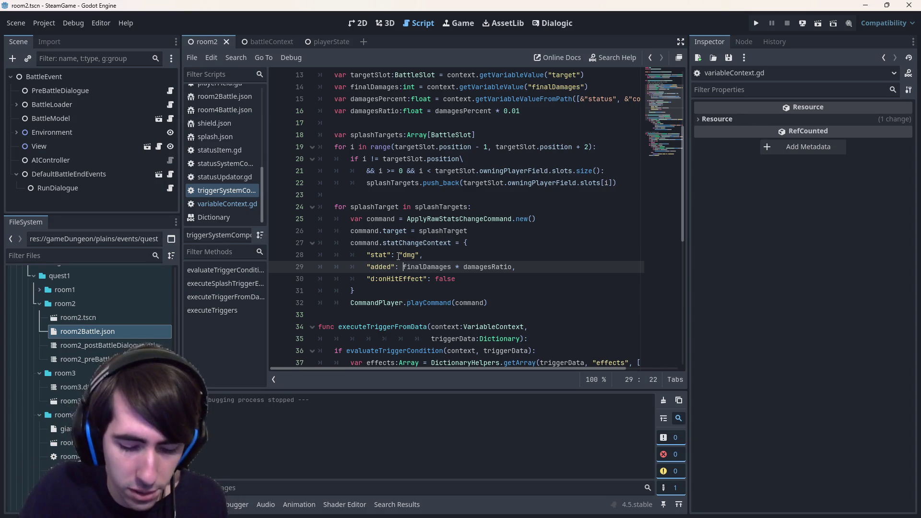
# - Wrap the splash damage in floor(), try and undo a min(1, ...) wrapper, then test-run the game
pyautogui.write('floor(')
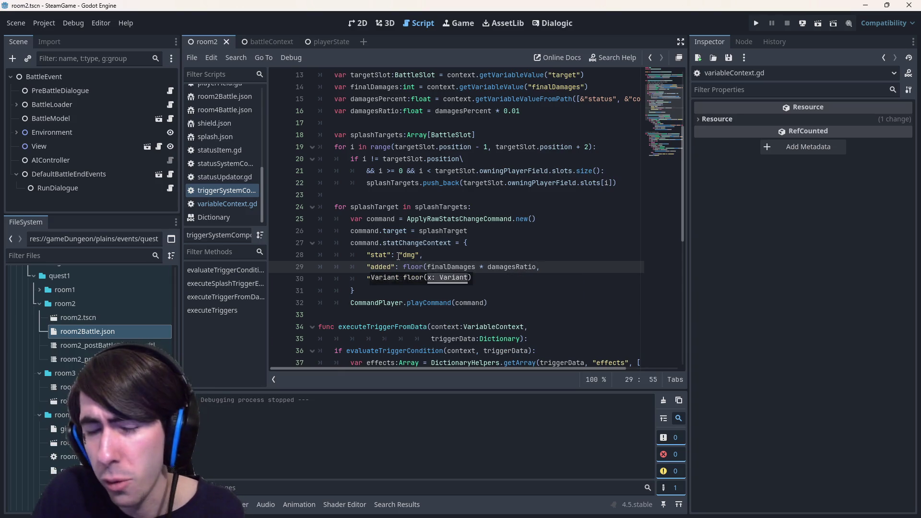
pyautogui.press('Escape')
pyautogui.write('min(1,')
pyautogui.press('End')
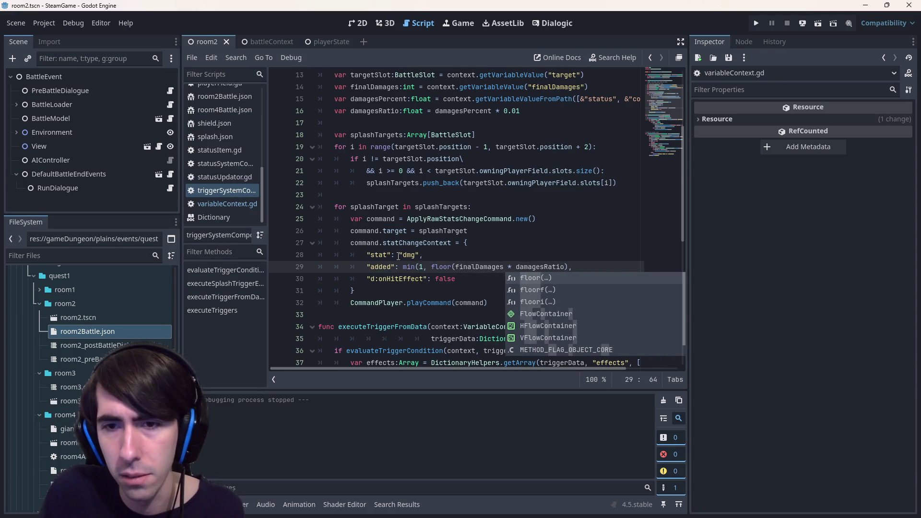
pyautogui.press('Left')
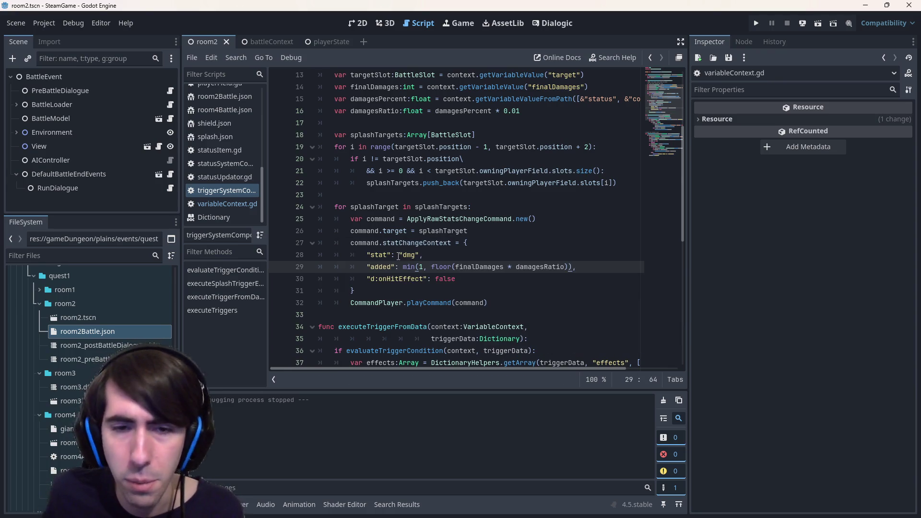
pyautogui.hotkey('ctrl', 'z')
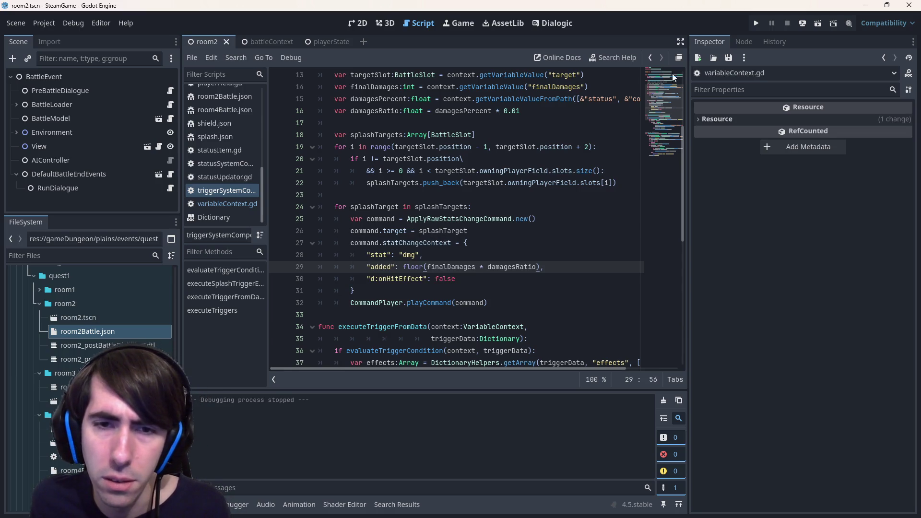
pyautogui.click(808, 23)
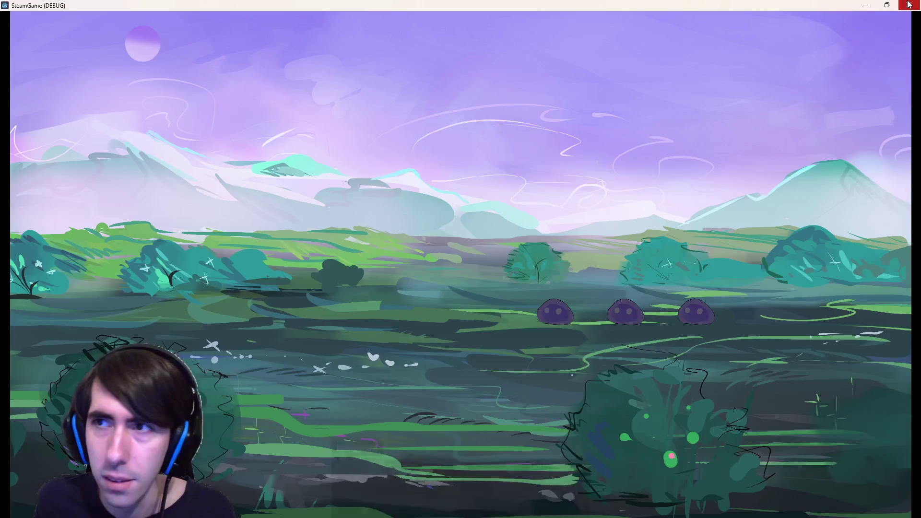
pyautogui.click(909, 5)
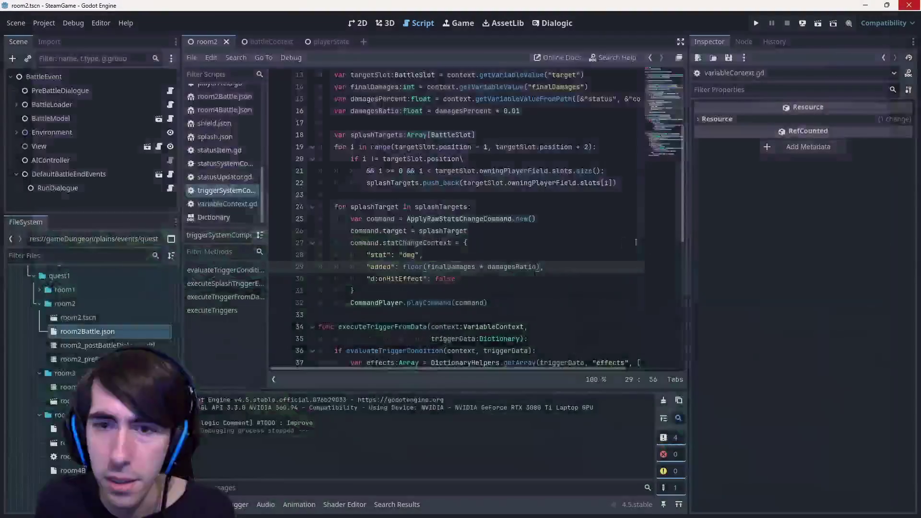
# - Replace the floor expression on line 29 with 0, then save and run the scene with F6
pyautogui.doubleClick(412, 266)
pyautogui.keyDown('shift'); pyautogui.click(538, 267); pyautogui.keyUp('shift')
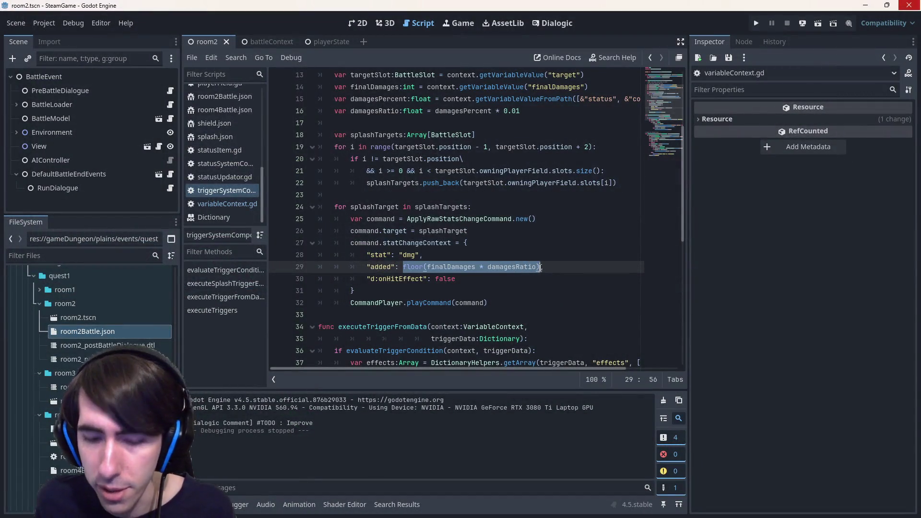
pyautogui.write('0,')
pyautogui.press('F6')
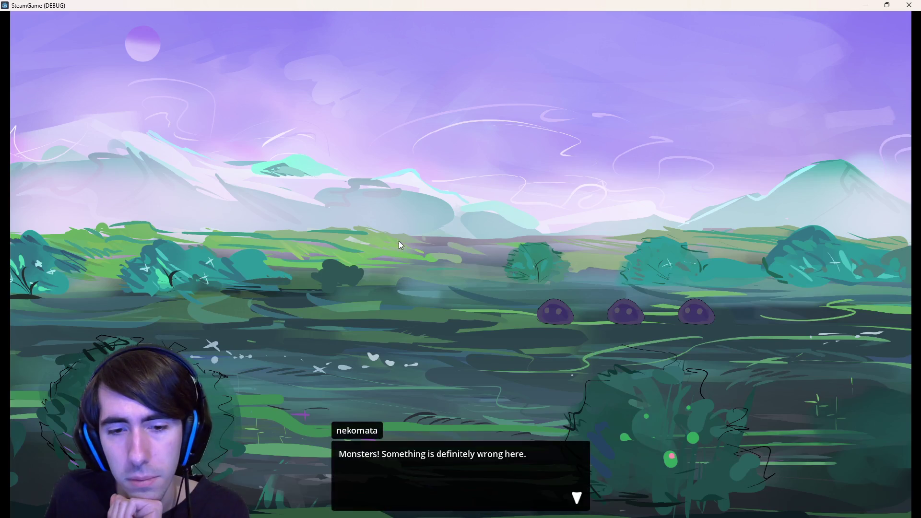
# - Skip the dialogue, end the turn, play Shield Boost on Nekomata, close the game, and undo once
pyautogui.click(384, 238)
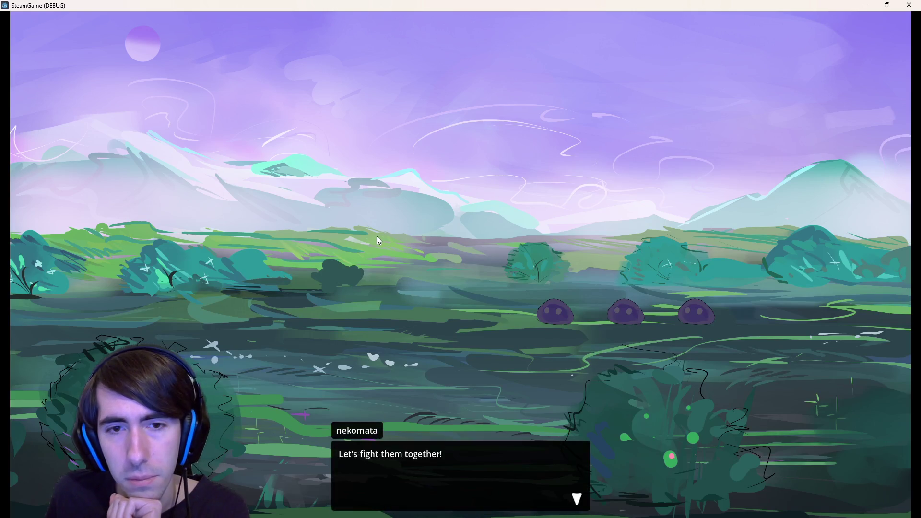
pyautogui.click(370, 240)
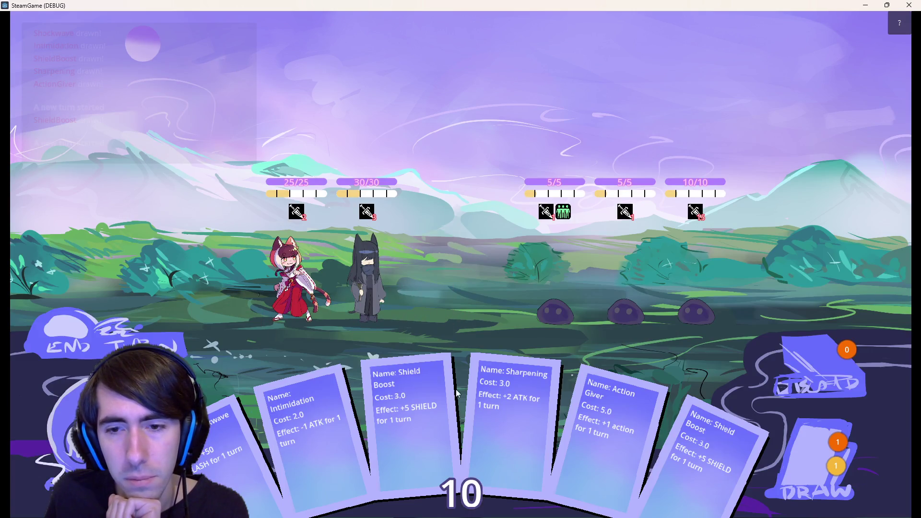
pyautogui.click(139, 338)
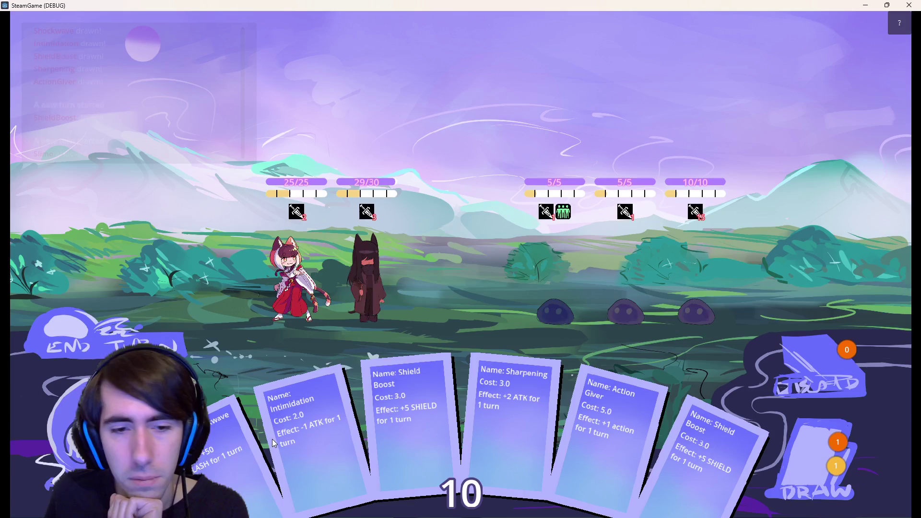
pyautogui.moveTo(354, 413)
pyautogui.mouseDown()
pyautogui.moveTo(352, 292)
pyautogui.moveTo(372, 286)
pyautogui.mouseUp()
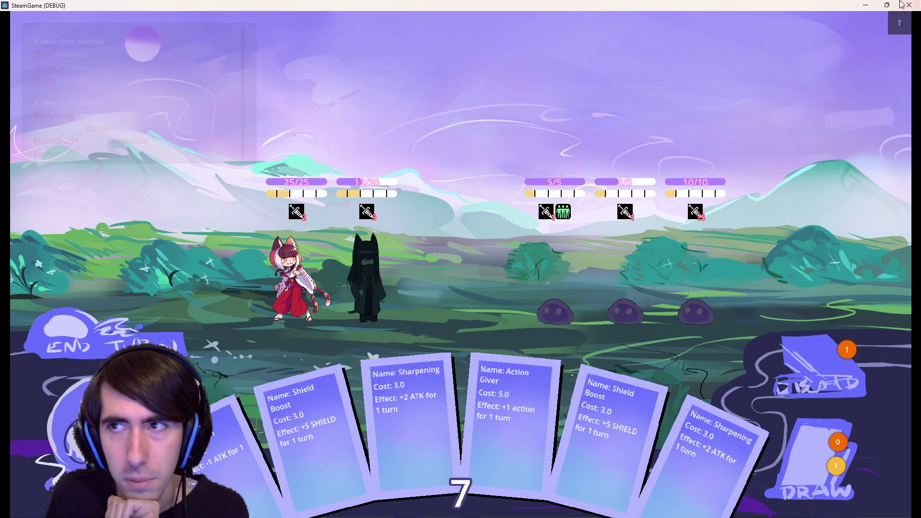
pyautogui.click(909, 5)
pyautogui.hotkey('ctrl', 'z')
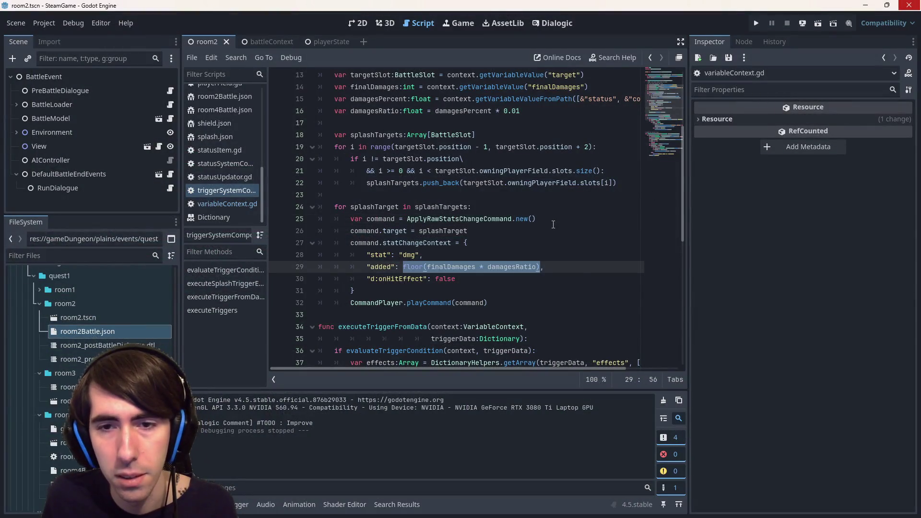
# - Restore floor(...) on line 29 by adding its closing parenthesis, save, and run the scene
pyautogui.press('Right')
pyautogui.write(')')
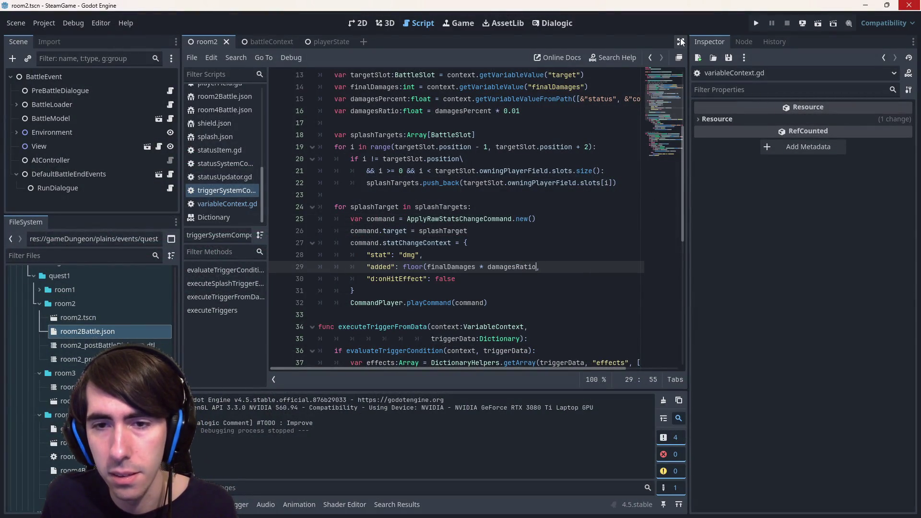
pyautogui.hotkey('ctrl', 's')
pyautogui.click(819, 24)
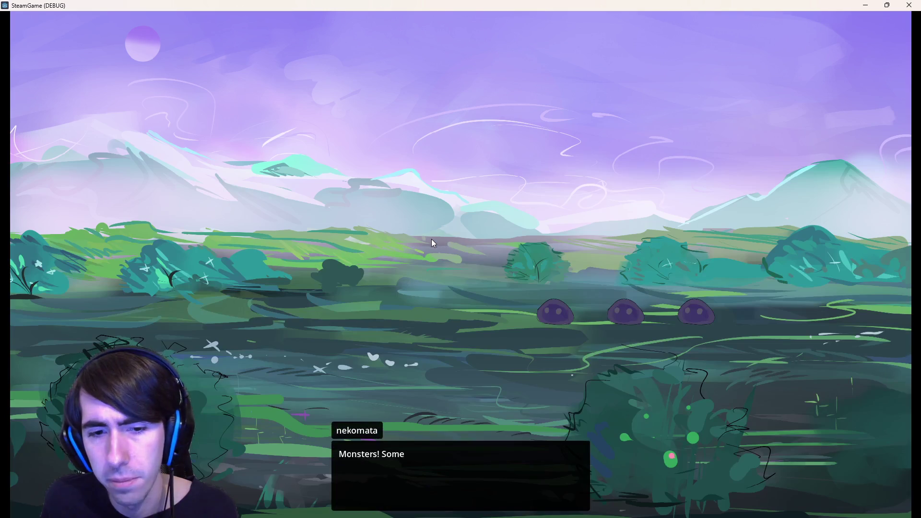
# - Skip the dialogue, swap the party, play Shockwave on the grey cat, attack the middle slime, and close
pyautogui.click(365, 252)
pyautogui.click(260, 298)
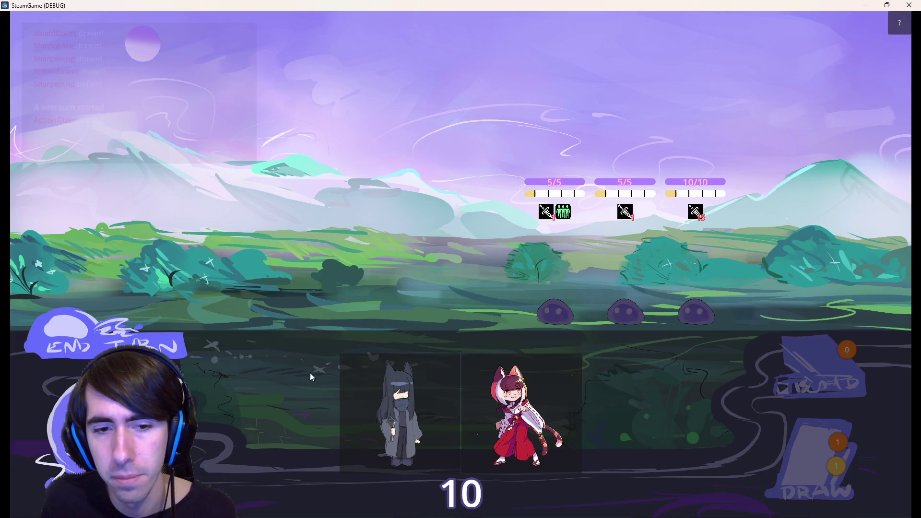
pyautogui.moveTo(400, 413)
pyautogui.mouseDown()
pyautogui.moveTo(399, 292)
pyautogui.moveTo(361, 407)
pyautogui.moveTo(444, 391)
pyautogui.moveTo(375, 250)
pyautogui.mouseUp()
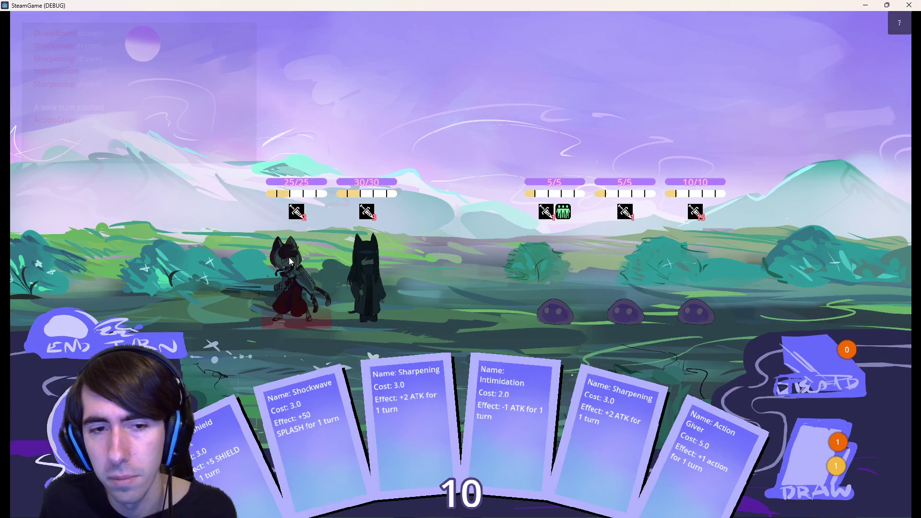
pyautogui.moveTo(292, 441)
pyautogui.mouseDown()
pyautogui.moveTo(370, 298)
pyautogui.moveTo(360, 302)
pyautogui.mouseUp()
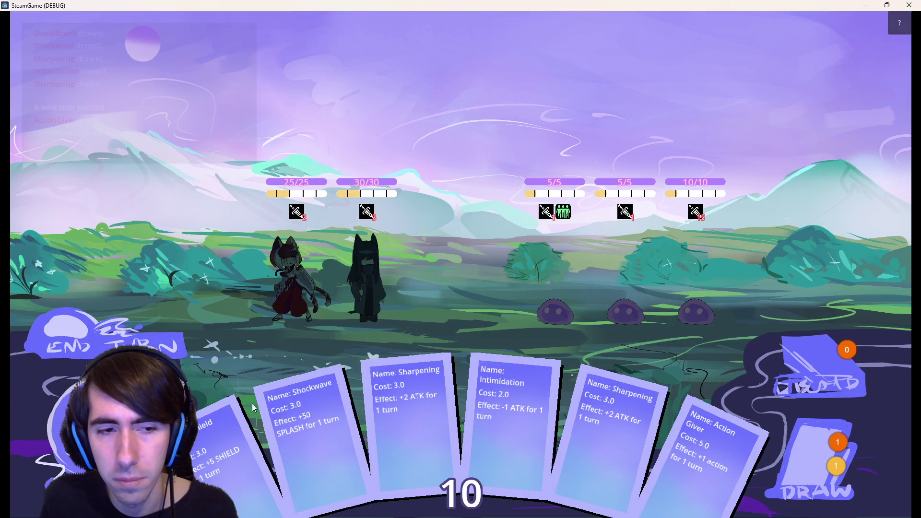
pyautogui.moveTo(288, 432); pyautogui.dragTo(370, 280)
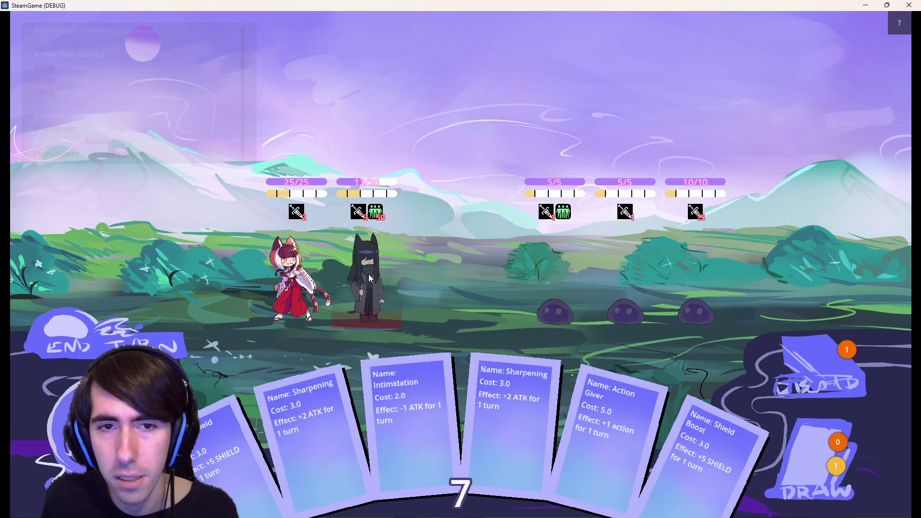
pyautogui.click(623, 279)
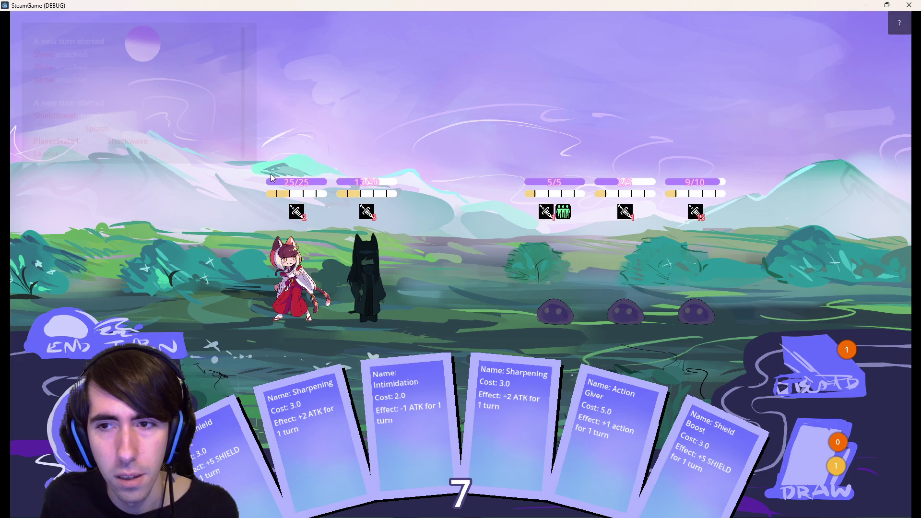
pyautogui.click(911, 5)
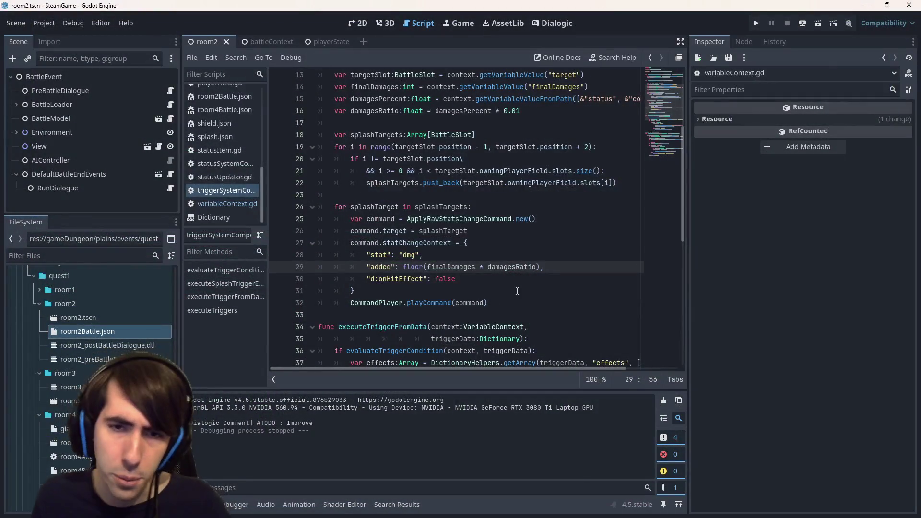
# - Delete floor( and its closing bracket so line 29 reads finalDamages * damagesRatio
pyautogui.click(505, 275)
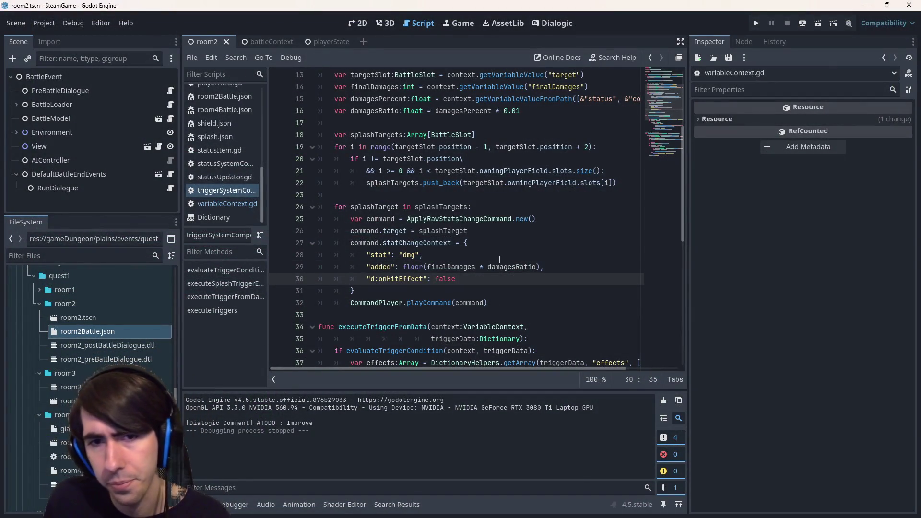
pyautogui.click(412, 269)
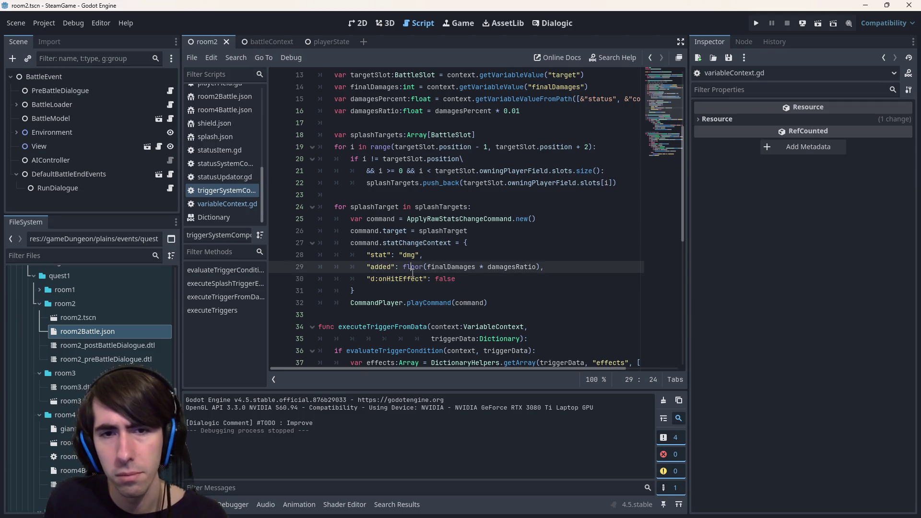
pyautogui.press('BackSpace')
pyautogui.press('Delete')
pyautogui.click(515, 267)
pyautogui.press('BackSpace')
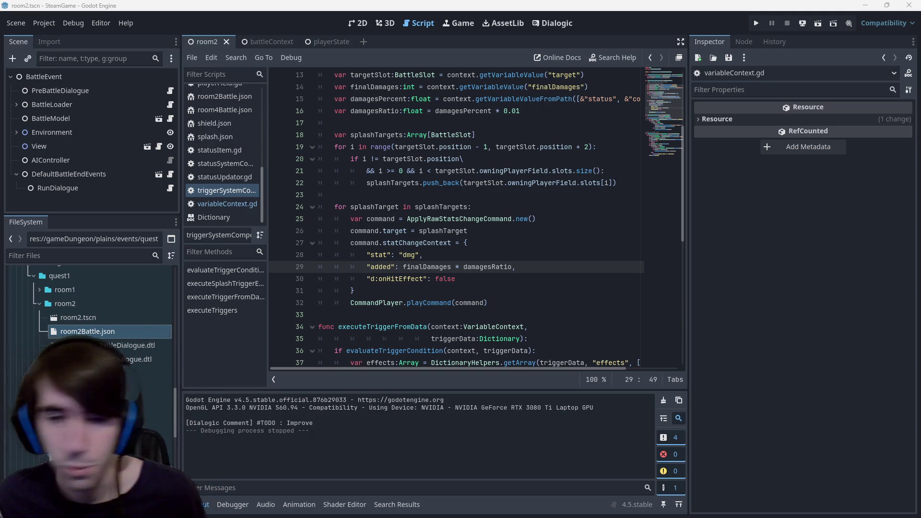
# - Place the caret at the end of line 29 and run the game scene to test splash damage
pyautogui.click(727, 217)
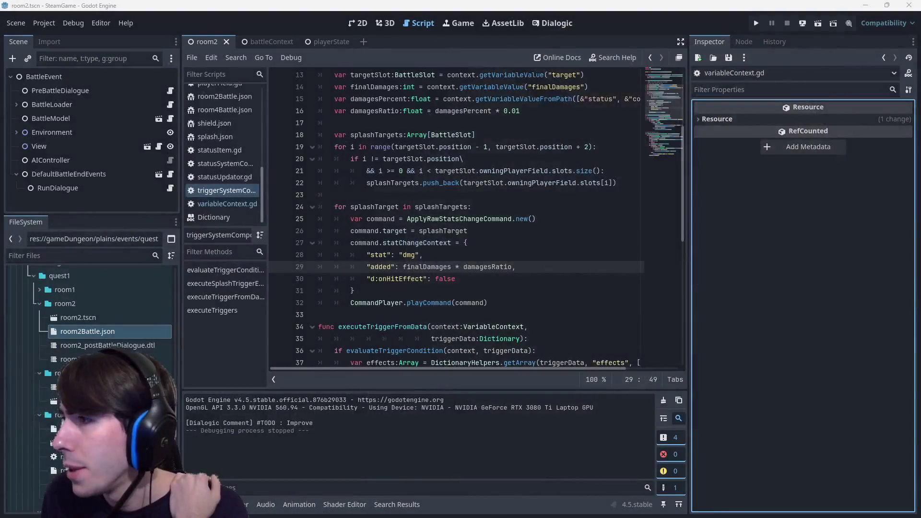
pyautogui.click(538, 271)
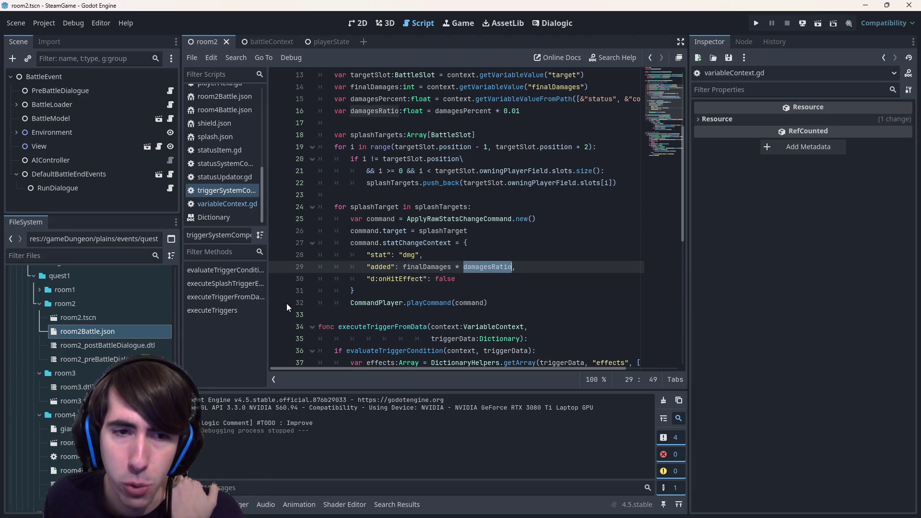
pyautogui.click(819, 23)
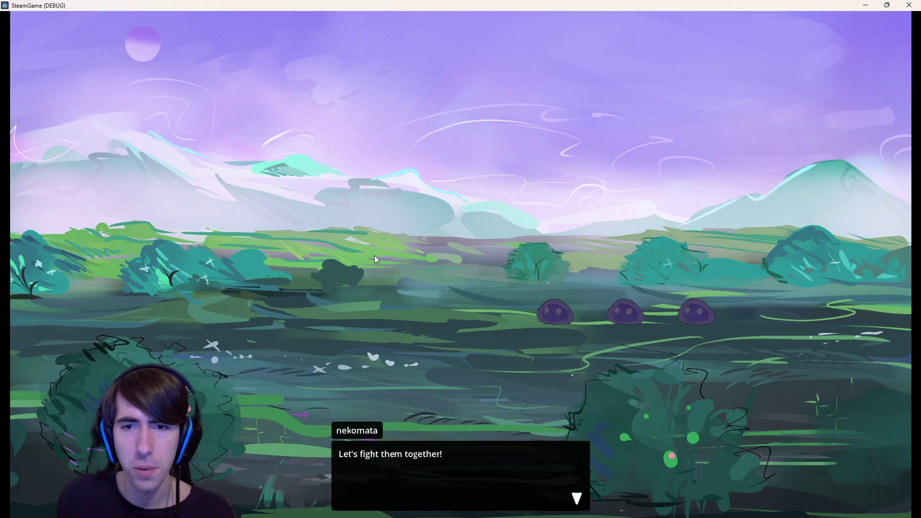
# - Dismiss the dialogue, rearrange the party, and drag Shockwave onto the dark-clad character
pyautogui.click(376, 260)
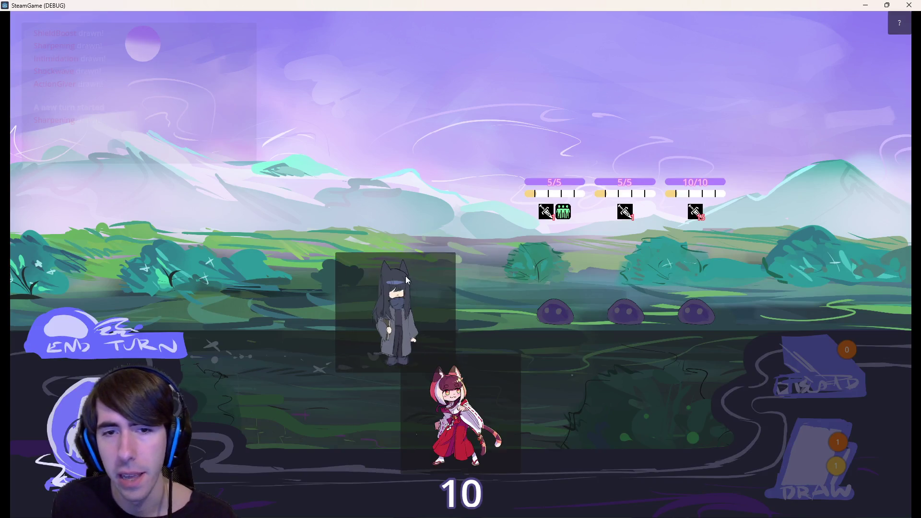
pyautogui.moveTo(406, 280)
pyautogui.mouseDown()
pyautogui.moveTo(385, 291)
pyautogui.moveTo(360, 269)
pyautogui.moveTo(290, 271)
pyautogui.moveTo(287, 294)
pyautogui.mouseUp()
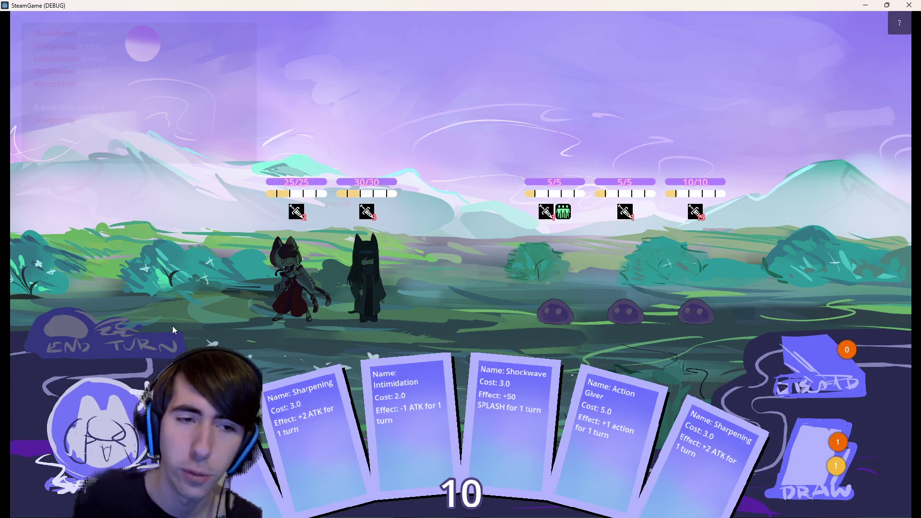
pyautogui.moveTo(494, 418)
pyautogui.mouseDown()
pyautogui.moveTo(352, 267)
pyautogui.moveTo(369, 278)
pyautogui.mouseUp()
# - Resume to the splash breakpoint and step into playCommand and the stats change command's execute
pyautogui.click(618, 283)
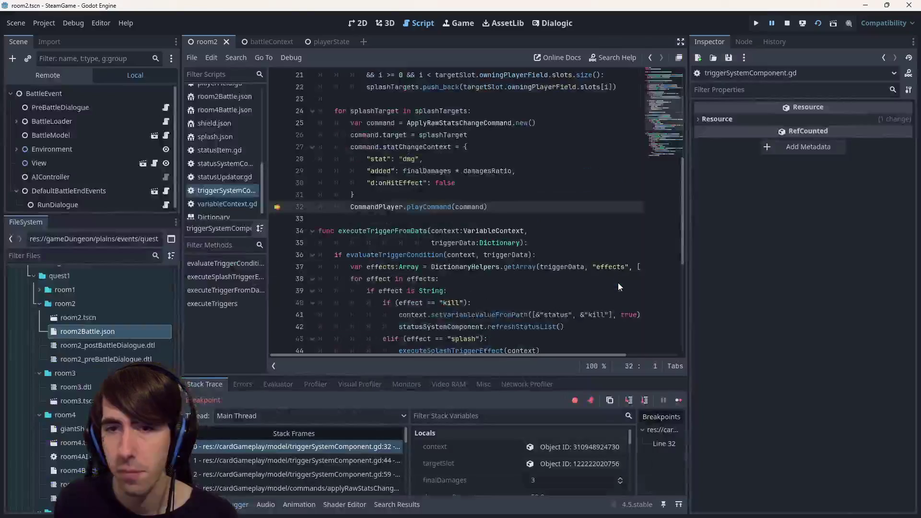
pyautogui.moveTo(424, 212)
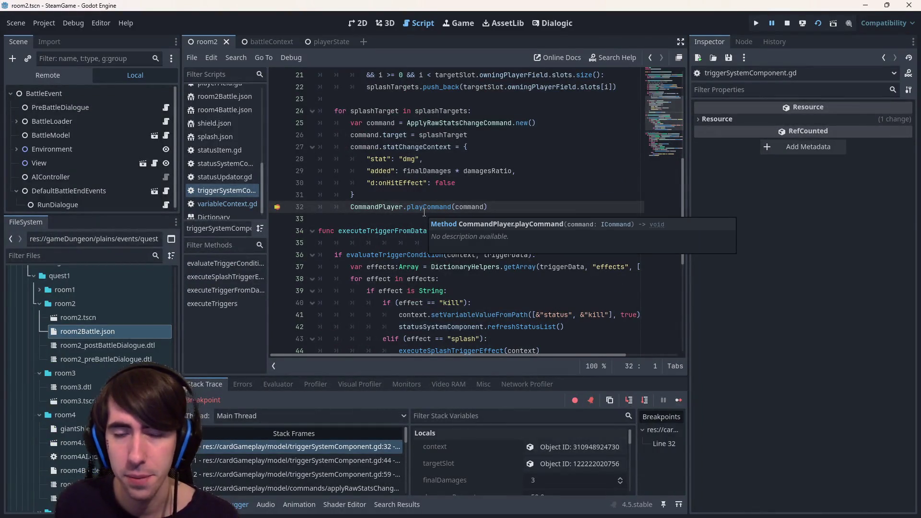
pyautogui.click(677, 401)
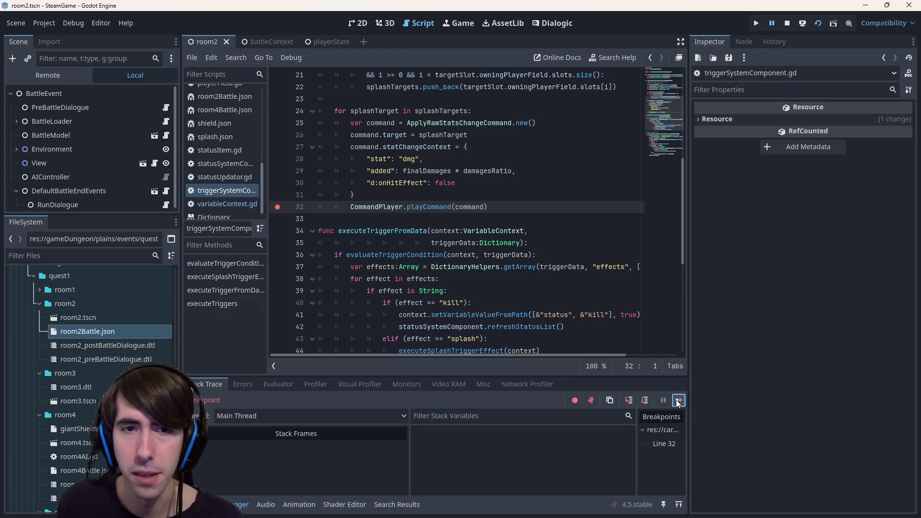
pyautogui.click(632, 401)
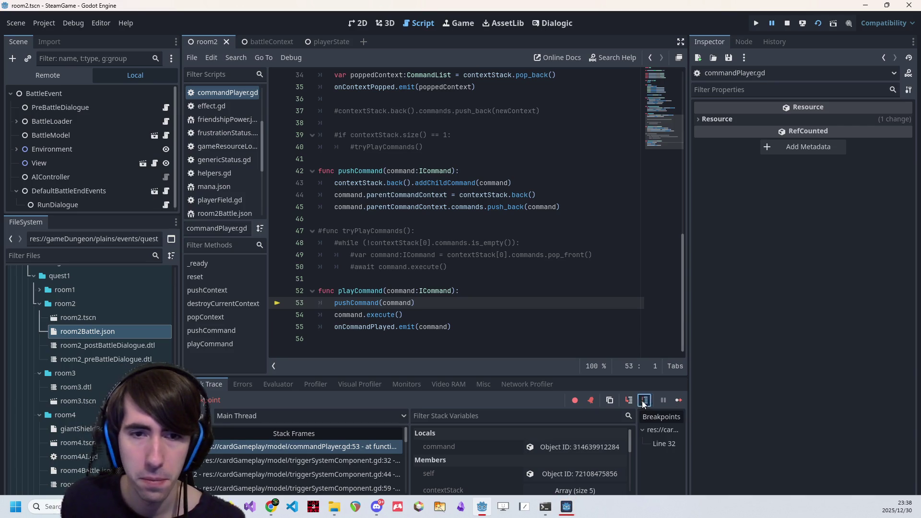
pyautogui.click(644, 400)
pyautogui.click(629, 400)
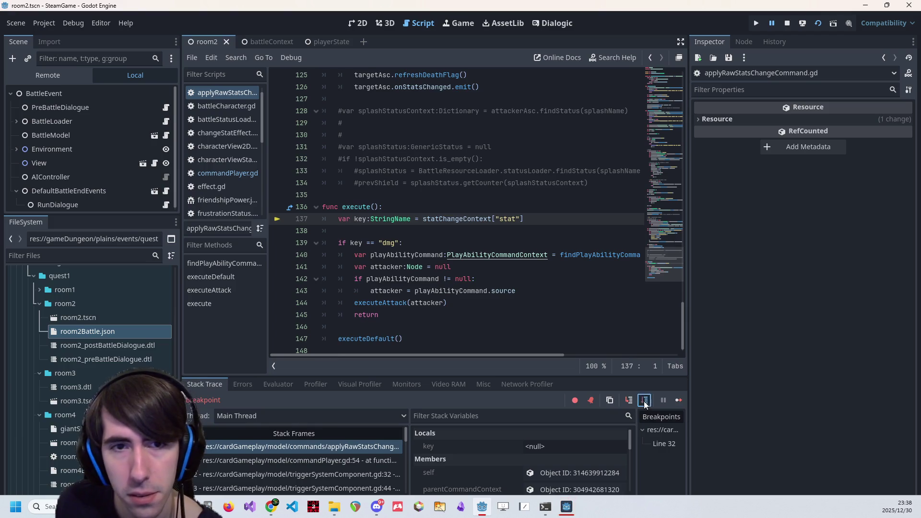
# - Step through the dmg branch into executeAttack and confirm dmg reads 1.5 after its assignment
pyautogui.click(644, 401)
pyautogui.click(643, 401)
pyautogui.click(641, 401)
pyautogui.click(641, 401)
pyautogui.click(641, 401)
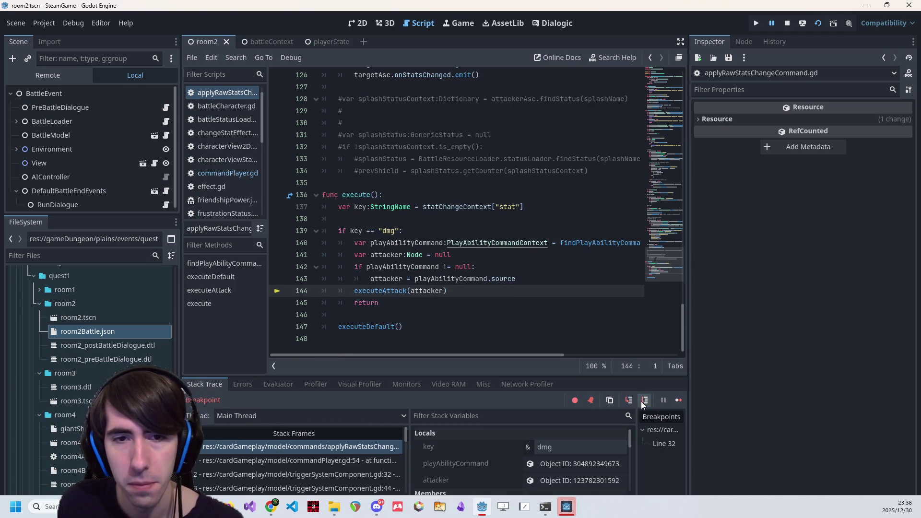
pyautogui.click(631, 401)
pyautogui.click(645, 401)
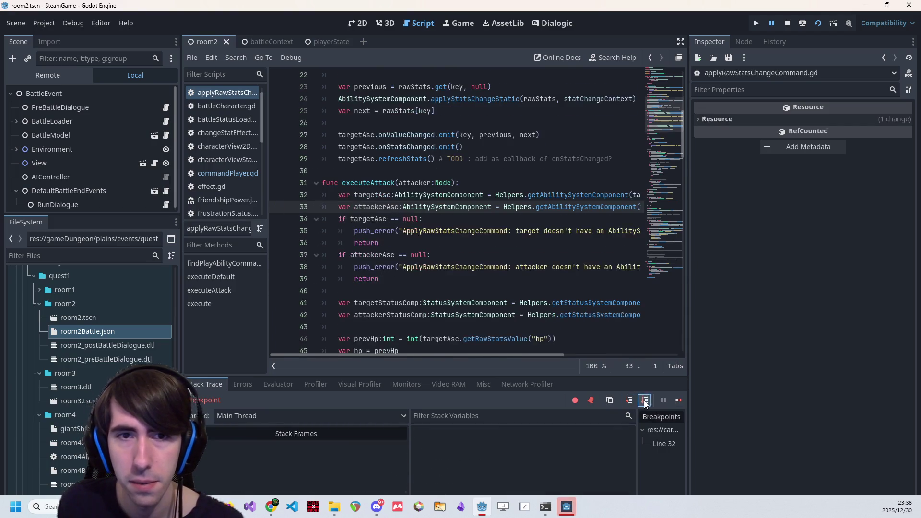
pyautogui.click(645, 402)
pyautogui.click(646, 401)
pyautogui.click(645, 401)
pyautogui.click(645, 401)
pyautogui.click(645, 401)
pyautogui.click(645, 401)
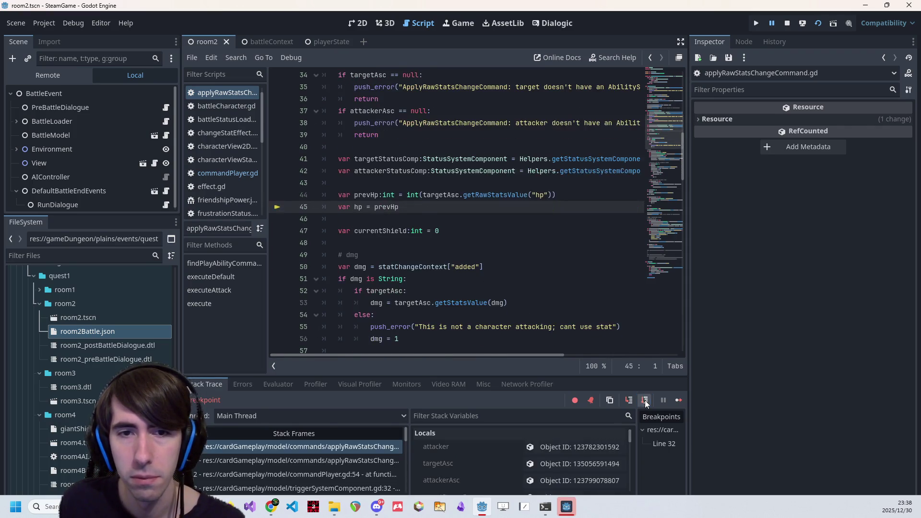
pyautogui.click(646, 402)
pyautogui.click(646, 401)
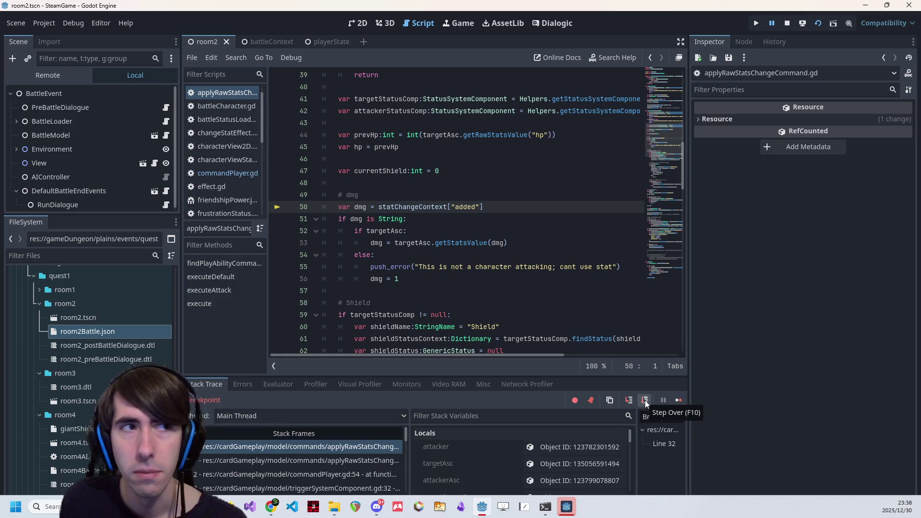
pyautogui.click(644, 401)
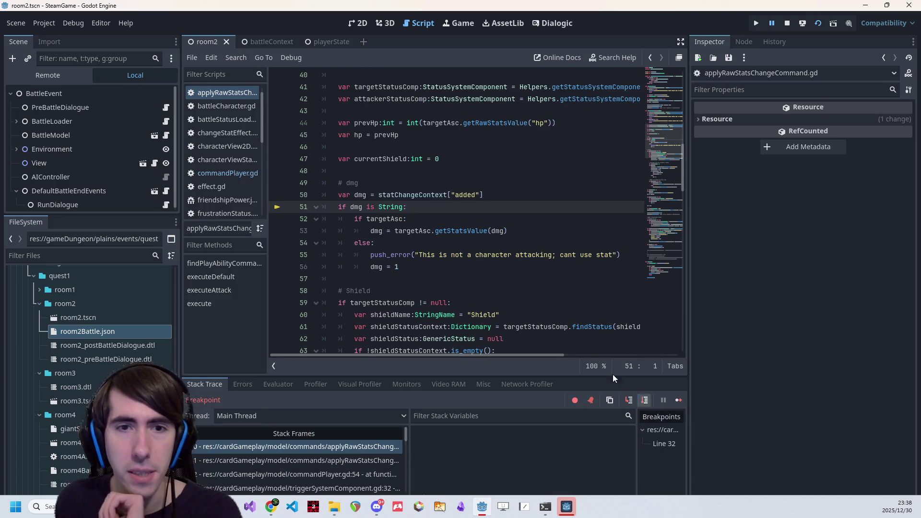
pyautogui.moveTo(365, 194)
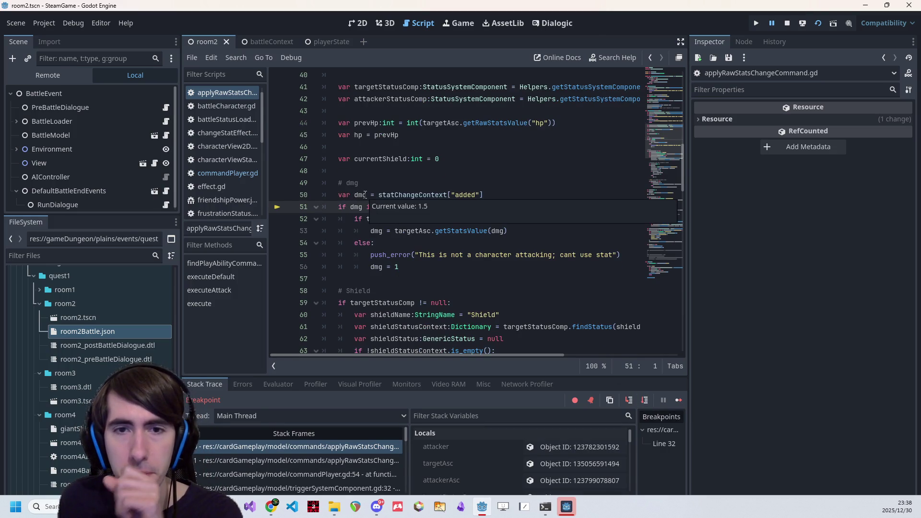
# - Step through the Shield handling: status lookup, shattering, shield reduction, and negative shield check
pyautogui.click(642, 405)
pyautogui.click(641, 404)
pyautogui.click(641, 404)
pyautogui.click(641, 405)
pyautogui.click(641, 404)
pyautogui.click(641, 404)
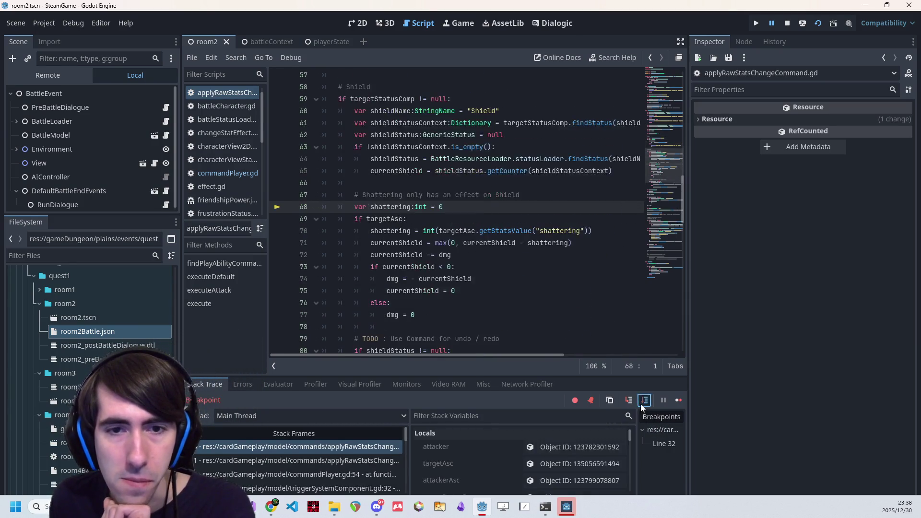
pyautogui.click(640, 404)
pyautogui.click(641, 404)
pyautogui.click(640, 404)
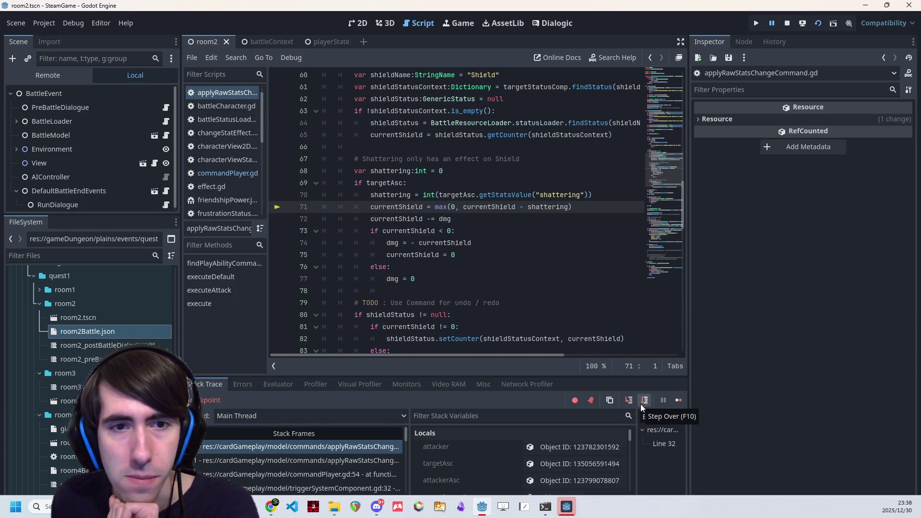
pyautogui.click(641, 404)
pyautogui.click(641, 404)
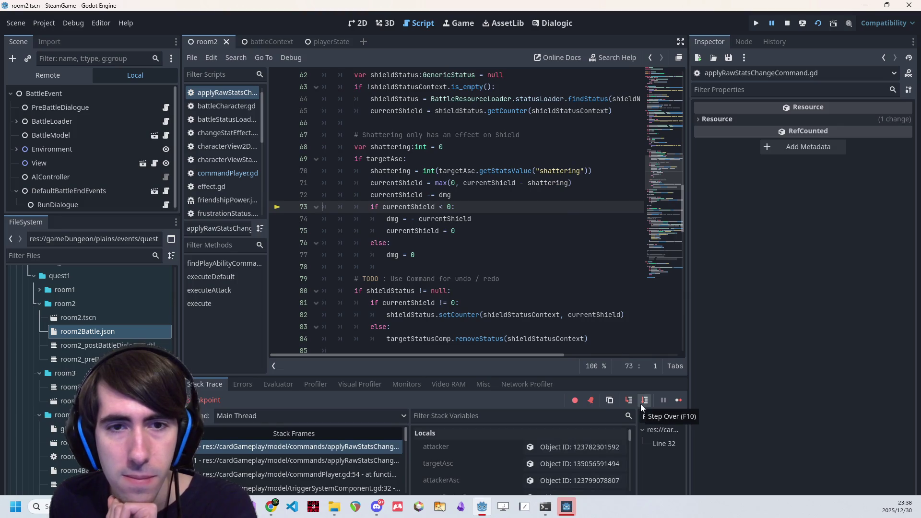
# - Step past the shield overflow and piercing calculation to the hp reduction and isInvincible check
pyautogui.click(641, 404)
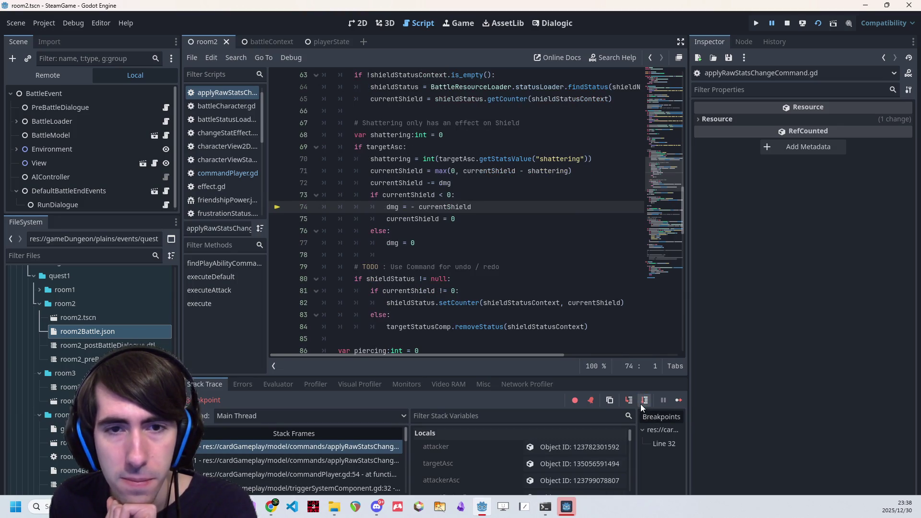
pyautogui.click(640, 404)
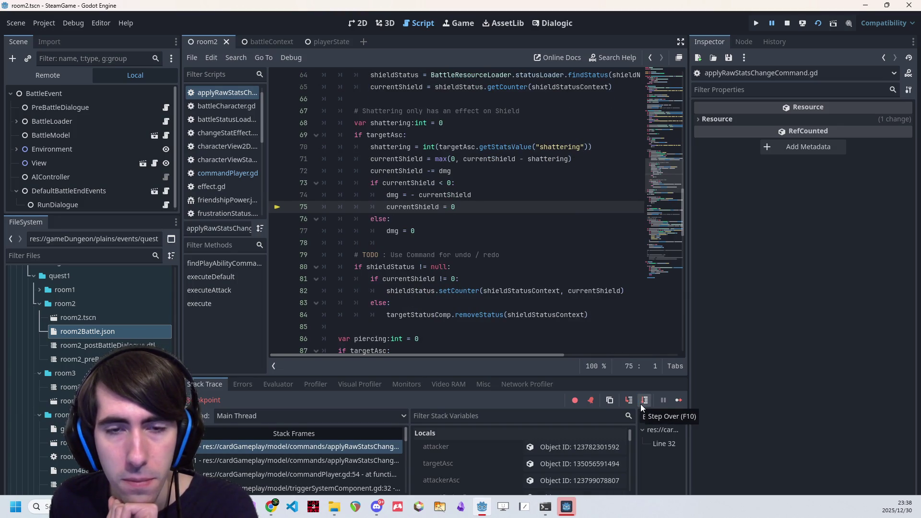
pyautogui.click(641, 404)
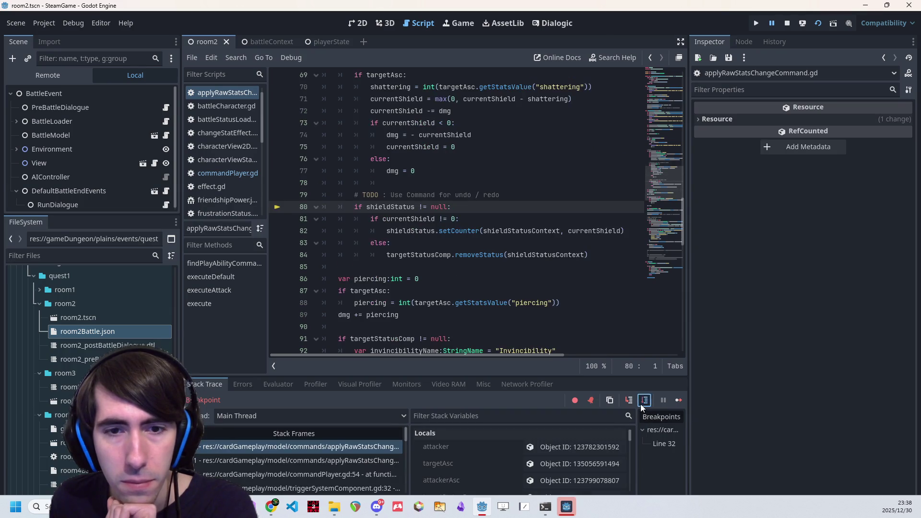
pyautogui.click(641, 404)
pyautogui.click(641, 403)
pyautogui.click(641, 404)
pyautogui.click(641, 404)
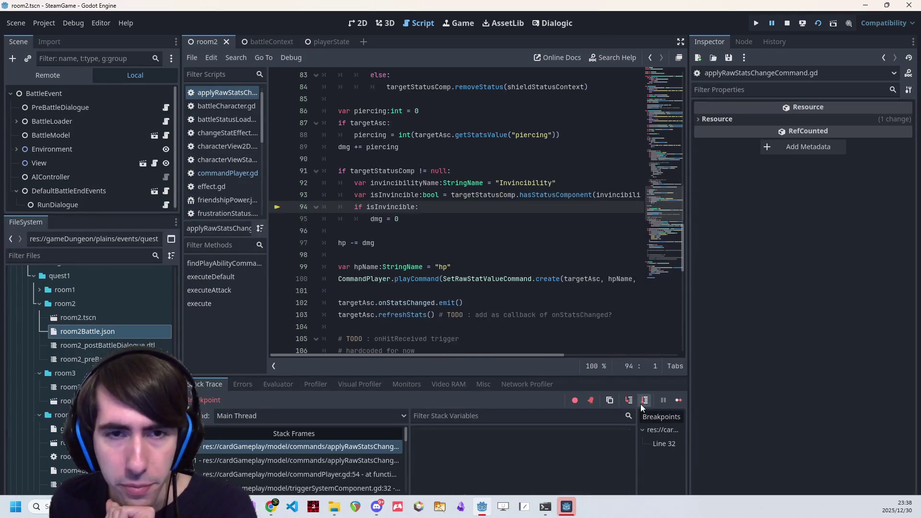
pyautogui.click(641, 404)
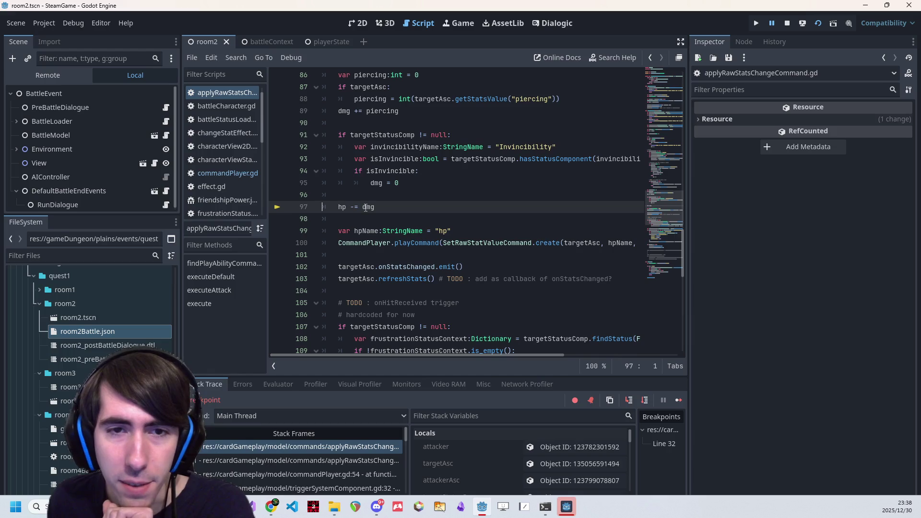
pyautogui.doubleClick(365, 207)
pyautogui.scroll(3, 368, 207)
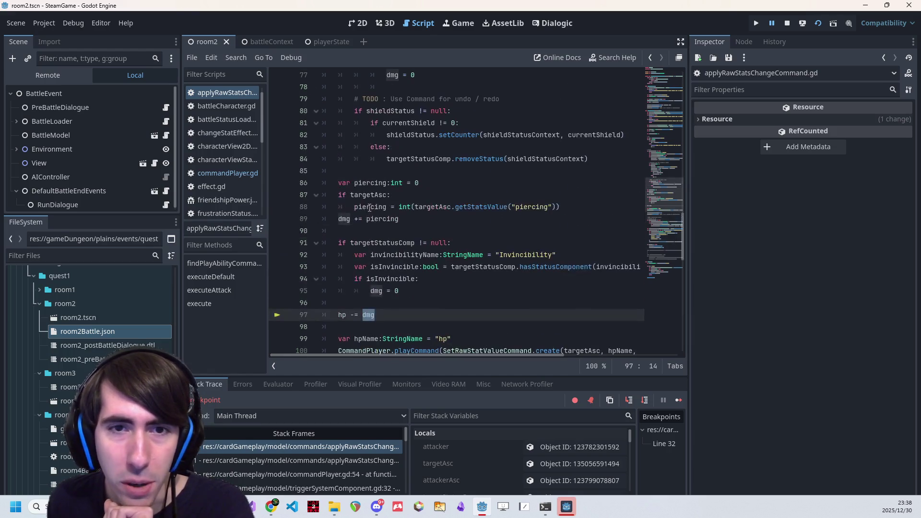
pyautogui.scroll(5, 369, 208)
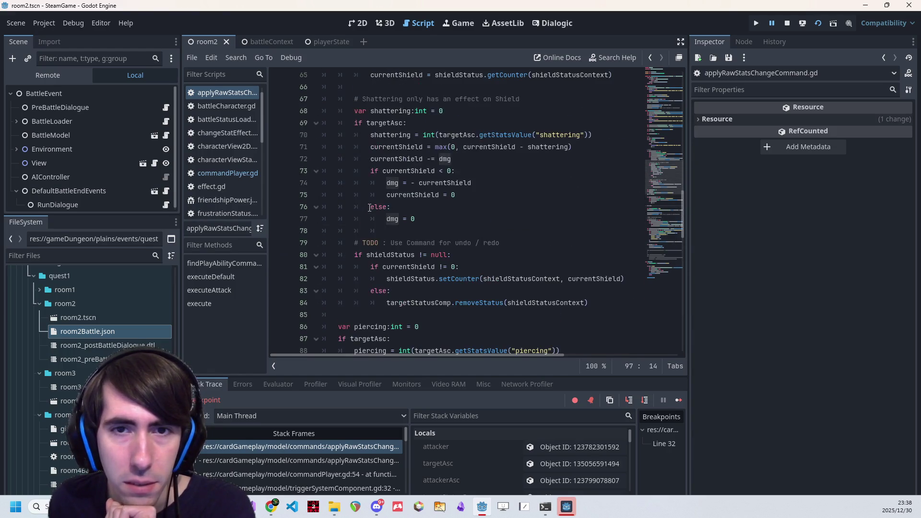
pyautogui.scroll(1, 444, 243)
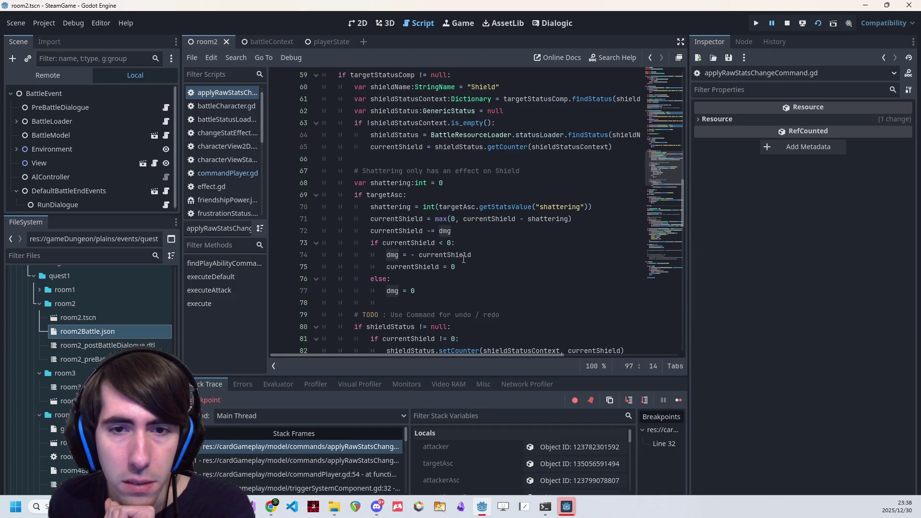
pyautogui.doubleClick(460, 257)
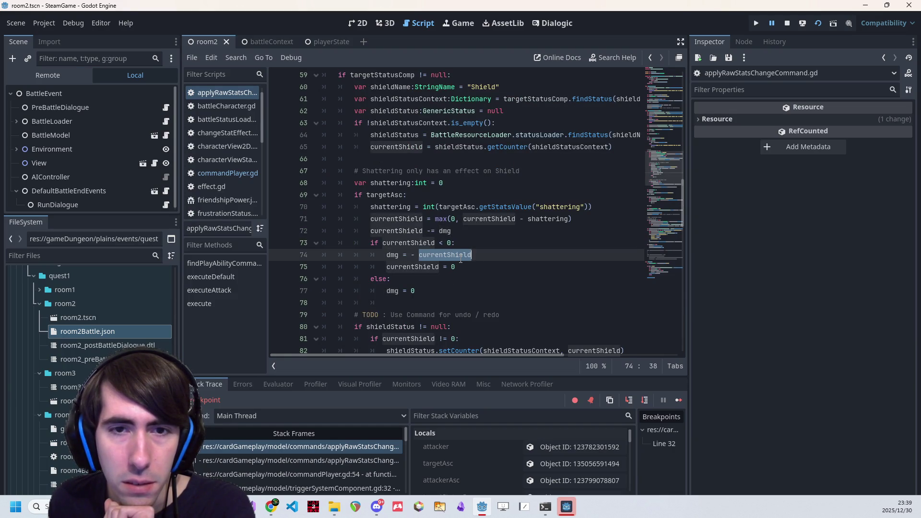
pyautogui.click(418, 219)
pyautogui.scroll(7, 480, 269)
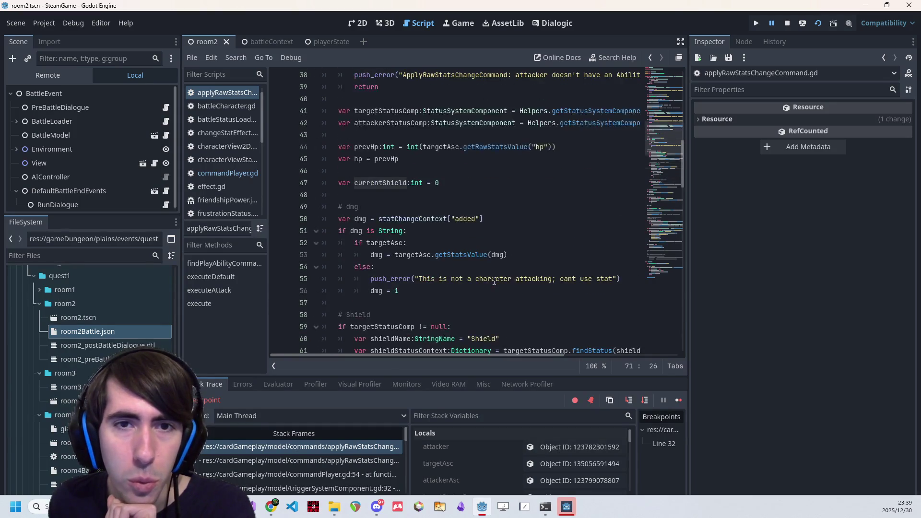
pyautogui.scroll(1, 494, 281)
pyautogui.scroll(-5, 416, 225)
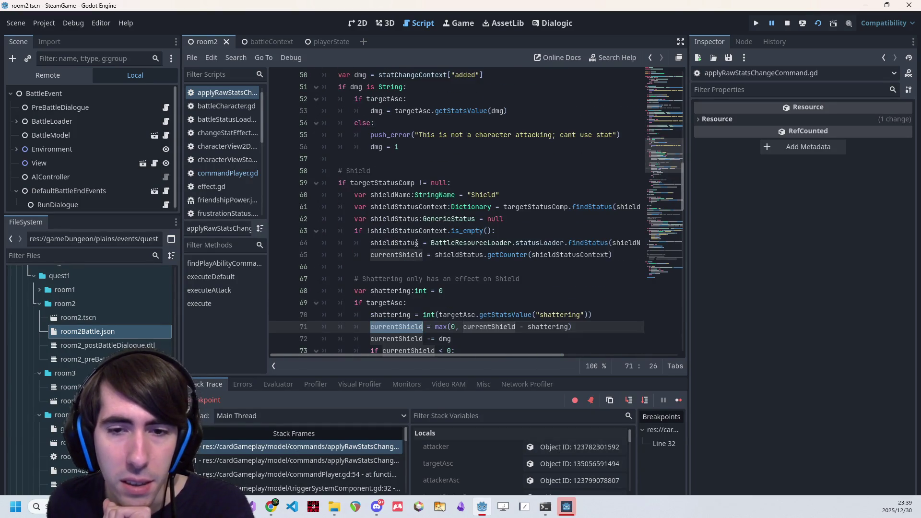
pyautogui.scroll(-1, 417, 243)
pyautogui.scroll(-3, 417, 245)
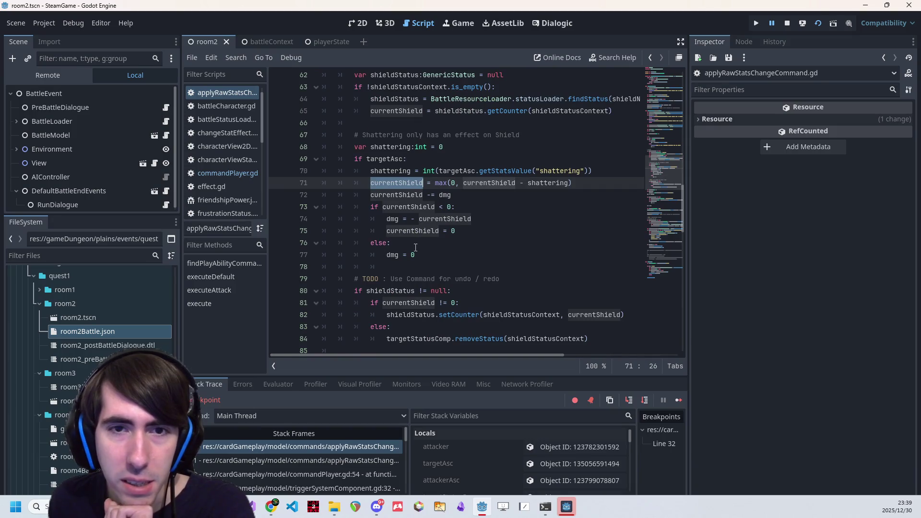
pyautogui.scroll(5, 415, 248)
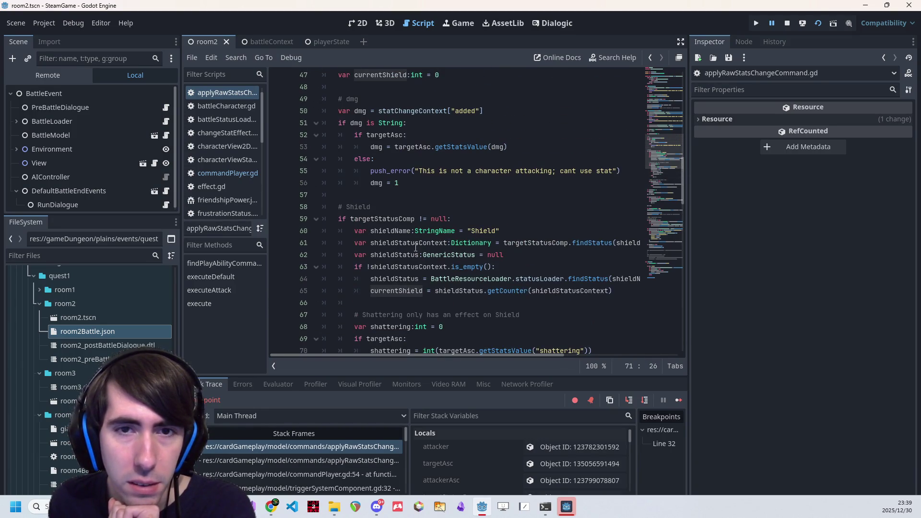
pyautogui.scroll(1, 415, 248)
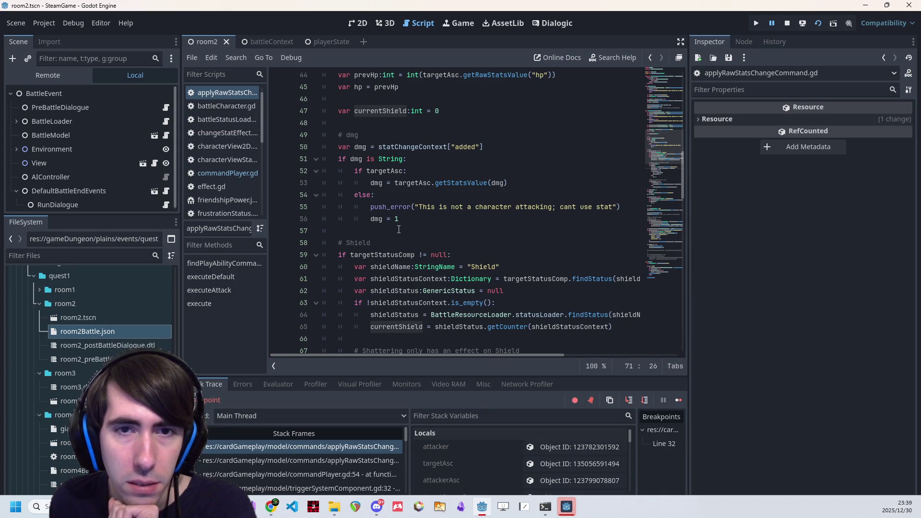
pyautogui.scroll(1, 399, 230)
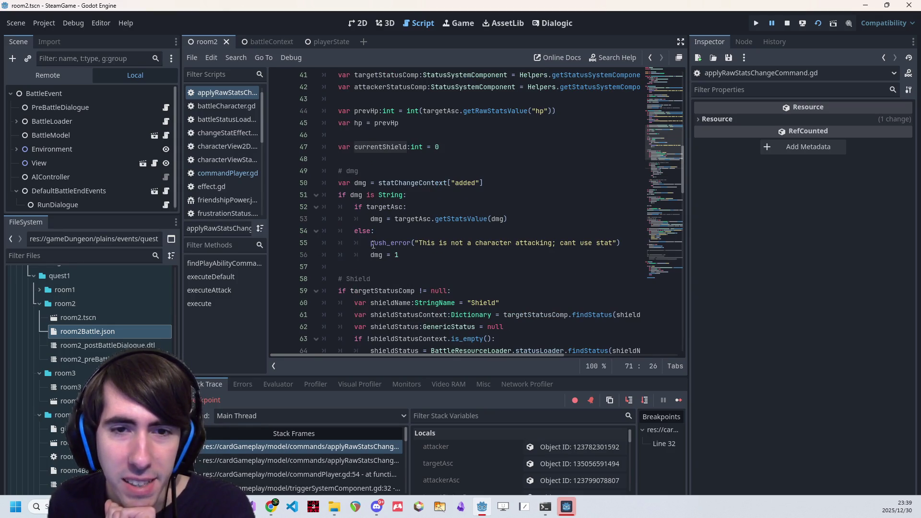
pyautogui.moveTo(379, 256)
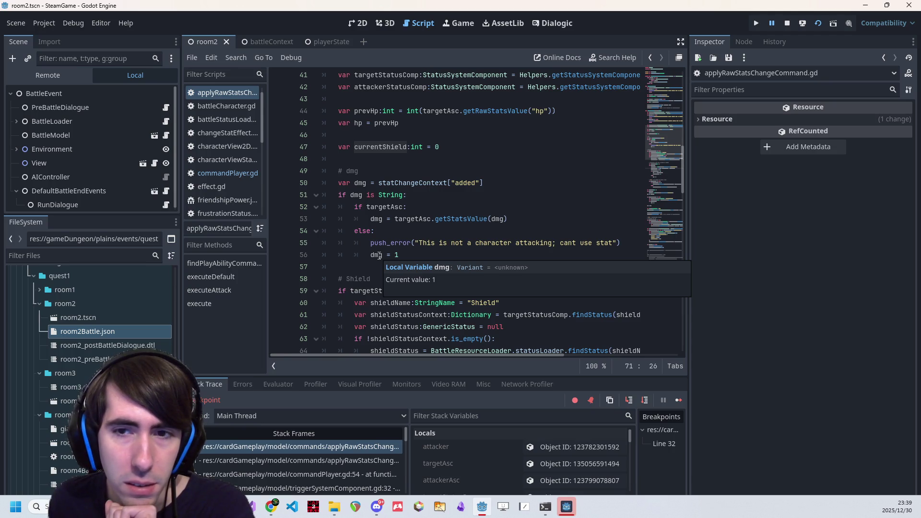
pyautogui.moveTo(380, 219)
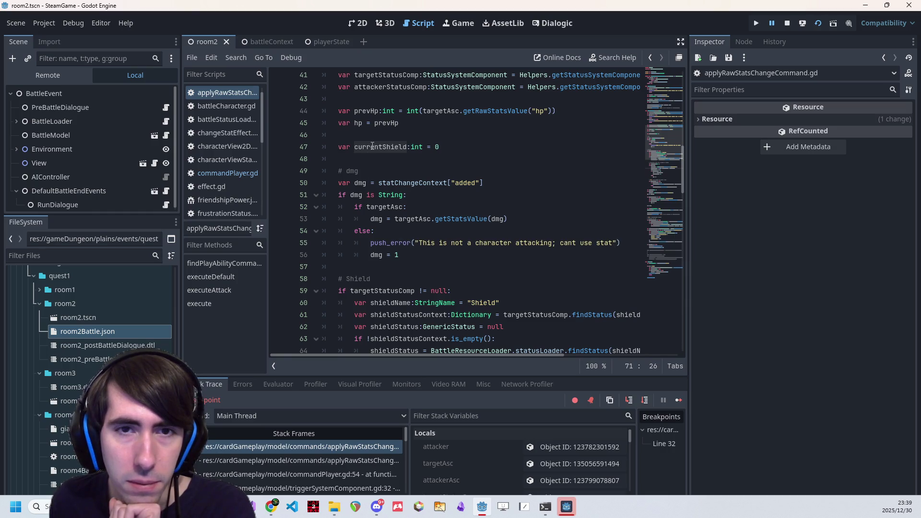
pyautogui.scroll(-2, 386, 203)
pyautogui.scroll(7, 407, 264)
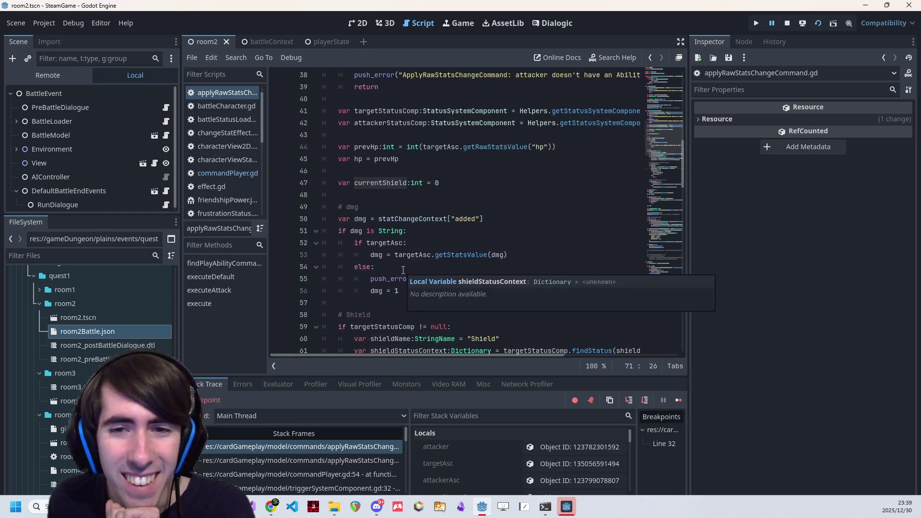
pyautogui.scroll(-3, 407, 264)
pyautogui.doubleClick(417, 219)
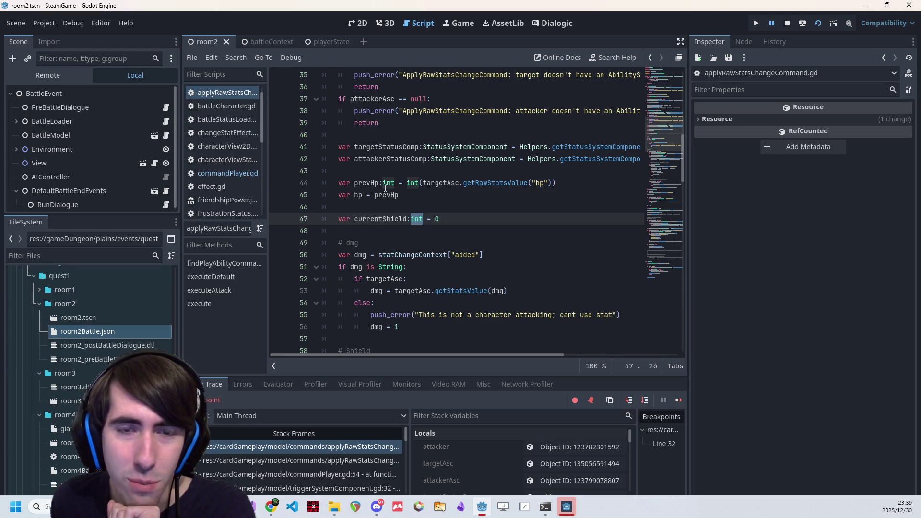
pyautogui.doubleClick(367, 183)
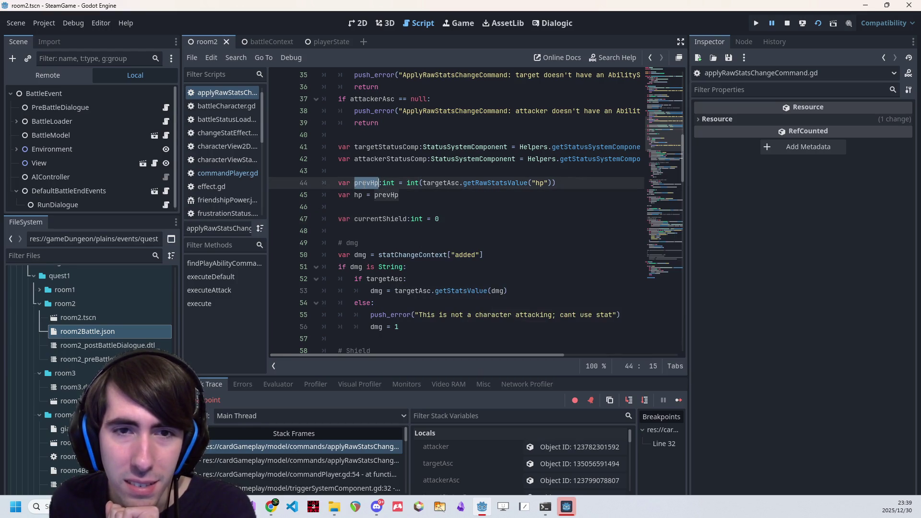
pyautogui.scroll(-1, 411, 266)
pyautogui.doubleClick(358, 159)
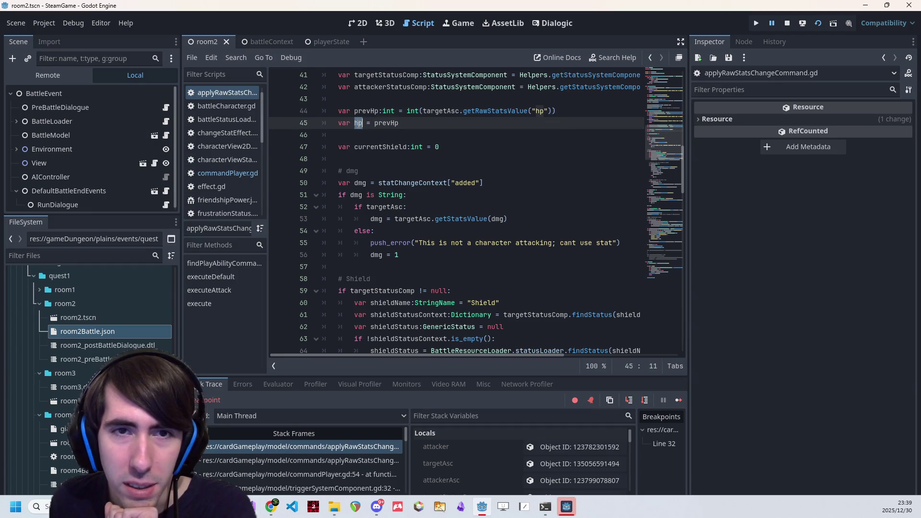
pyautogui.scroll(-2, 401, 246)
pyautogui.scroll(-13, 401, 246)
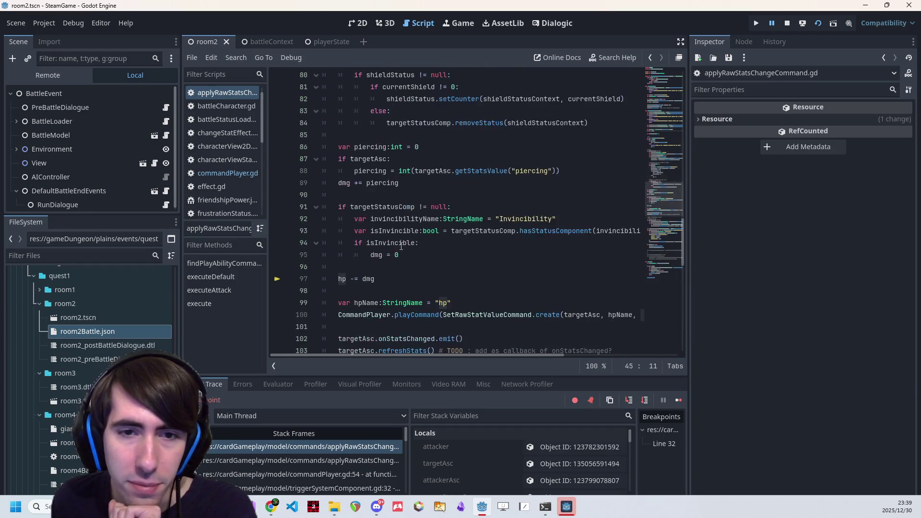
pyautogui.keyDown('ctrl'); pyautogui.click(370, 207); pyautogui.keyUp('ctrl')
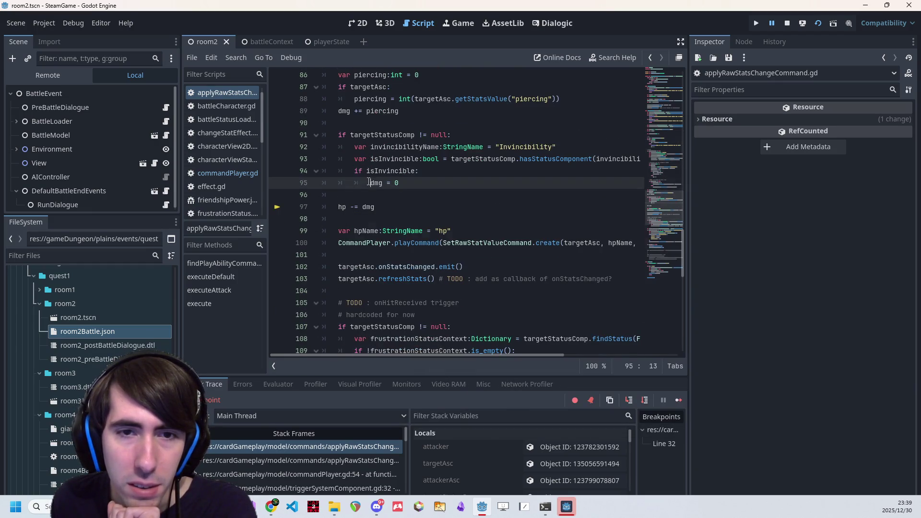
pyautogui.doubleClick(370, 208)
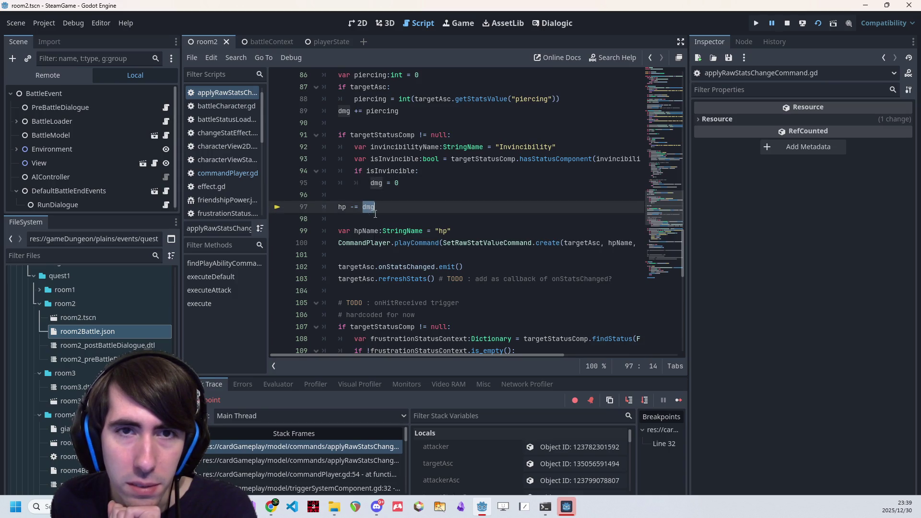
pyautogui.scroll(4, 376, 214)
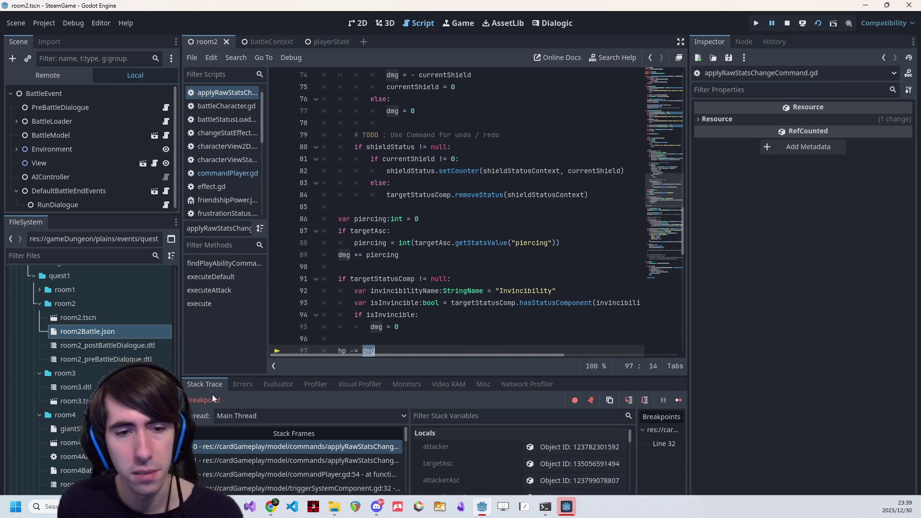
# - Check the debugger errors, then review the push_error / dmg = 1 lines and the dmg declaration
pyautogui.click(255, 384)
pyautogui.click(207, 384)
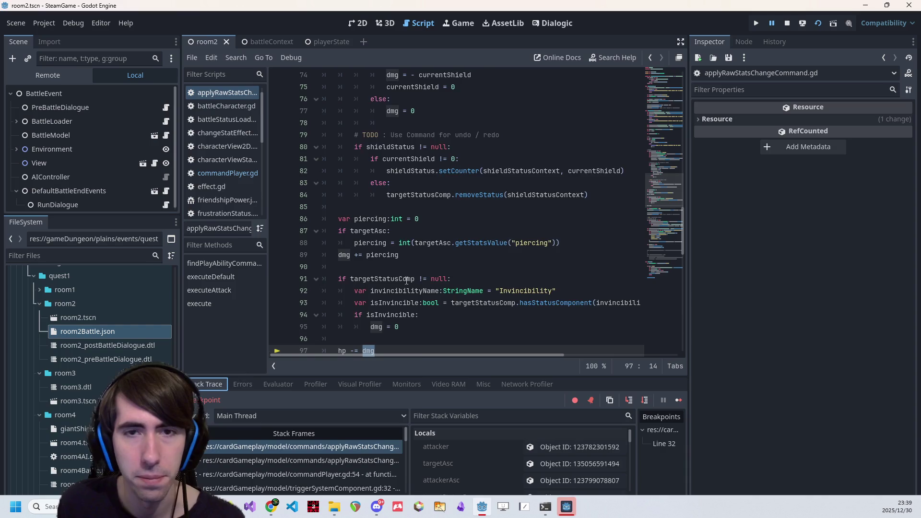
pyautogui.scroll(5, 517, 214)
pyautogui.scroll(4, 517, 215)
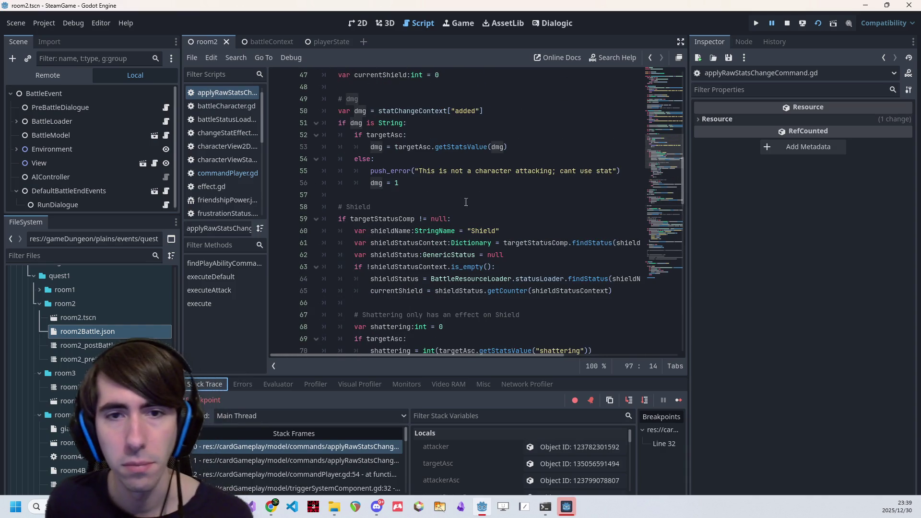
pyautogui.moveTo(442, 186); pyautogui.dragTo(293, 175)
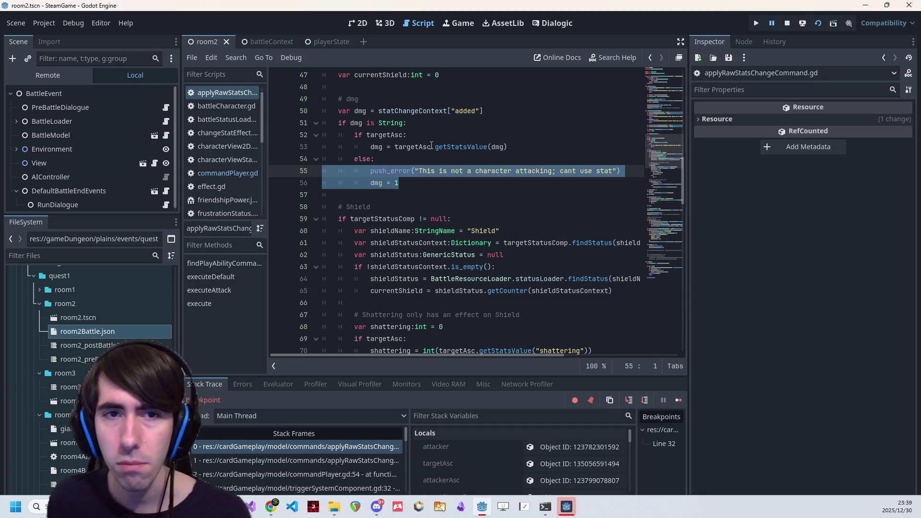
pyautogui.scroll(1, 374, 142)
pyautogui.click(368, 147)
pyautogui.scroll(2, 368, 147)
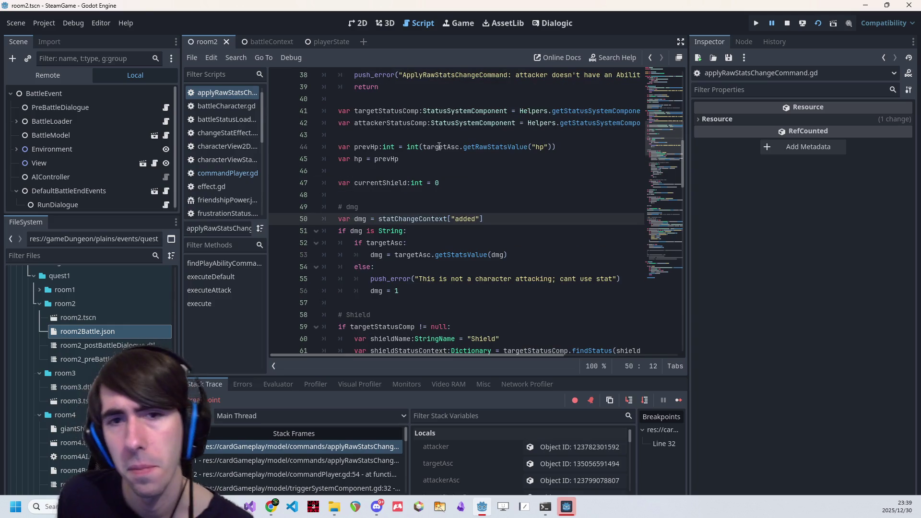
# - Inspect statChangeContext and targetAsc in the prevHp line and in executeDefault
pyautogui.doubleClick(425, 219)
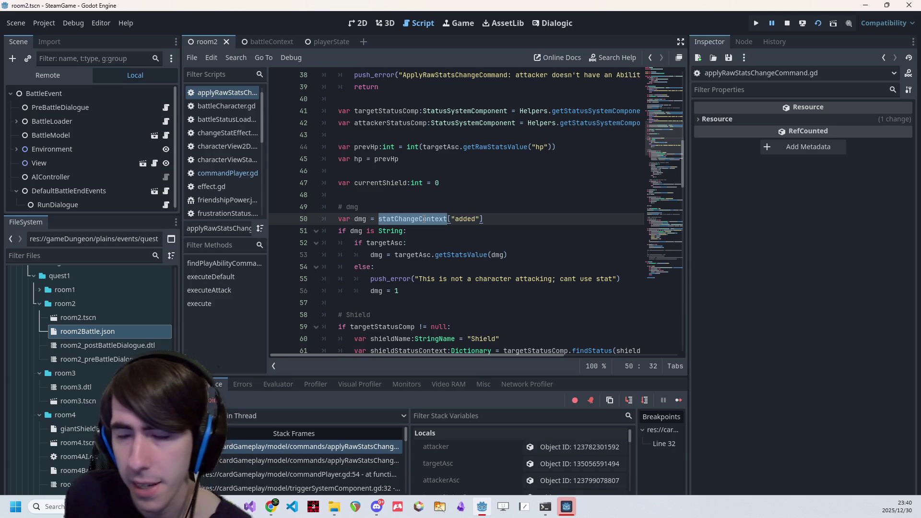
pyautogui.moveTo(424, 219)
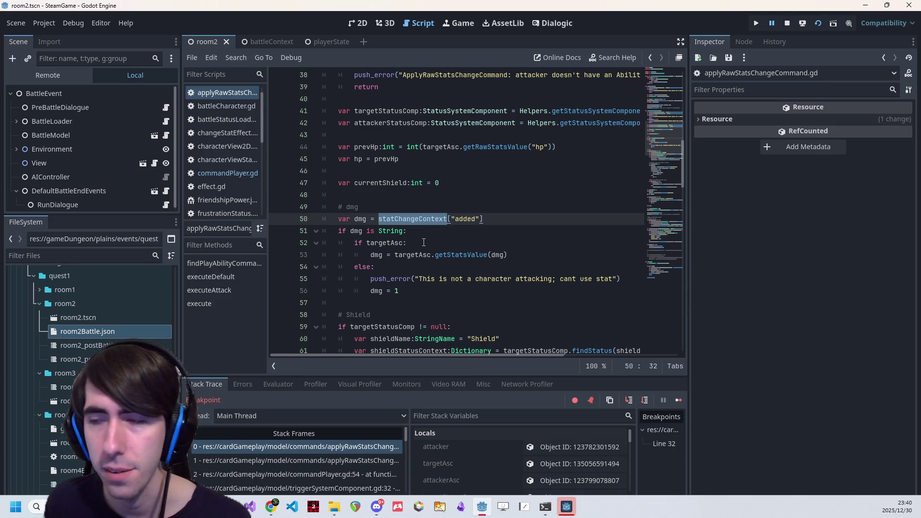
pyautogui.scroll(3, 449, 207)
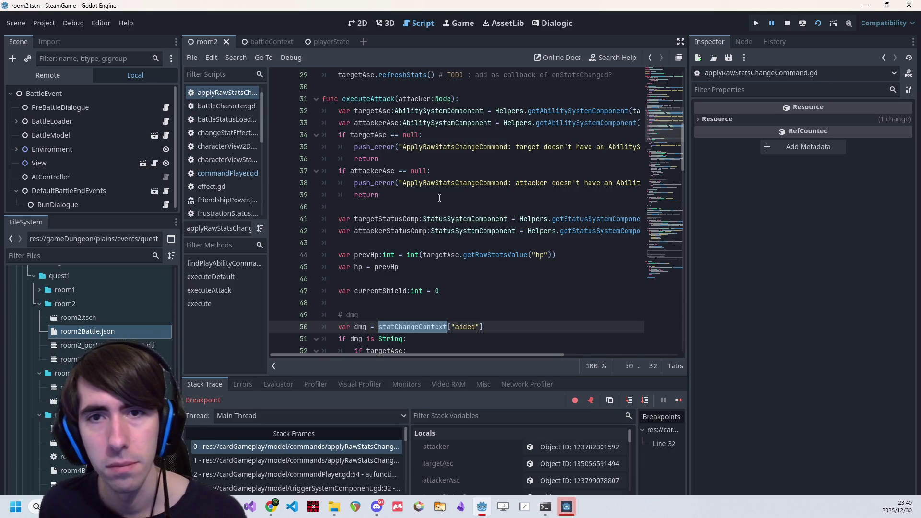
pyautogui.doubleClick(451, 255)
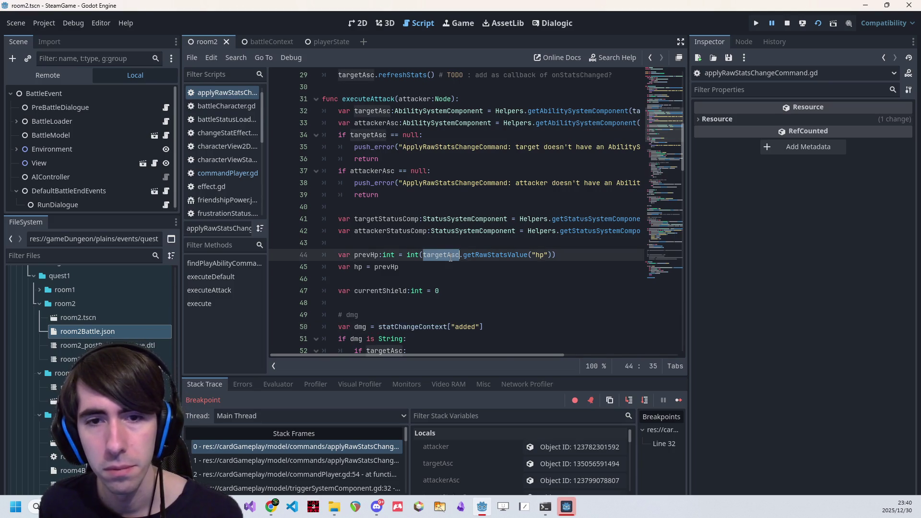
pyautogui.scroll(-1, 449, 241)
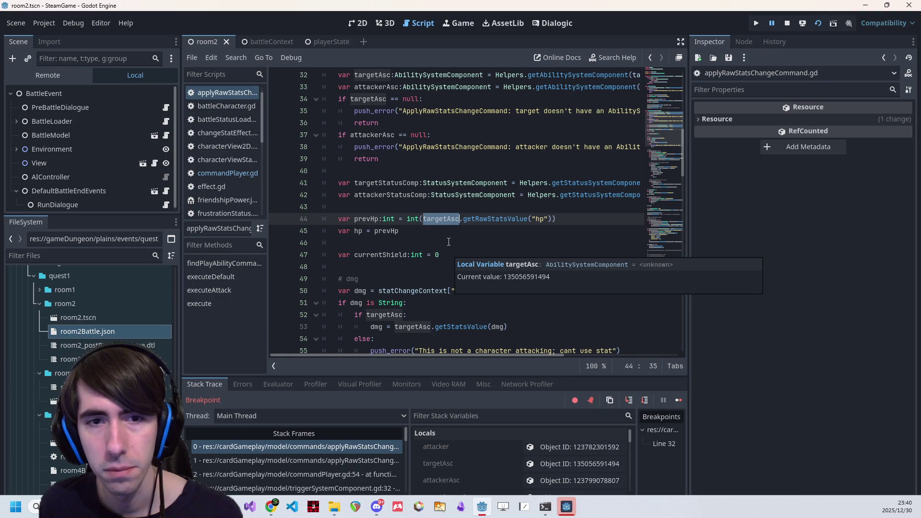
pyautogui.scroll(4, 449, 242)
pyautogui.scroll(3, 448, 242)
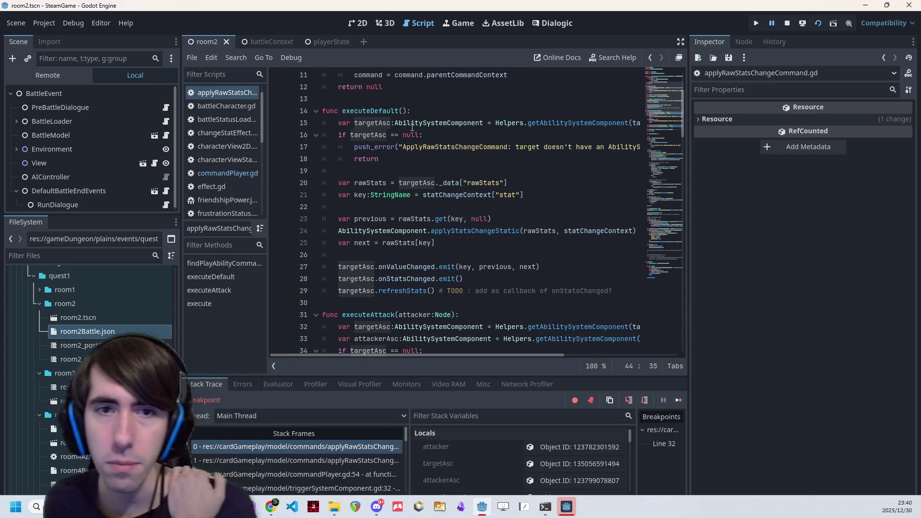
pyautogui.doubleClick(380, 123)
pyautogui.scroll(-2, 508, 206)
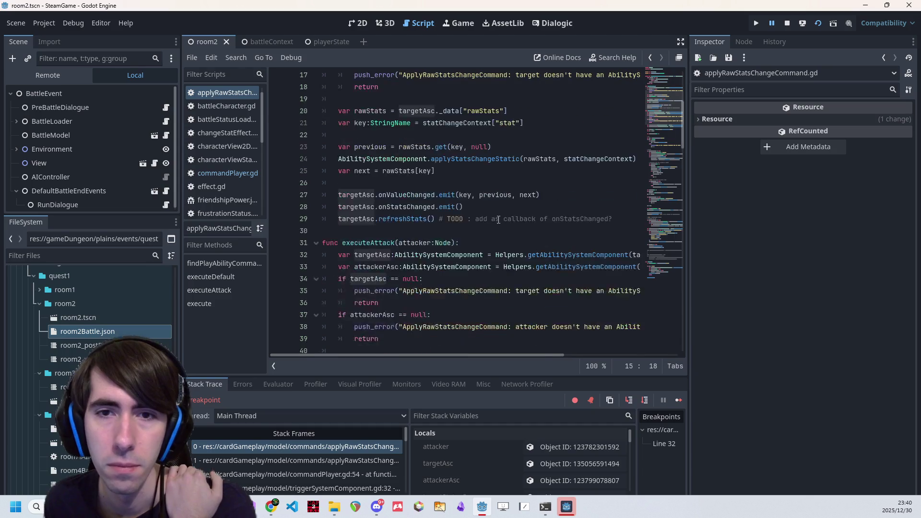
pyautogui.scroll(4, 499, 220)
pyautogui.scroll(-3, 498, 219)
pyautogui.scroll(1, 497, 219)
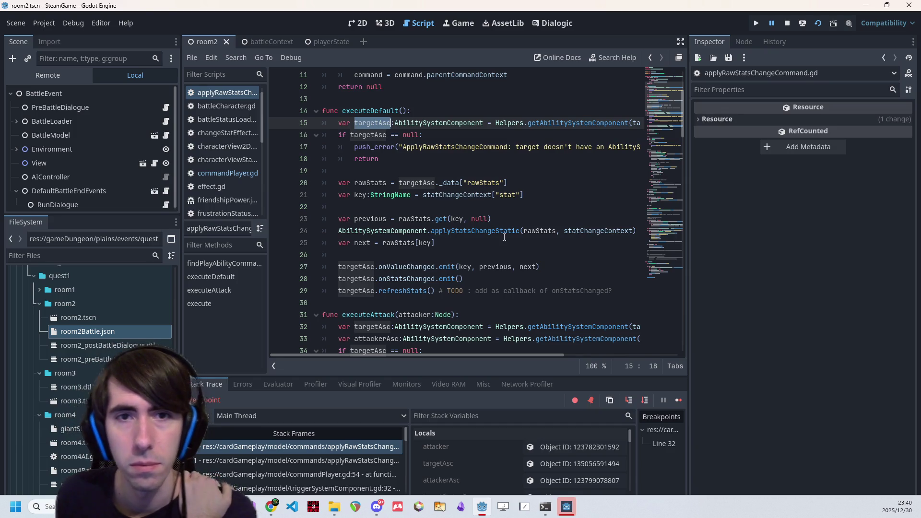
pyautogui.scroll(-6, 504, 238)
pyautogui.scroll(-12, 471, 215)
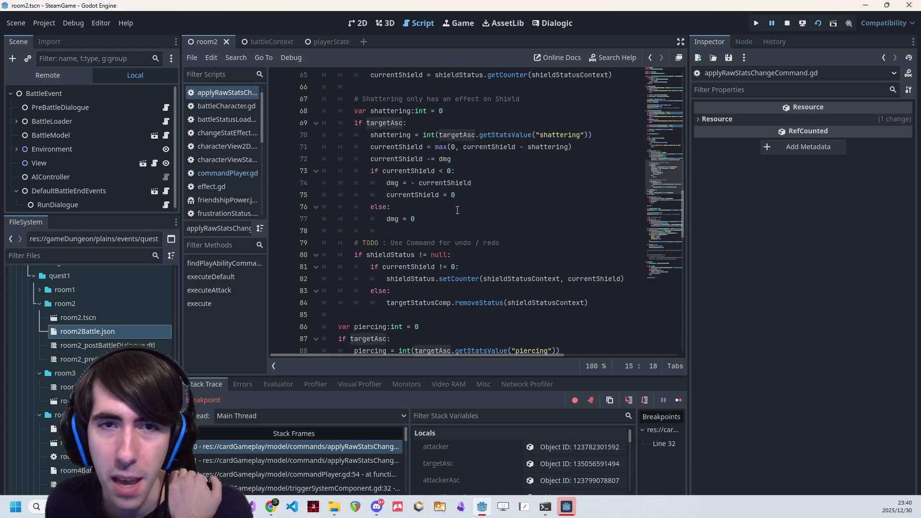
# - Select the int type of shattering, then open the abilitySystemComponent script
pyautogui.doubleClick(421, 111)
pyautogui.scroll(3, 432, 158)
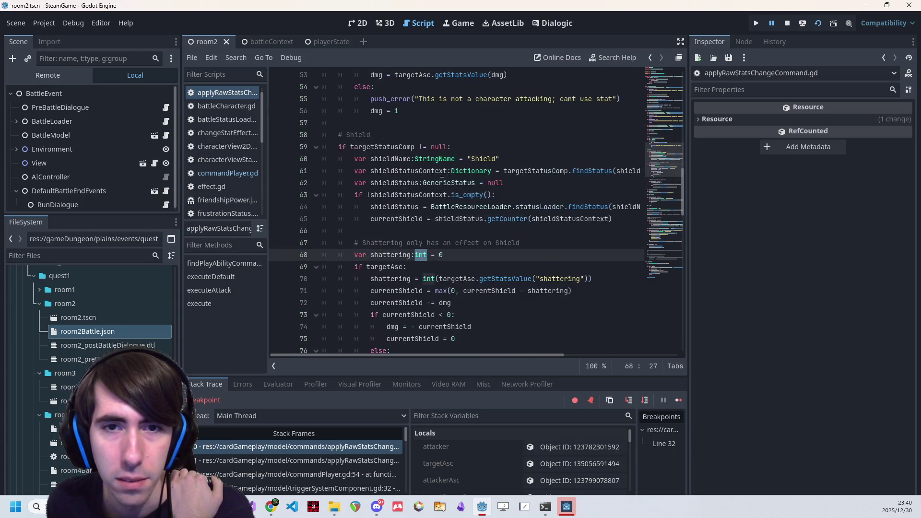
pyautogui.moveTo(438, 176)
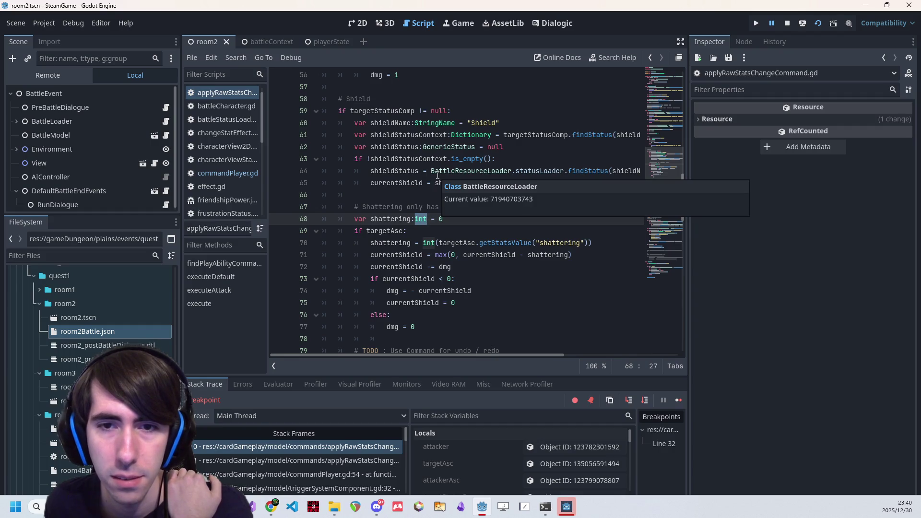
pyautogui.keyDown('ctrl'); pyautogui.click(500, 246); pyautogui.keyUp('ctrl')
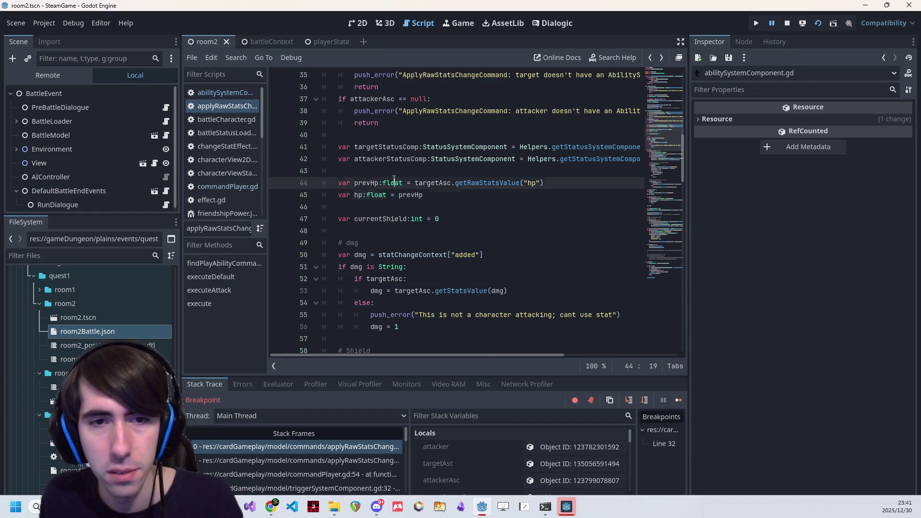
# - Change currentShield's type from int to float on line 47
pyautogui.scroll(-1, 400, 216)
pyautogui.doubleClick(417, 183)
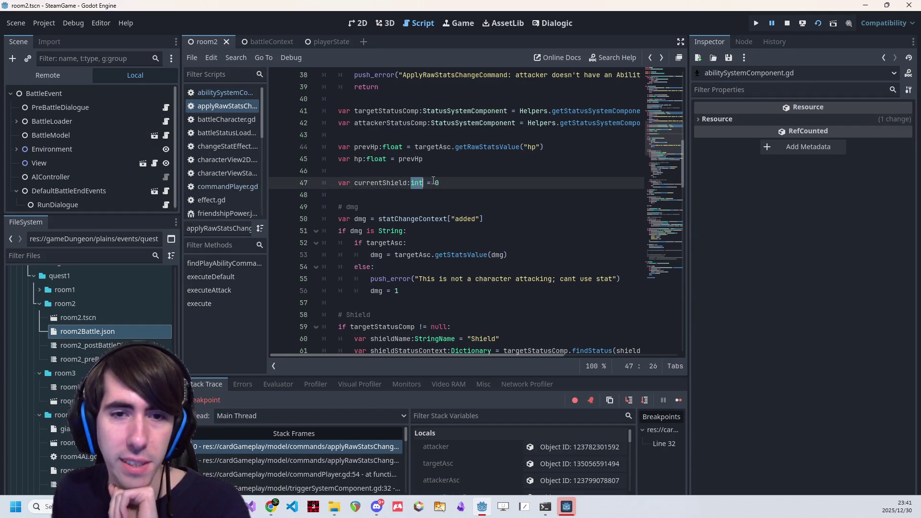
pyautogui.write('float')
# - Move the currentShield declaration from line 47 into the Shield block under 'if targetStatusComp != null:'
pyautogui.doubleClick(397, 183)
pyautogui.scroll(-4, 397, 179)
pyautogui.scroll(2, 437, 196)
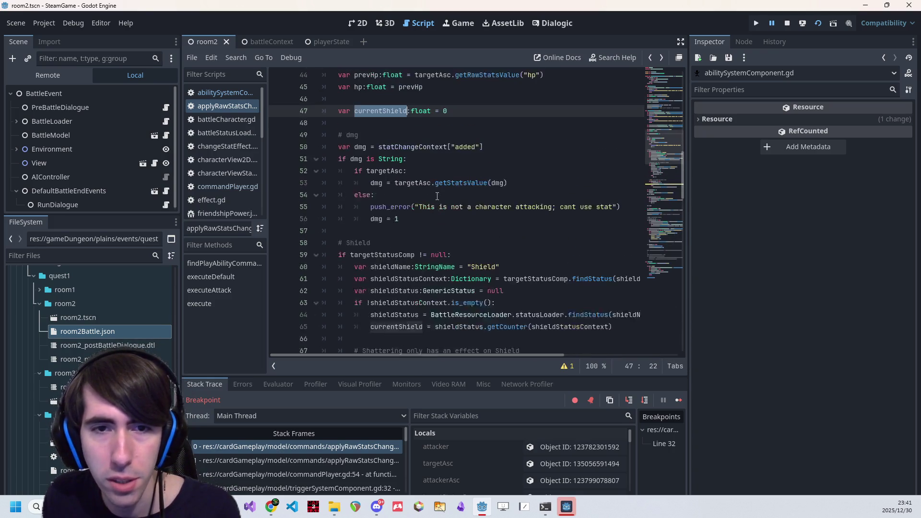
pyautogui.tripleClick(451, 113)
pyautogui.hotkey('ctrl', 'c')
pyautogui.press('BackSpace')
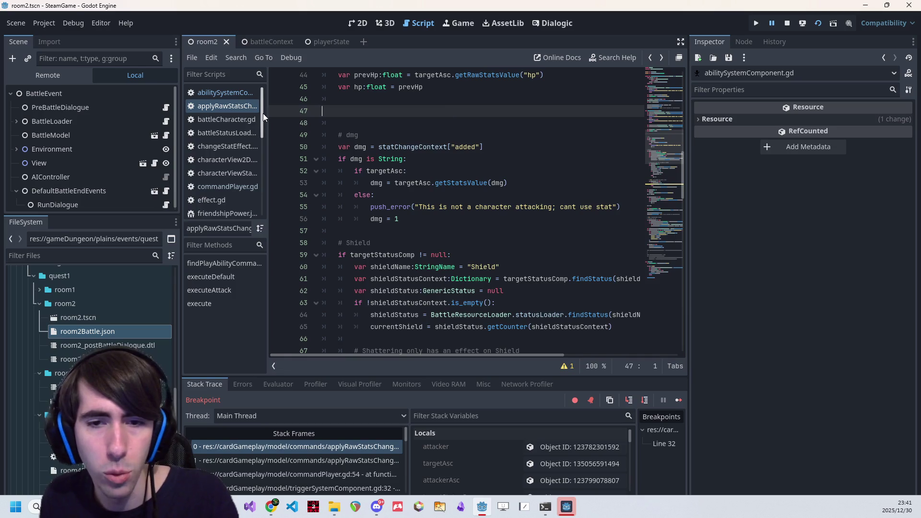
pyautogui.press('BackSpace')
pyautogui.press('BackSpace')
pyautogui.click(480, 231)
pyautogui.press('Return')
pyautogui.scroll(-3, 475, 238)
pyautogui.hotkey('ctrl', 'v')
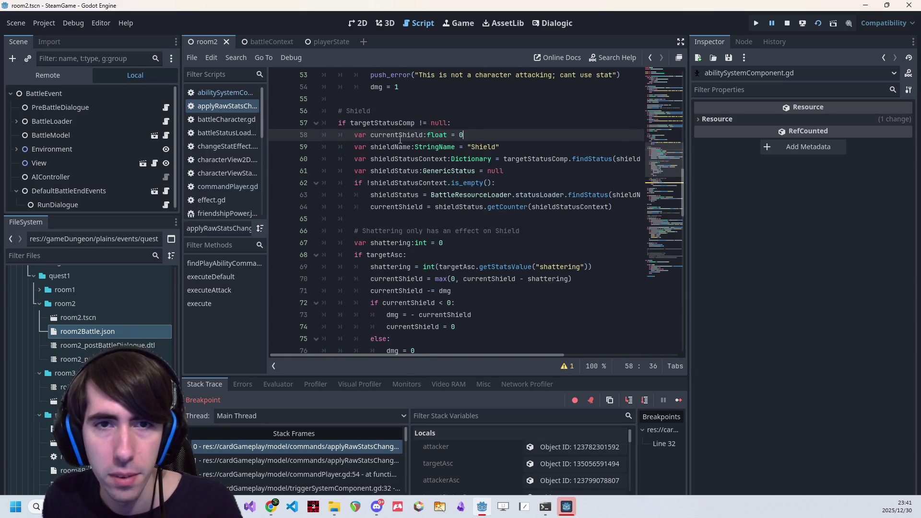
# - Show the script warnings and jump to line 81's narrowing-conversion warning on currentShield
pyautogui.doubleClick(400, 135)
pyautogui.scroll(-2, 398, 144)
pyautogui.scroll(-1, 399, 149)
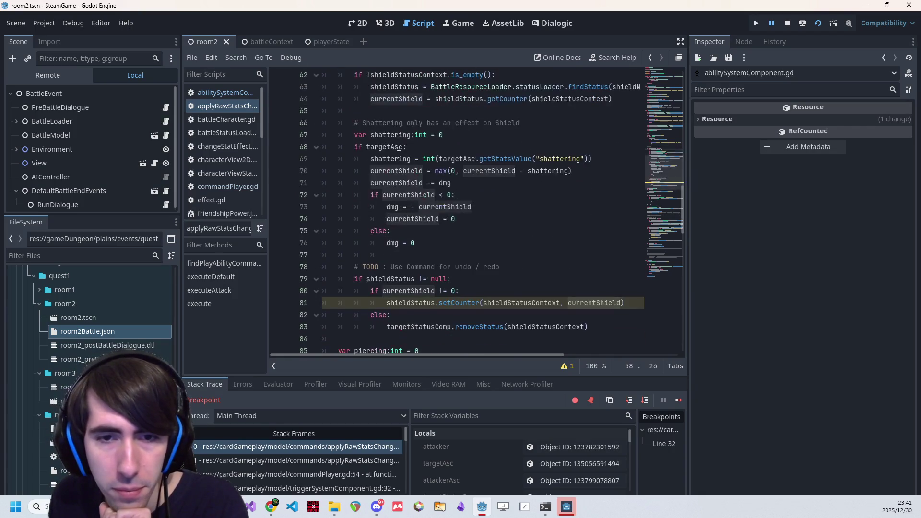
pyautogui.click(572, 367)
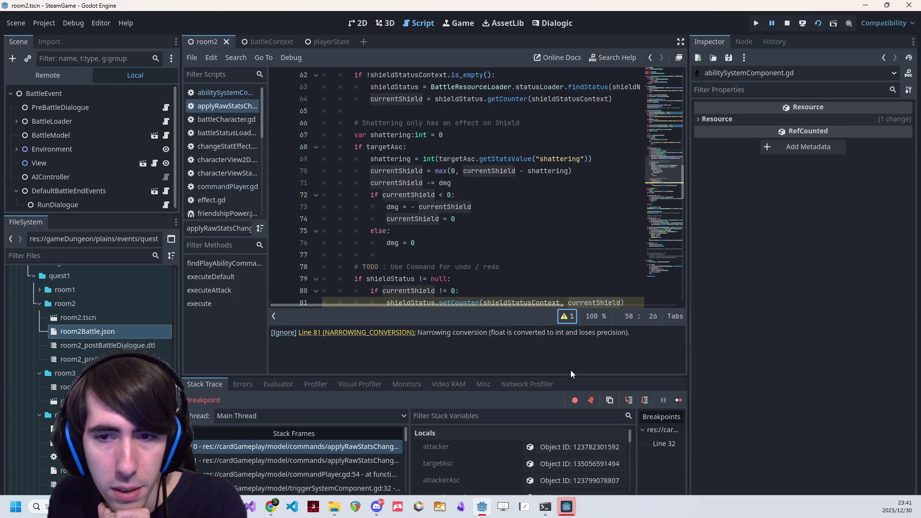
pyautogui.click(408, 335)
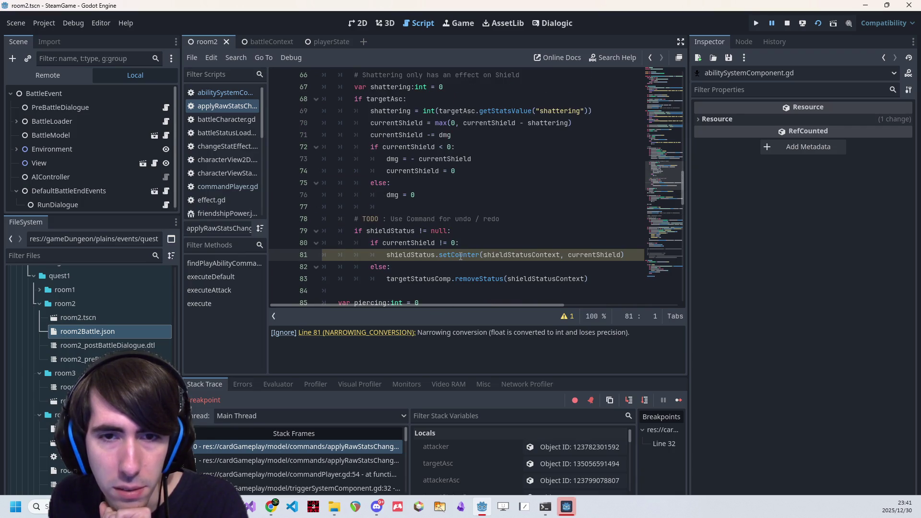
pyautogui.moveTo(459, 256)
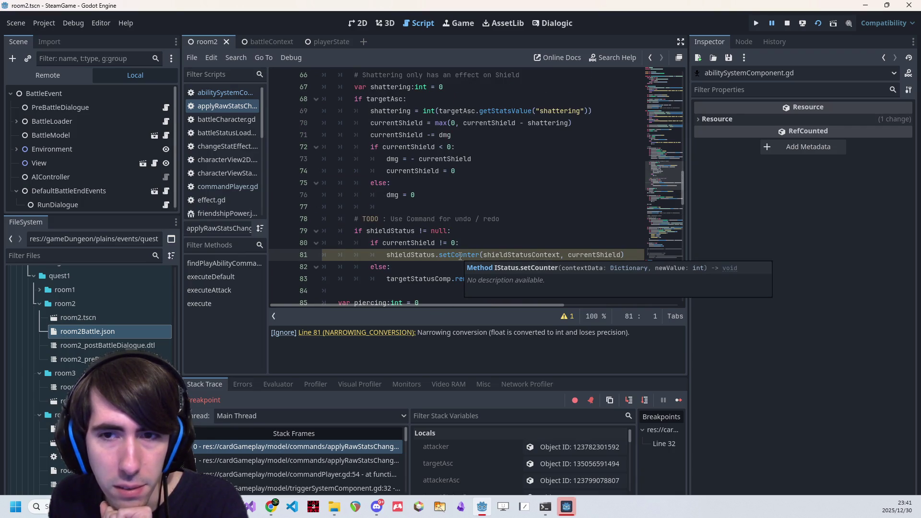
pyautogui.click(462, 257)
pyautogui.doubleClick(578, 254)
pyautogui.scroll(4, 578, 254)
pyautogui.scroll(-4, 478, 269)
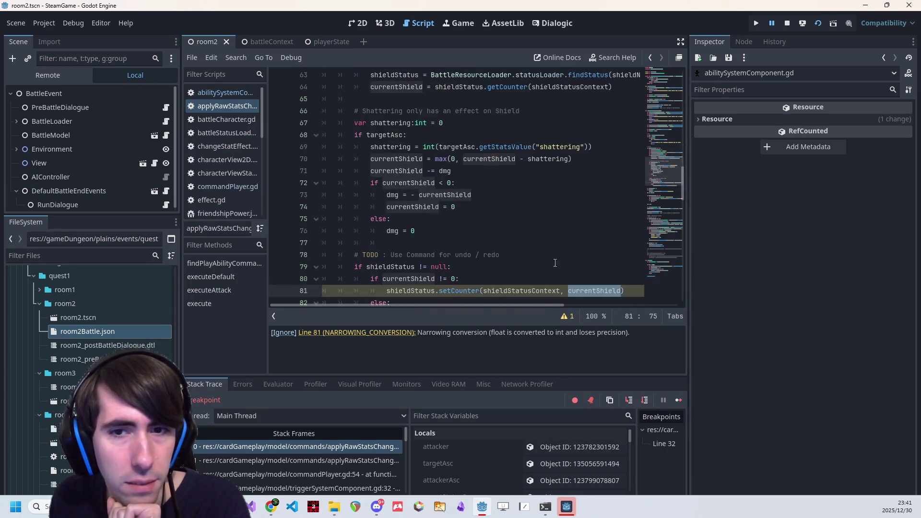
pyautogui.moveTo(459, 254)
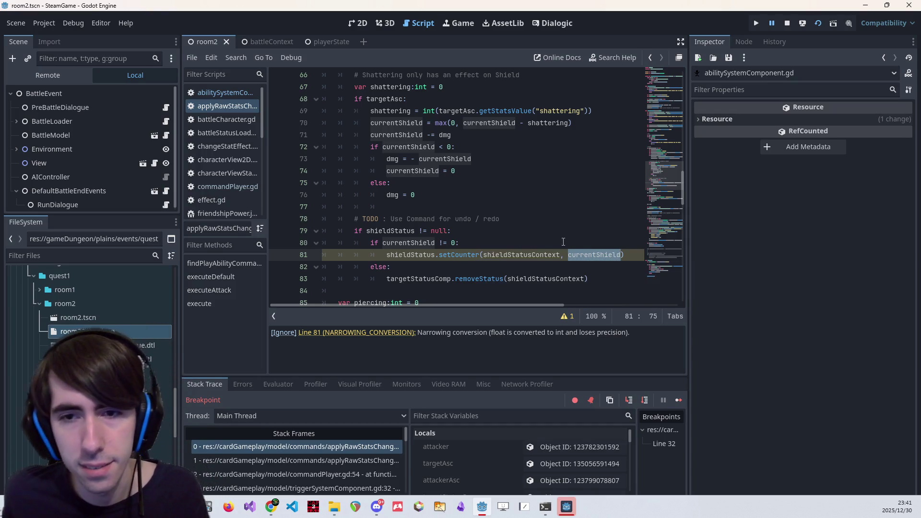
pyautogui.click(569, 260)
pyautogui.moveTo(569, 259)
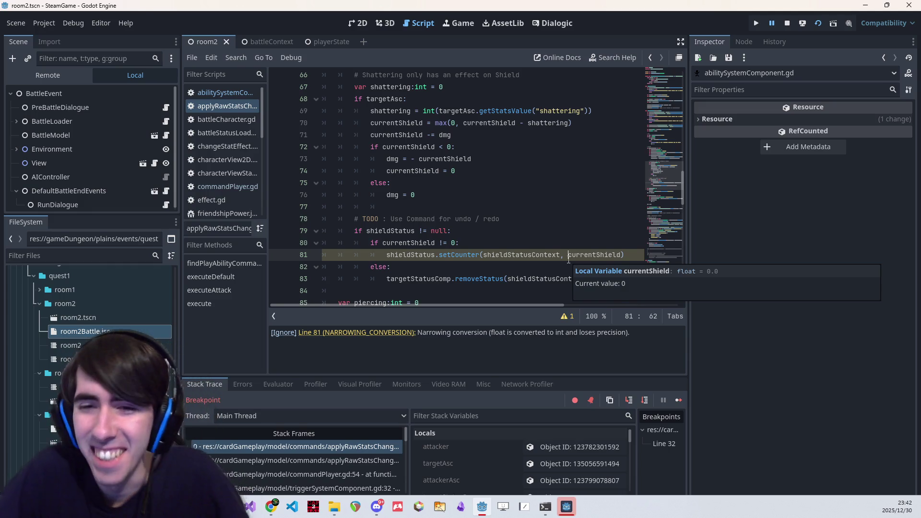
# - Wrap line 81's setCounter argument as int(currentShield), then review the hp -= dmg code below
pyautogui.write('int(')
pyautogui.press('End')
pyautogui.write(')')
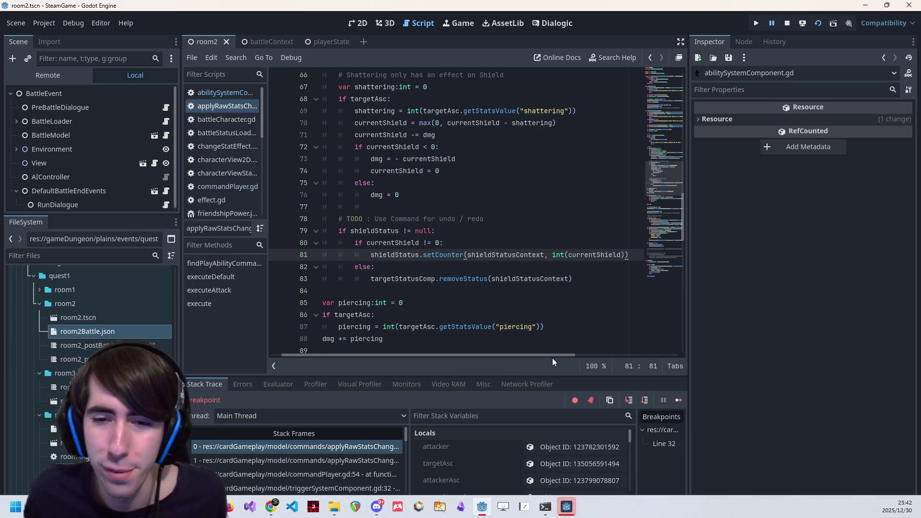
pyautogui.hscroll(-1, 548, 355)
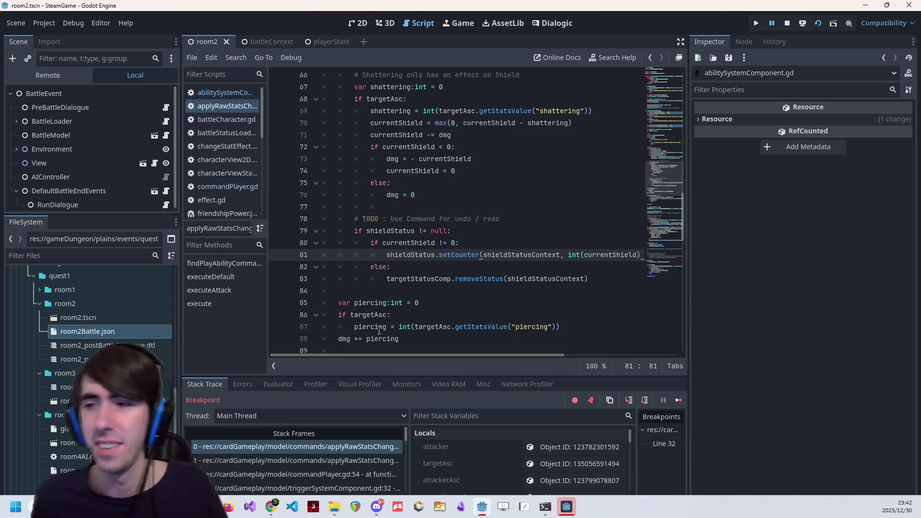
pyautogui.scroll(-3, 487, 267)
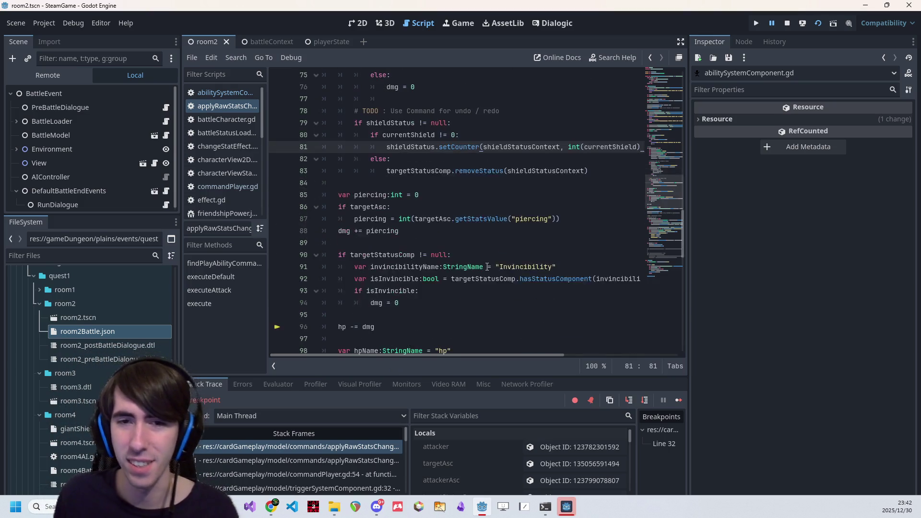
pyautogui.scroll(-3, 487, 266)
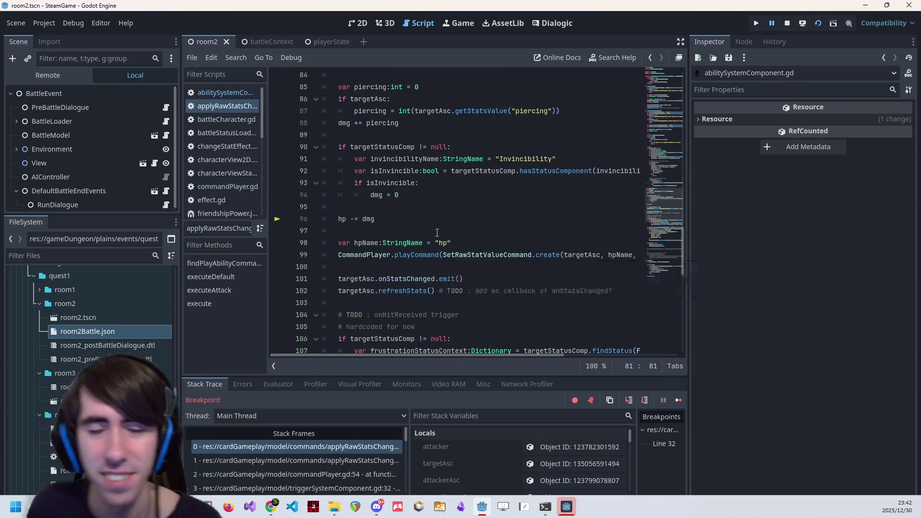
pyautogui.scroll(2, 437, 233)
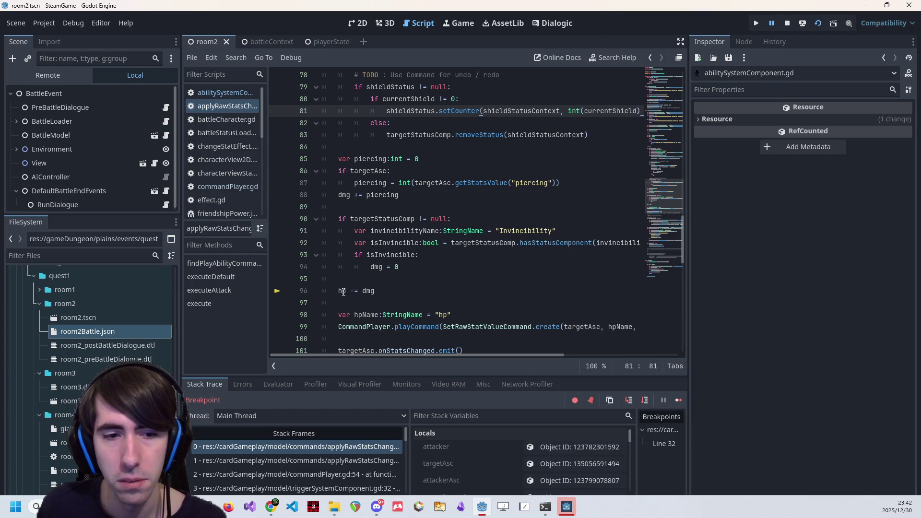
pyautogui.moveTo(343, 292)
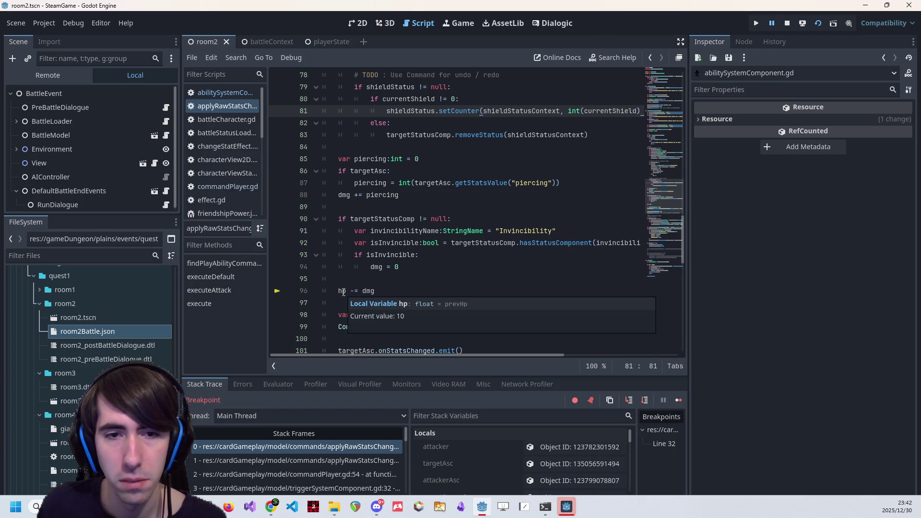
pyautogui.click(386, 269)
pyautogui.scroll(10, 387, 269)
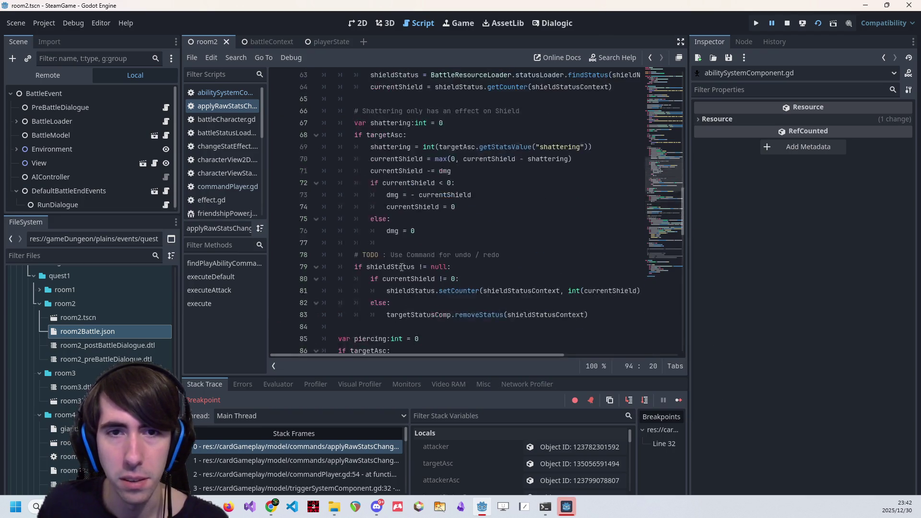
# - Restart the scene, skip the dialogue, end the turn and play Shockwave on the black-haired ally
pyautogui.click(820, 25)
pyautogui.scroll(3, 404, 165)
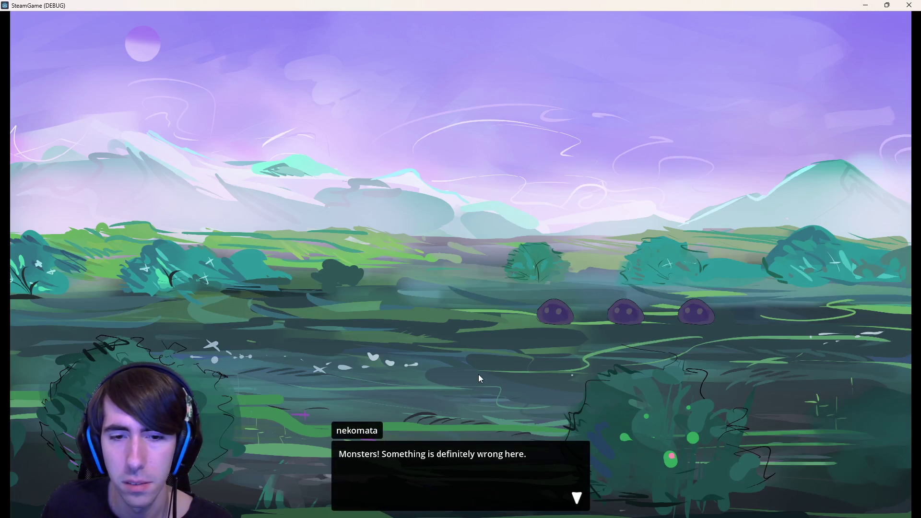
pyautogui.click(479, 362)
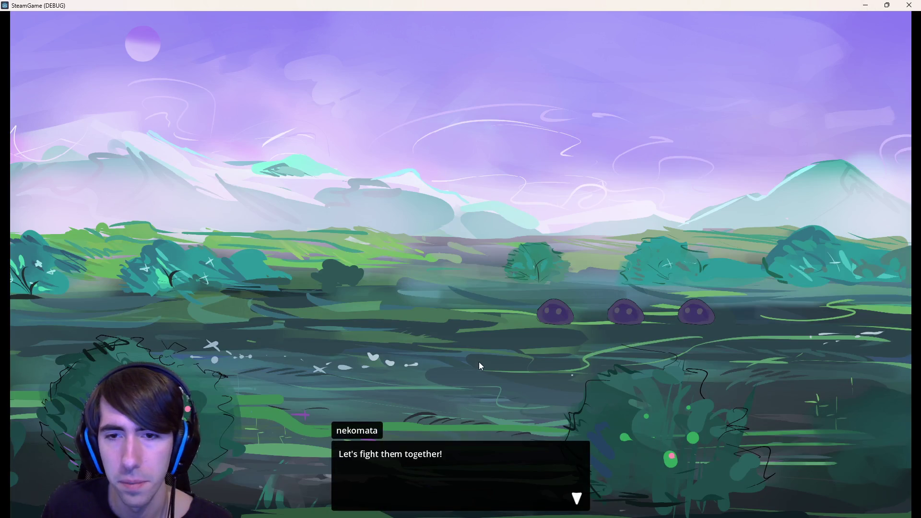
pyautogui.click(479, 361)
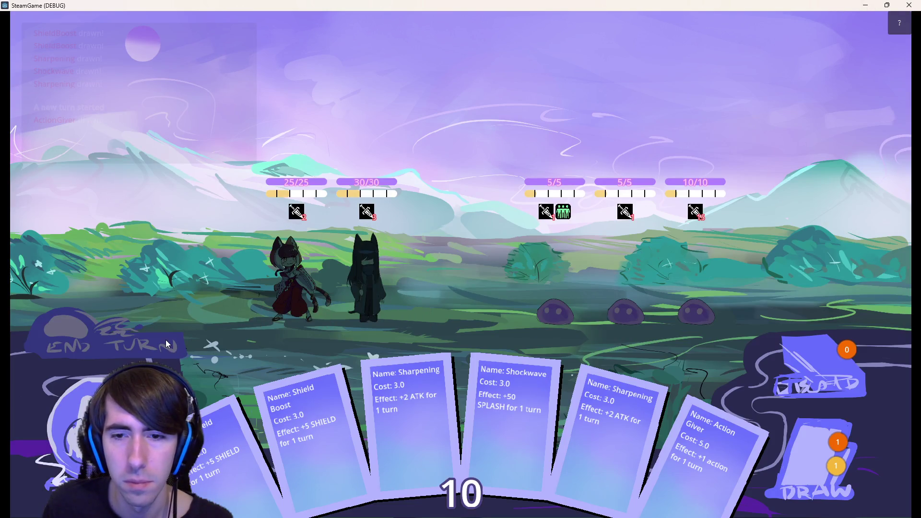
pyautogui.click(168, 344)
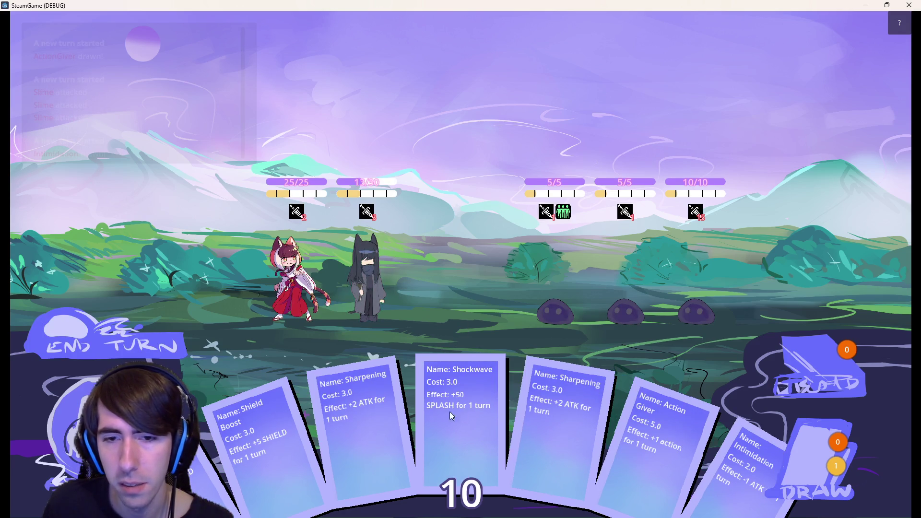
pyautogui.moveTo(450, 412); pyautogui.dragTo(382, 274)
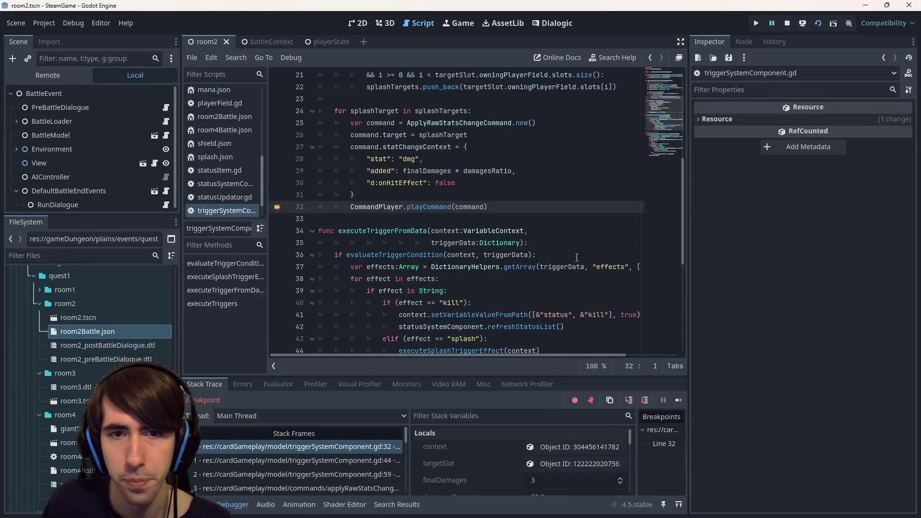
# - Set a breakpoint on line 48 of the raw stats change command script and run to it
pyautogui.click(675, 403)
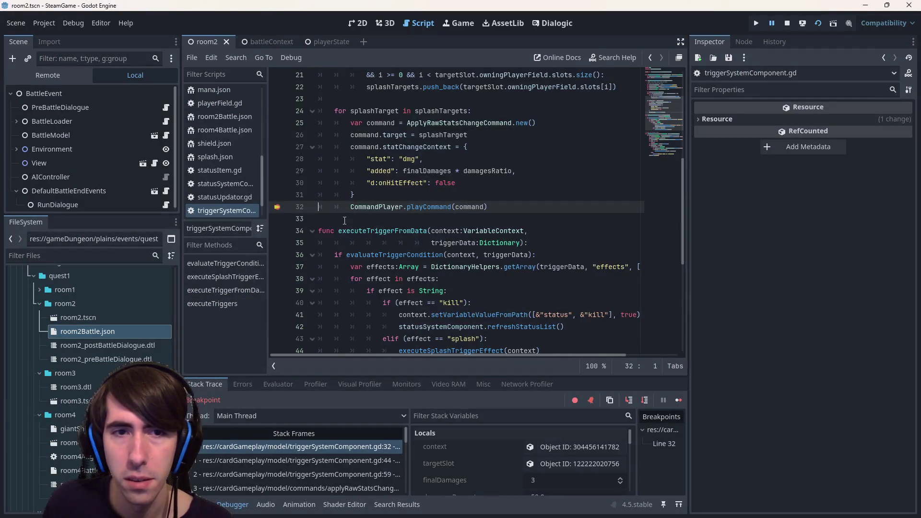
pyautogui.scroll(10, 223, 129)
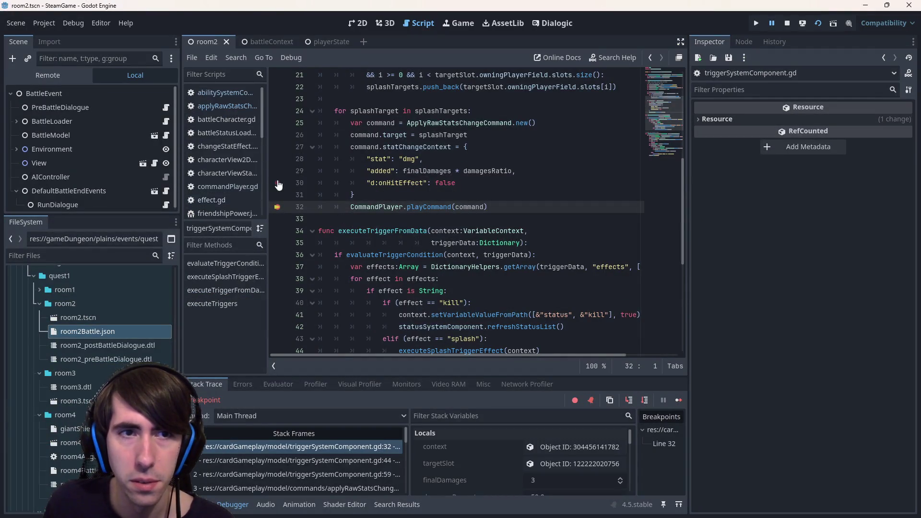
pyautogui.click(210, 102)
pyautogui.scroll(-3, 312, 219)
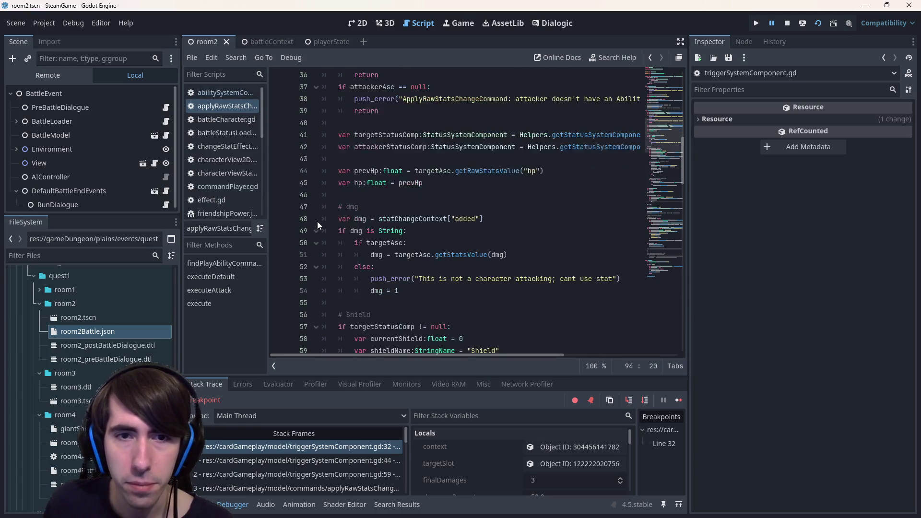
pyautogui.click(278, 219)
pyautogui.click(679, 400)
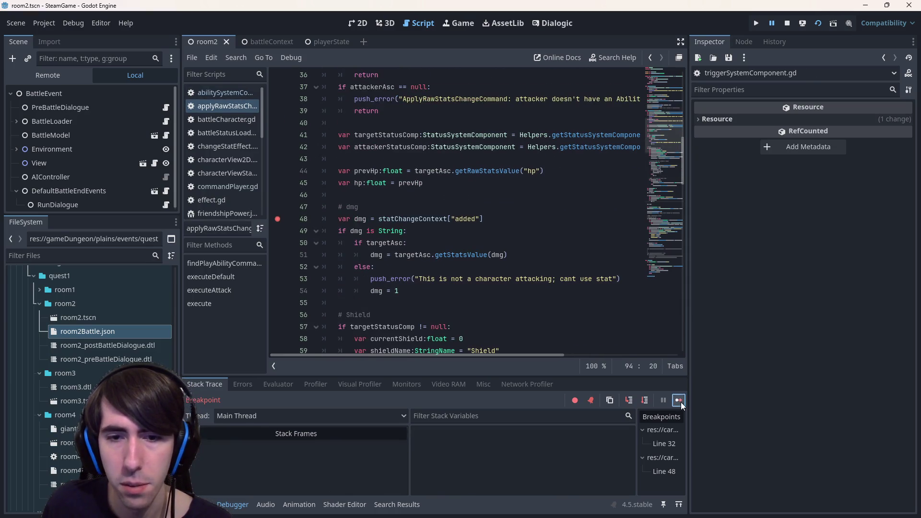
pyautogui.scroll(-3, 531, 436)
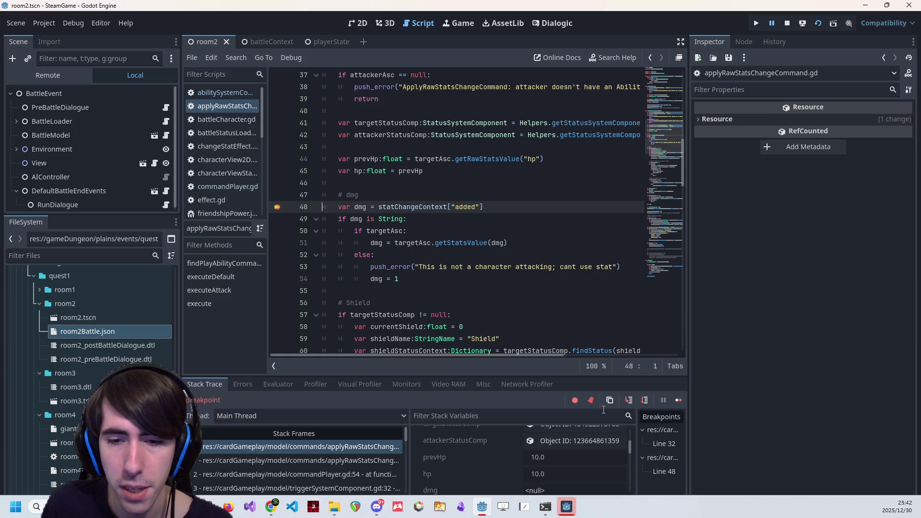
pyautogui.scroll(-1, 587, 446)
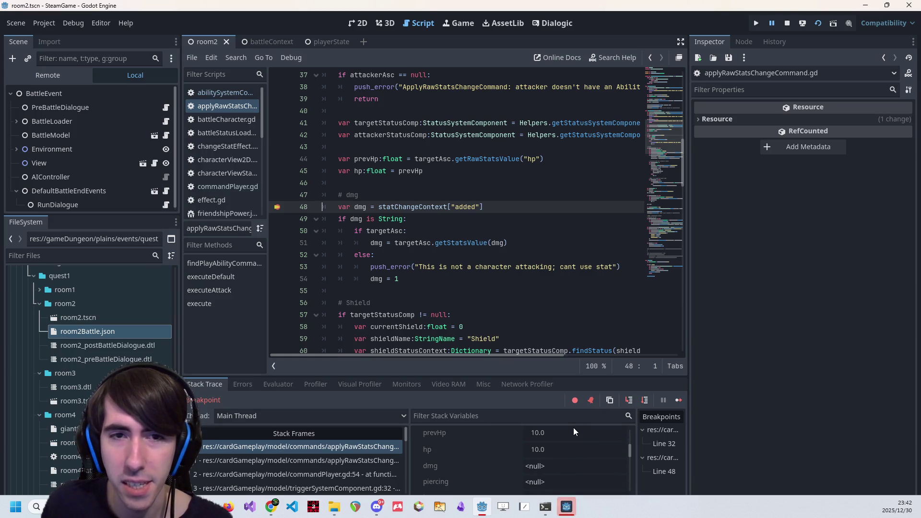
pyautogui.scroll(-3, 538, 454)
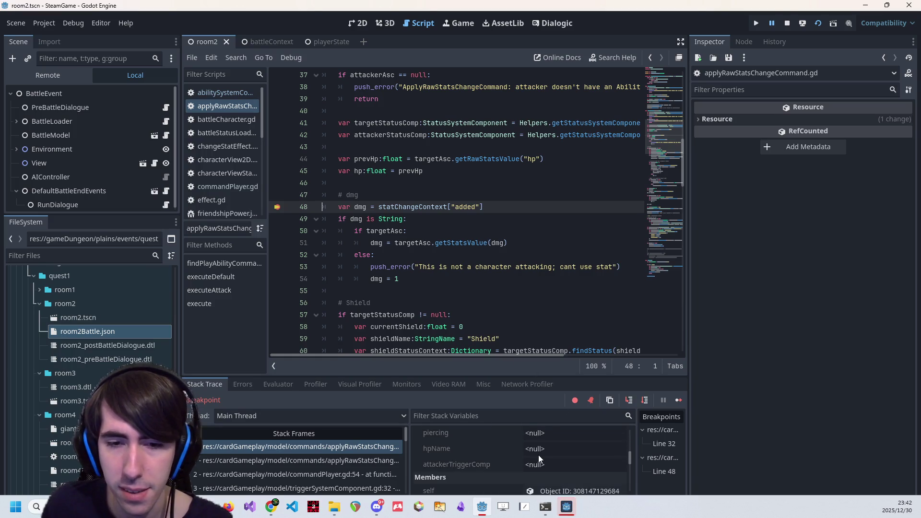
pyautogui.scroll(3, 539, 453)
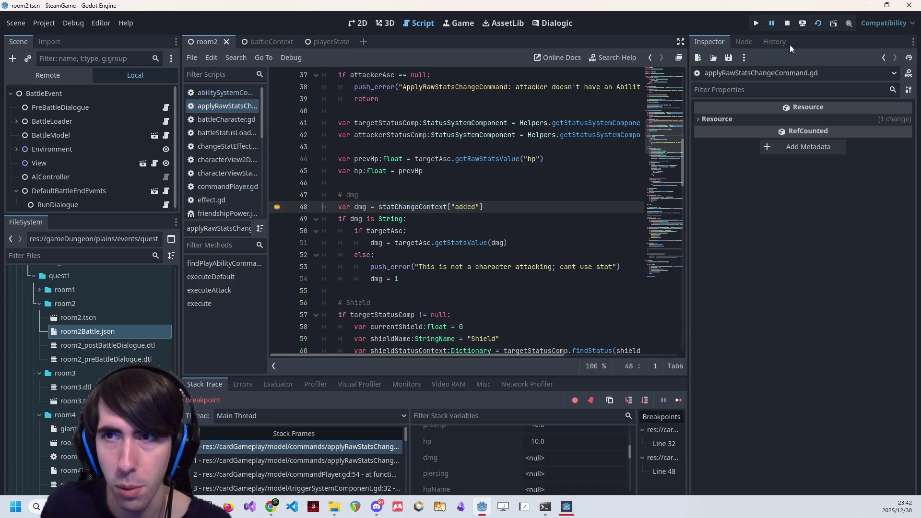
# - Step from line 49 through the damage and shield lookups to the shield reduction calculation
pyautogui.click(642, 399)
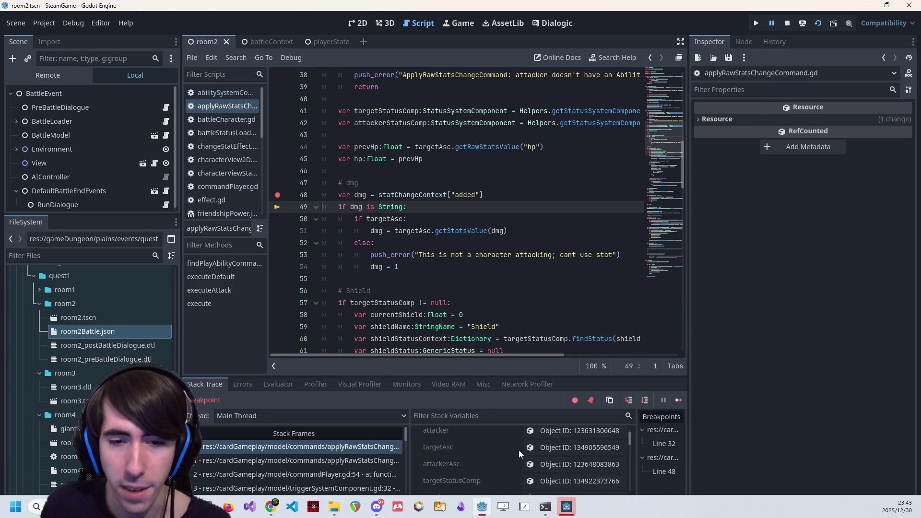
pyautogui.scroll(-5, 519, 450)
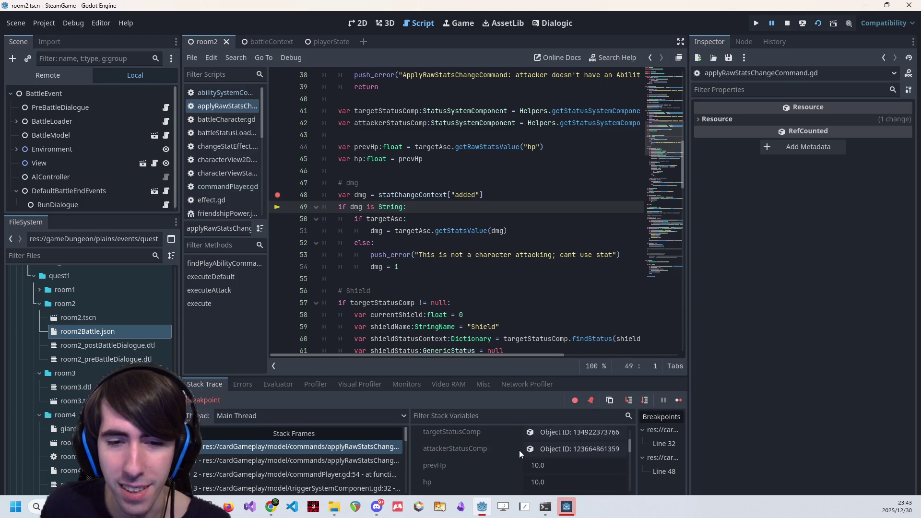
pyautogui.click(648, 399)
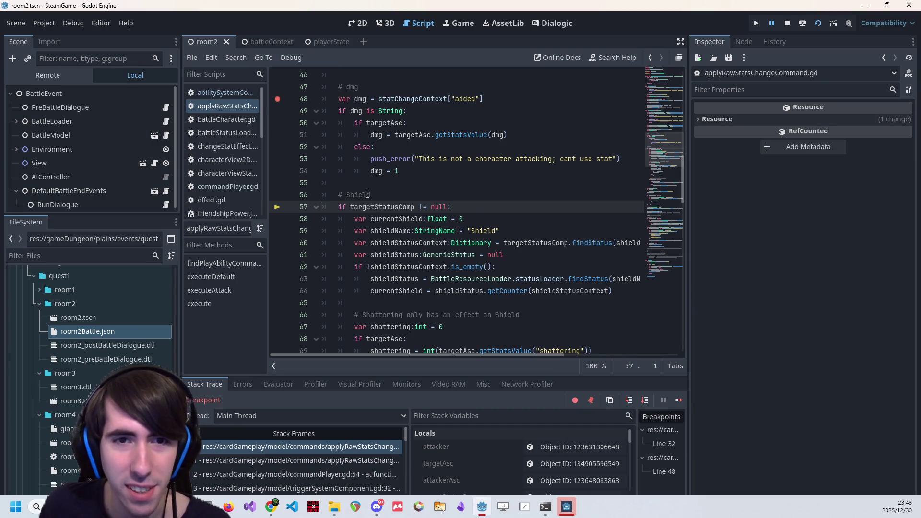
pyautogui.moveTo(360, 100)
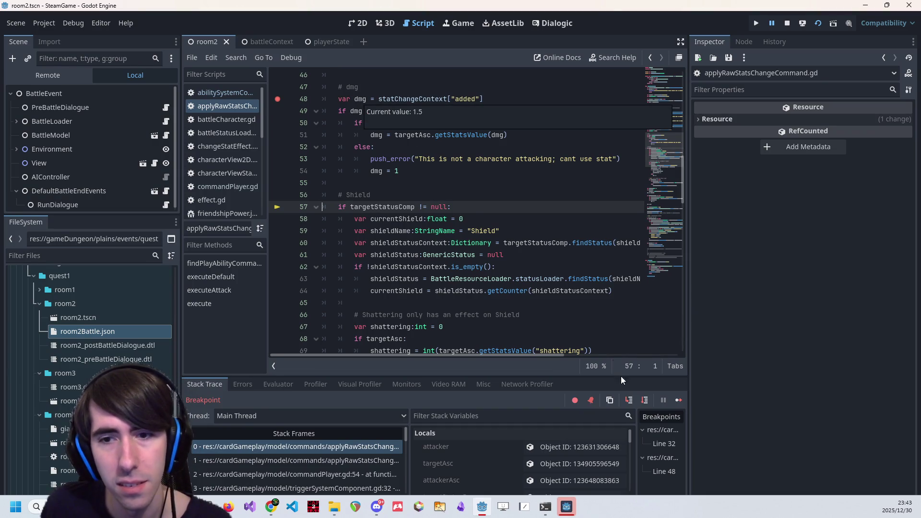
pyautogui.click(646, 401)
pyautogui.click(645, 400)
pyautogui.click(645, 401)
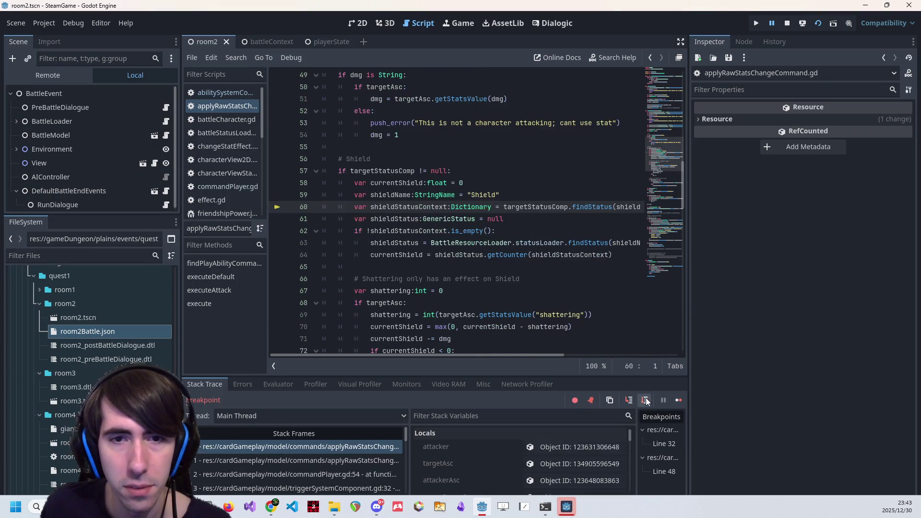
pyautogui.click(647, 400)
pyautogui.click(646, 401)
pyautogui.click(646, 400)
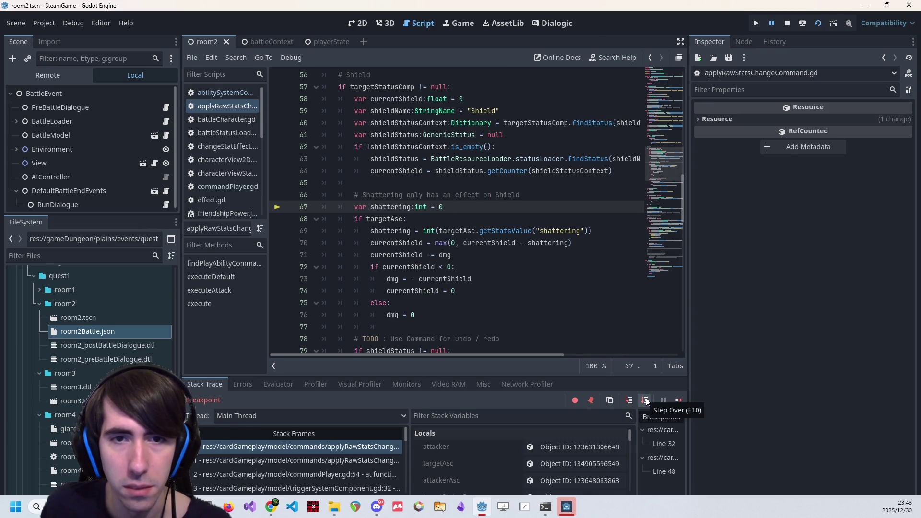
pyautogui.click(647, 400)
pyautogui.click(646, 400)
pyautogui.click(646, 400)
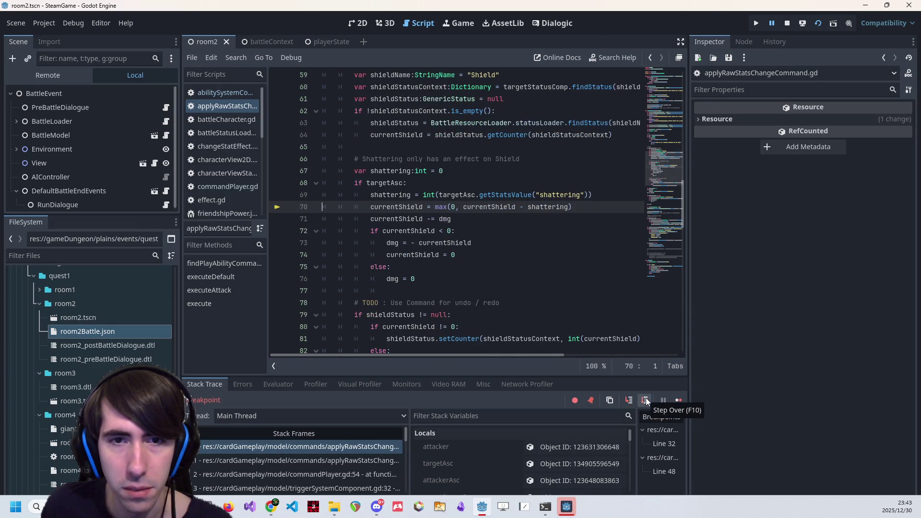
# - Step through the shattering clamp and shield subtraction, checking dmg and currentShield as overflow passes the shield
pyautogui.scroll(1, 414, 263)
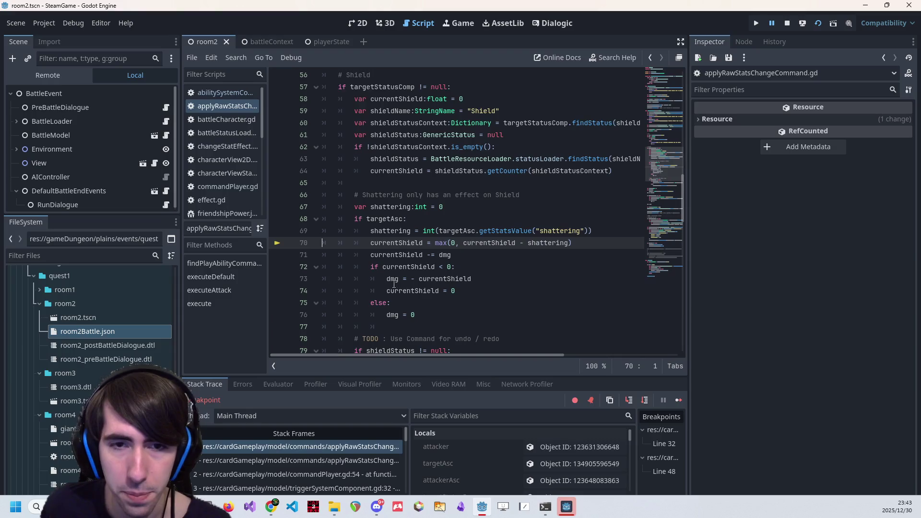
pyautogui.click(646, 400)
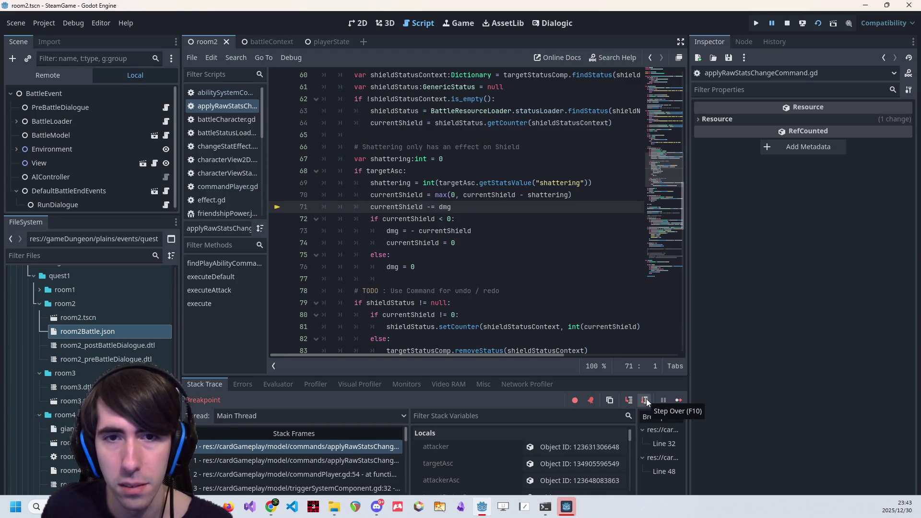
pyautogui.click(647, 401)
pyautogui.moveTo(393, 196)
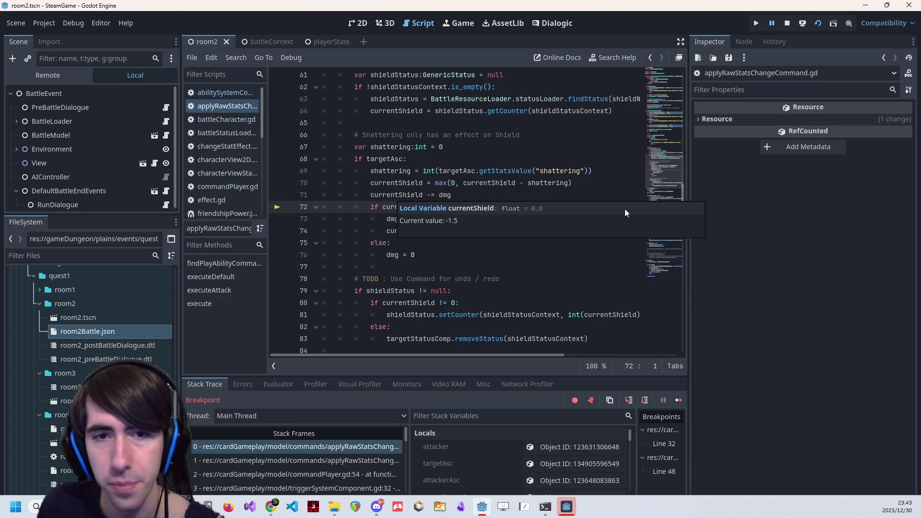
pyautogui.click(645, 400)
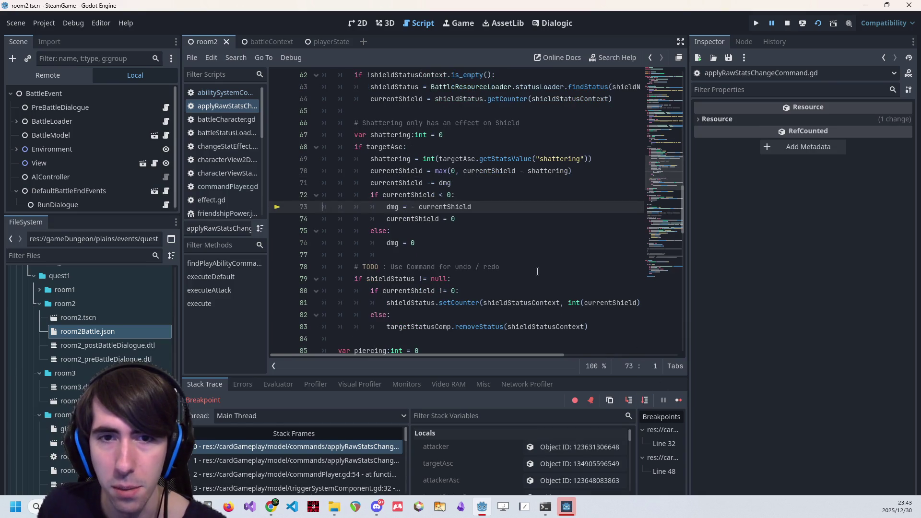
pyautogui.moveTo(390, 206)
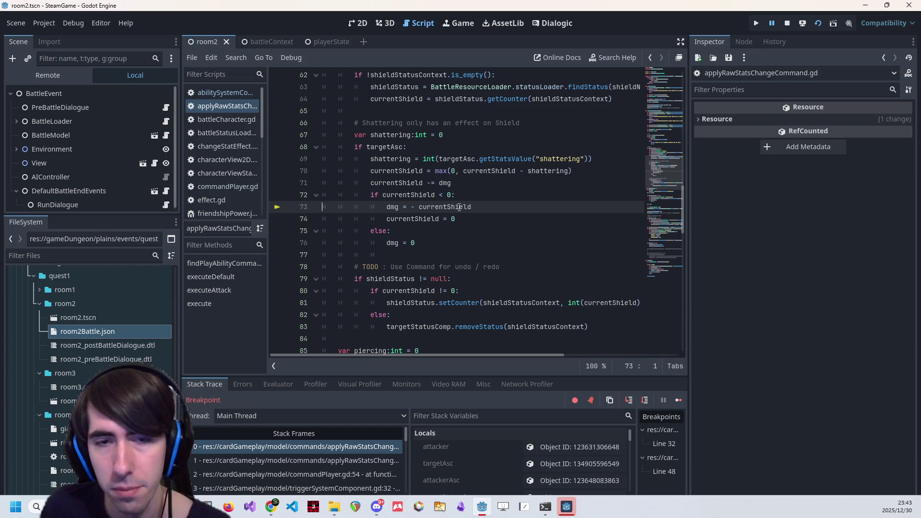
pyautogui.click(644, 401)
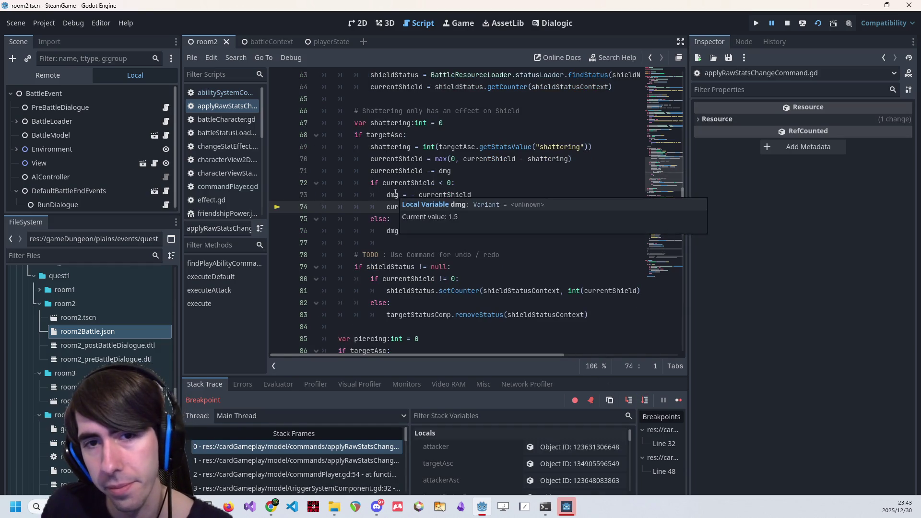
pyautogui.click(644, 401)
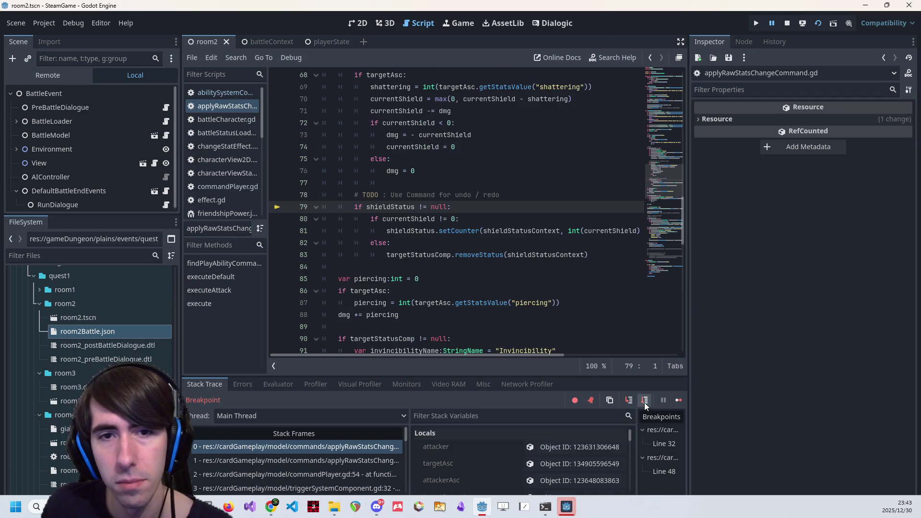
pyautogui.click(644, 402)
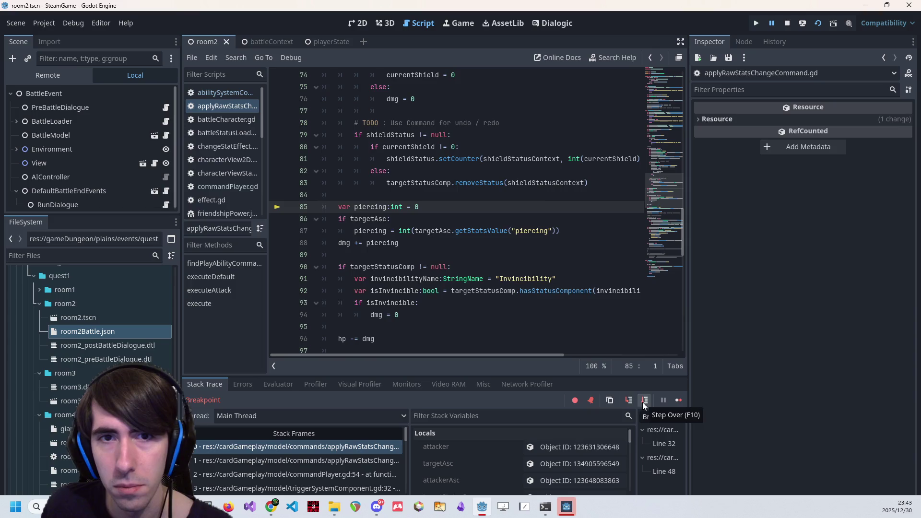
pyautogui.scroll(5, 505, 220)
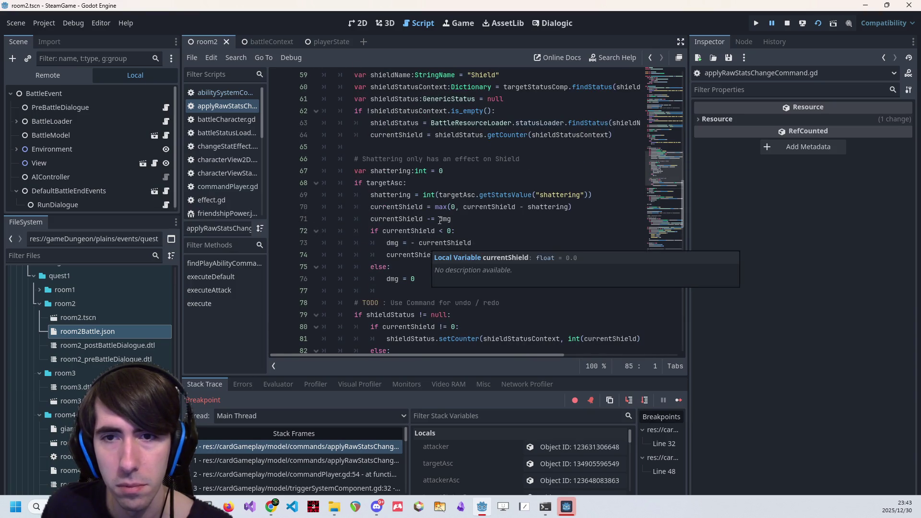
# - Step through the piercing and invincibility checks until 1.5 damage leaves HP at 8.5
pyautogui.doubleClick(391, 195)
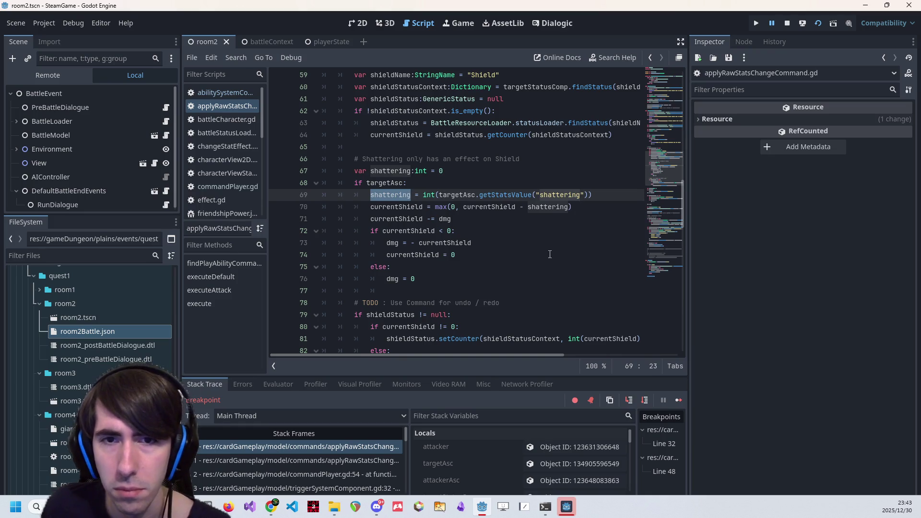
pyautogui.scroll(-4, 550, 254)
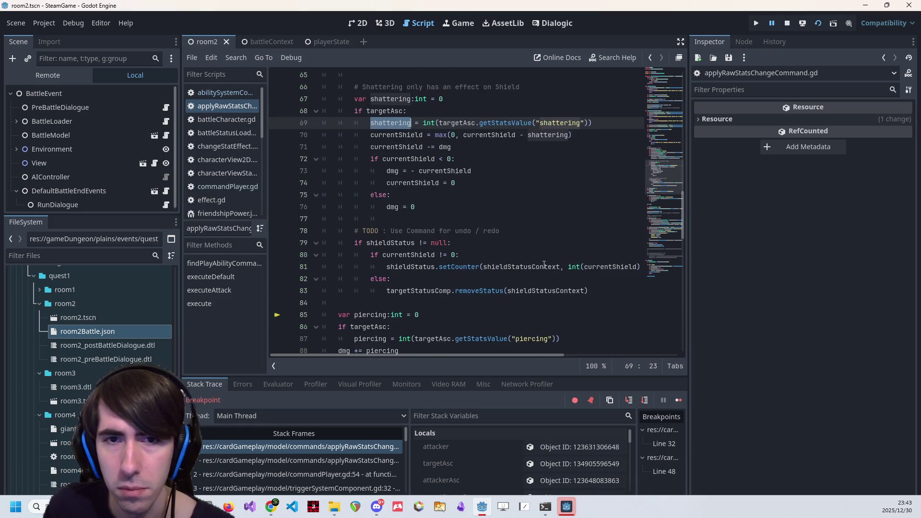
pyautogui.click(644, 400)
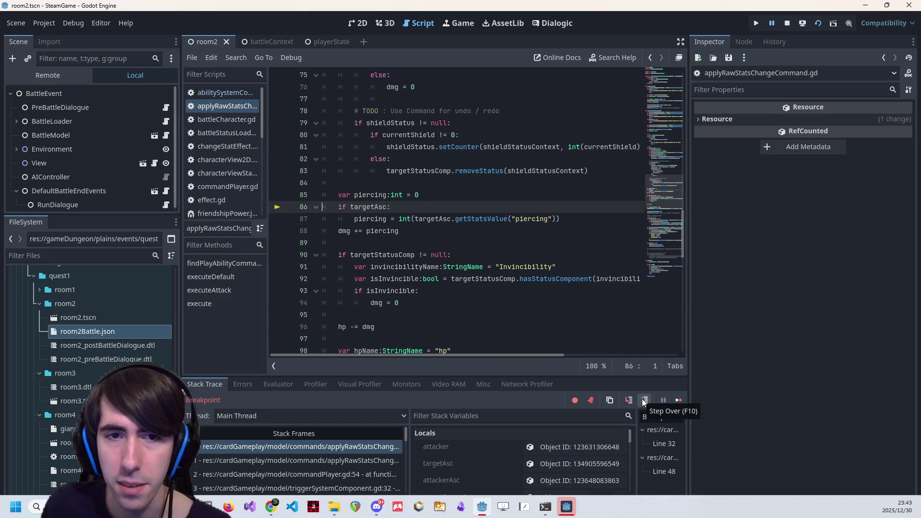
pyautogui.click(644, 400)
pyautogui.click(644, 400)
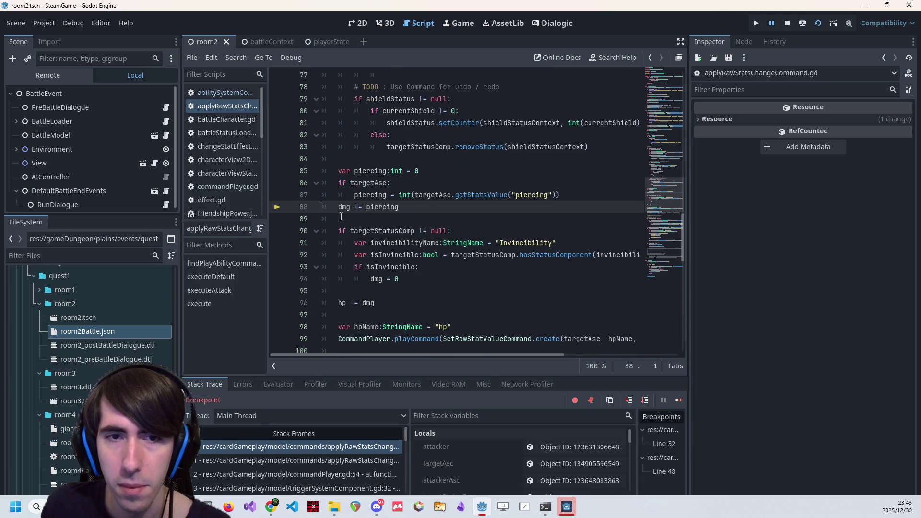
pyautogui.click(644, 400)
pyautogui.click(645, 400)
pyautogui.click(644, 400)
pyautogui.click(644, 400)
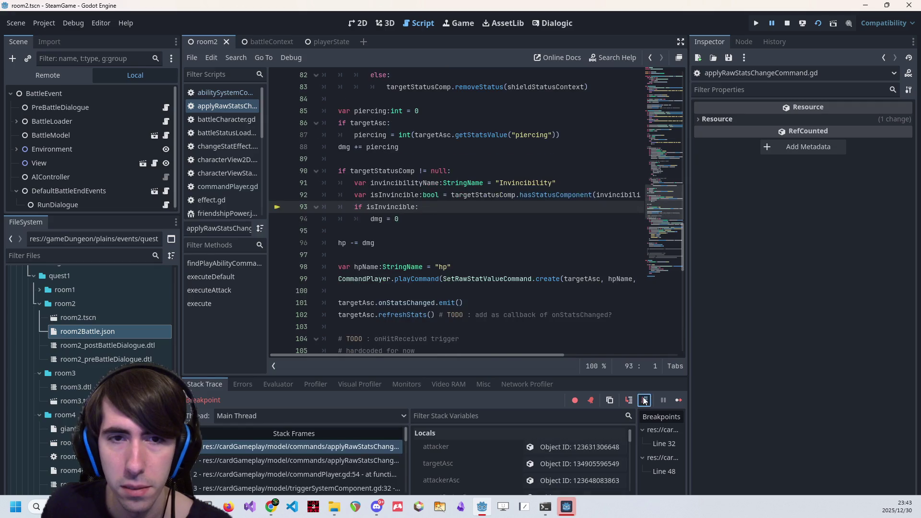
pyautogui.click(645, 400)
pyautogui.click(644, 400)
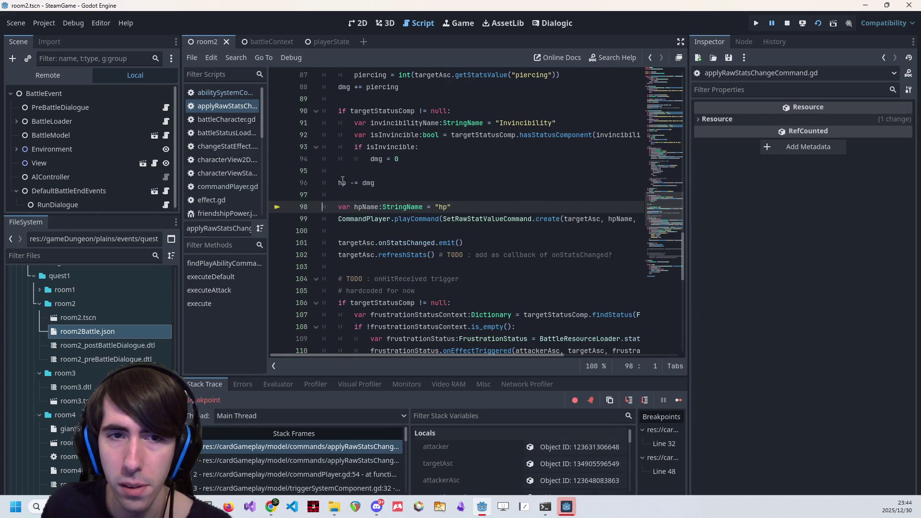
pyautogui.moveTo(342, 180)
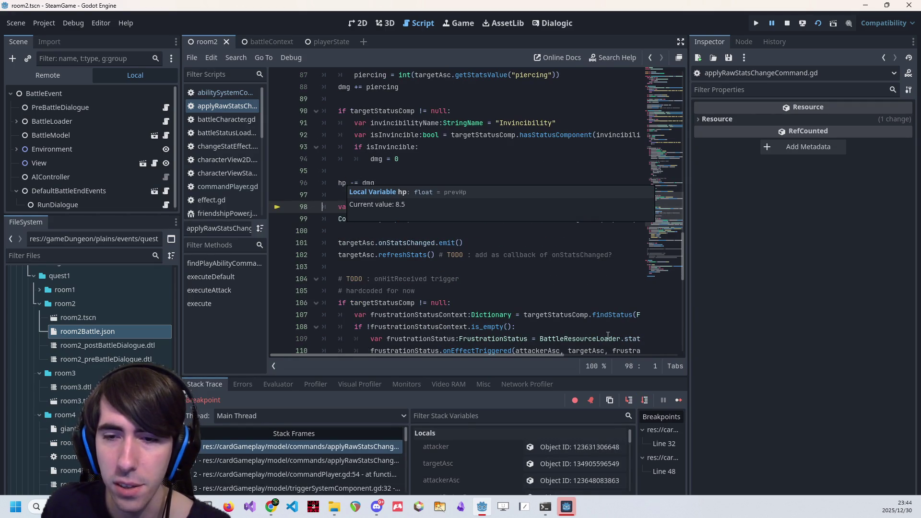
# - Step past the HP update, stats refresh and on-hit trigger code, then resume the game
pyautogui.click(644, 400)
pyautogui.click(644, 401)
pyautogui.click(644, 401)
pyautogui.click(644, 400)
pyautogui.click(644, 400)
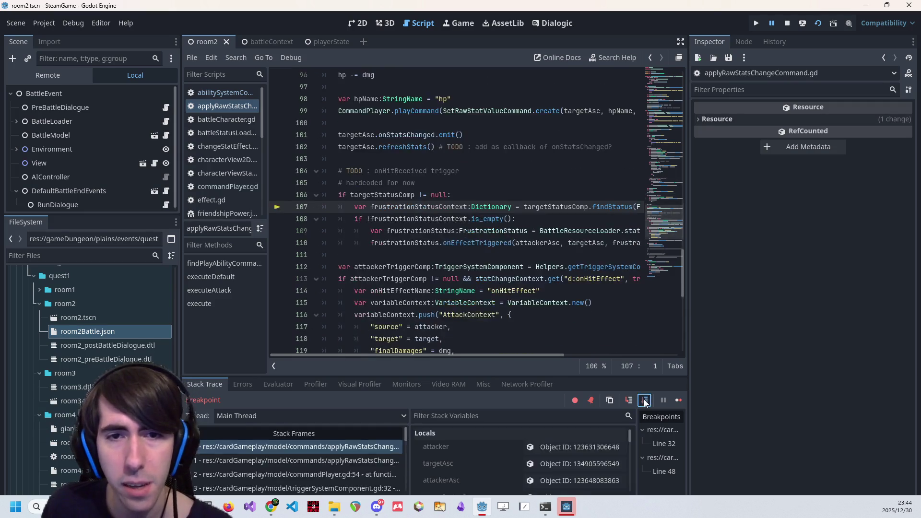
pyautogui.click(644, 400)
pyautogui.click(645, 400)
pyautogui.click(644, 400)
pyautogui.click(644, 400)
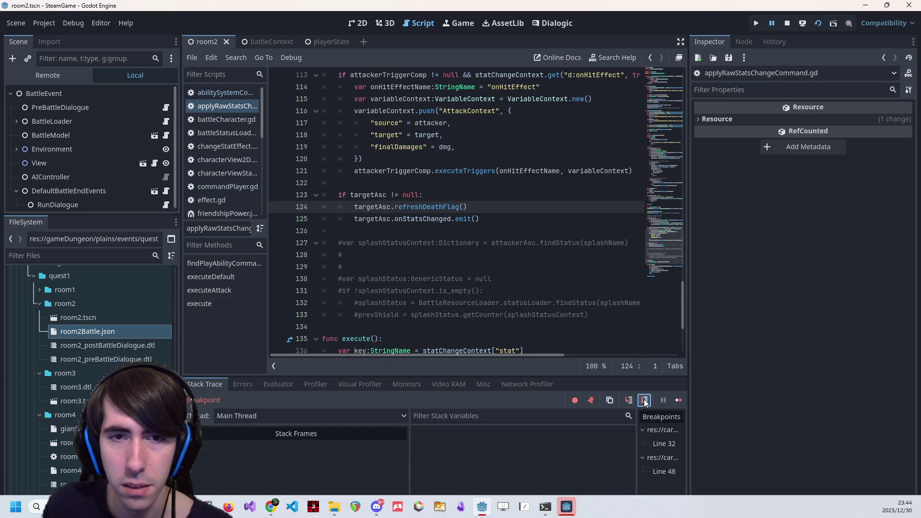
pyautogui.click(644, 400)
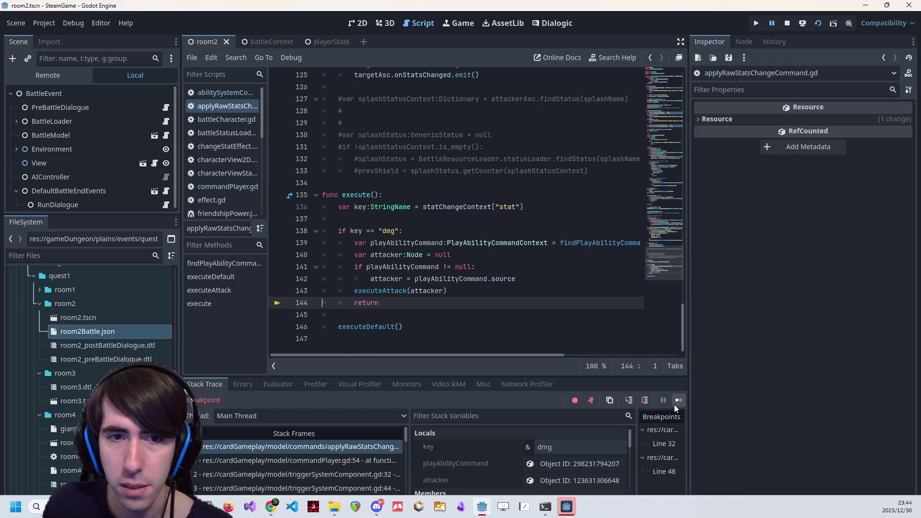
pyautogui.click(676, 402)
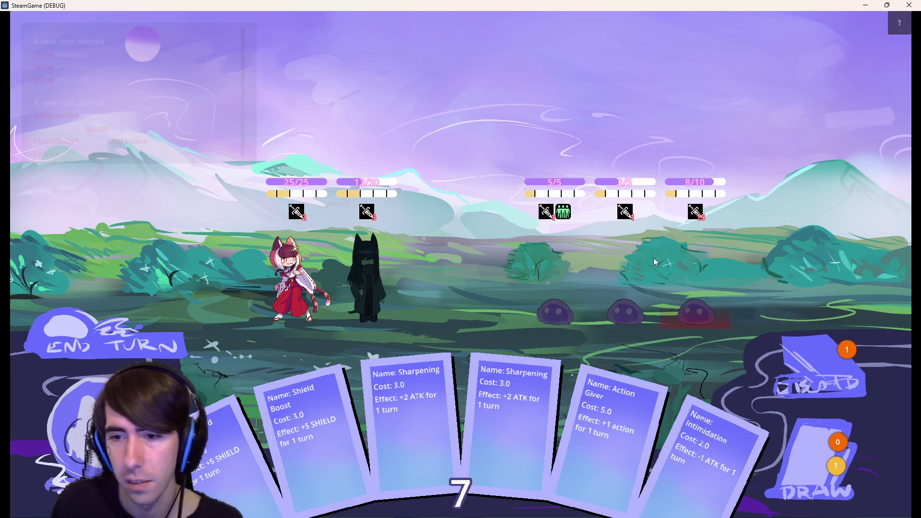
# - Play two Shield Boost cards, end the turn, remove the line 48 breakpoint and resume
pyautogui.click(371, 290)
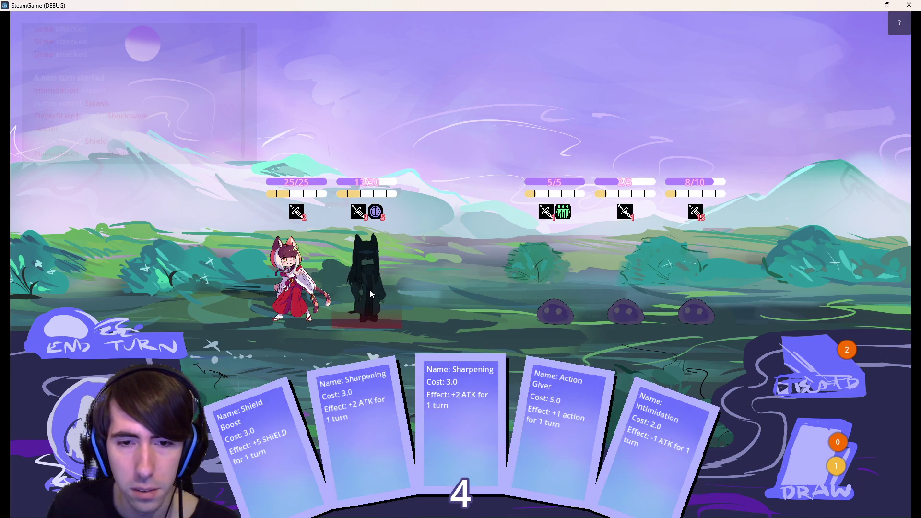
pyautogui.click(372, 296)
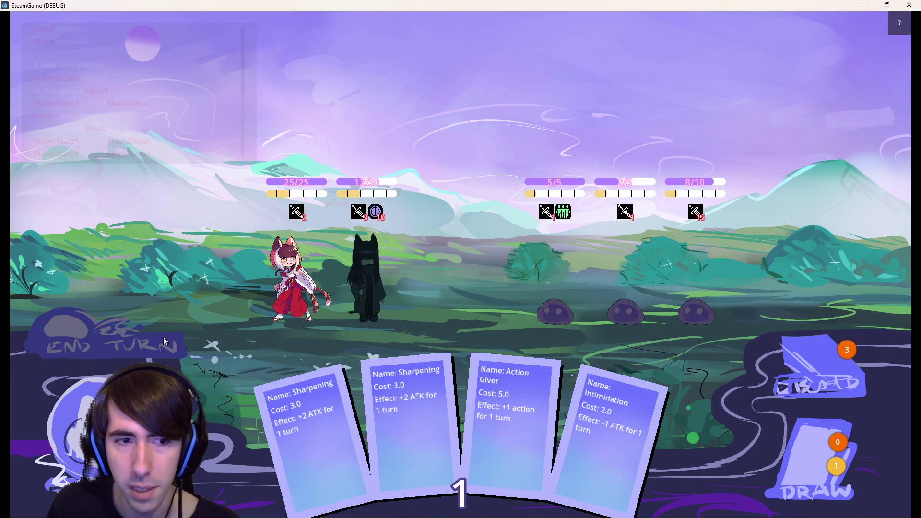
pyautogui.click(143, 345)
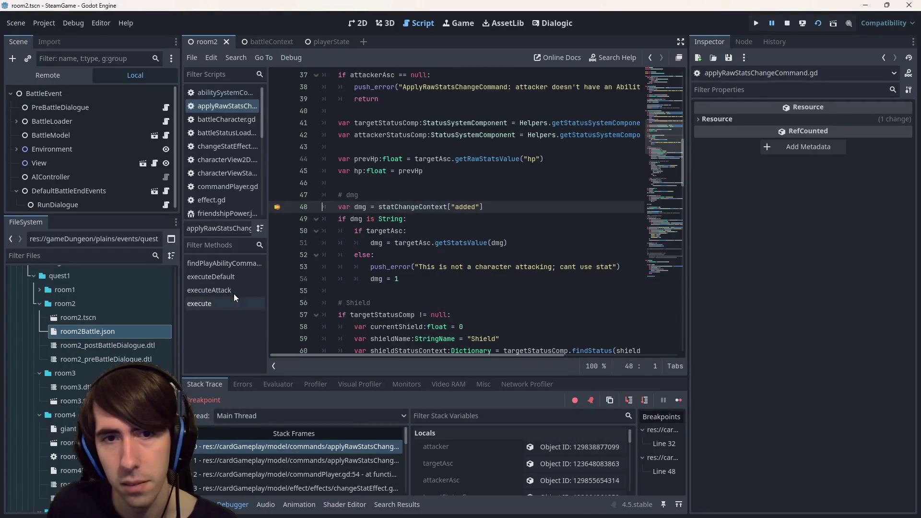
pyautogui.click(277, 207)
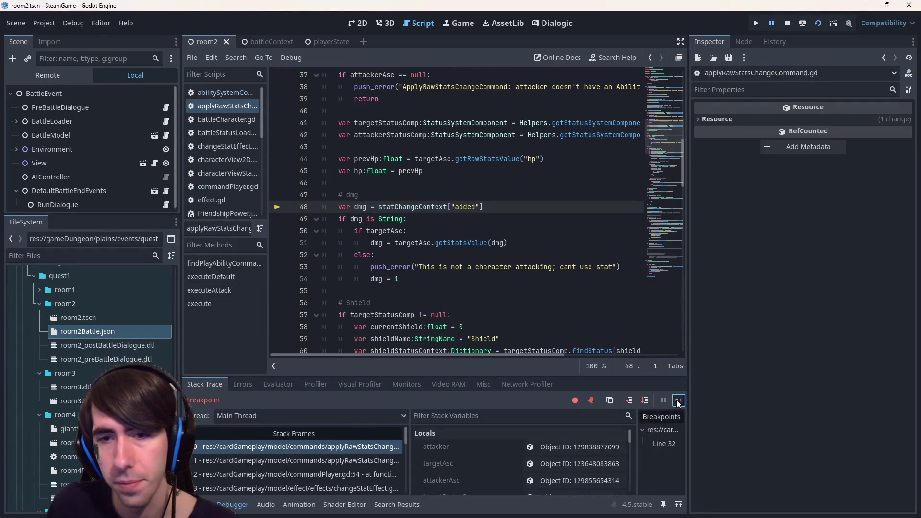
pyautogui.click(678, 401)
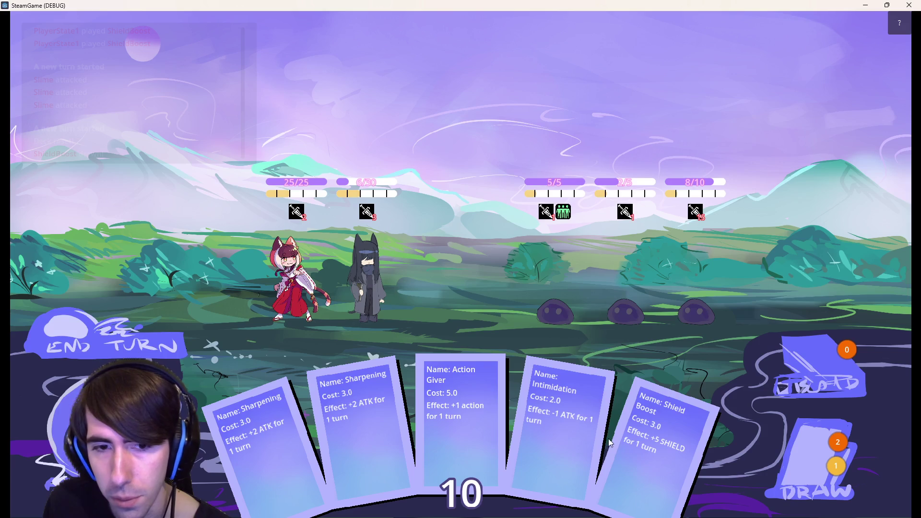
# - Draw cards and play Shockwave, remove the line 32 breakpoint, resume, then close the game
pyautogui.click(851, 461)
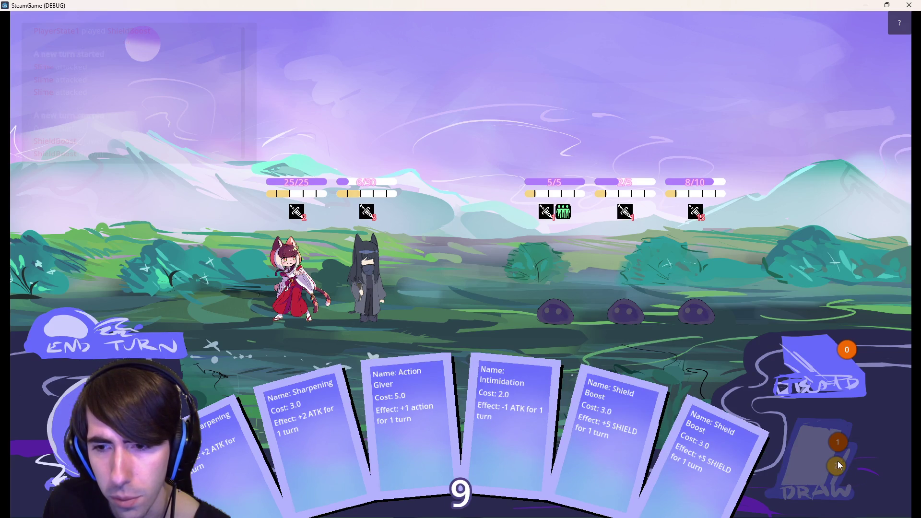
pyautogui.click(820, 461)
pyautogui.moveTo(739, 451)
pyautogui.mouseDown()
pyautogui.moveTo(477, 303)
pyautogui.moveTo(383, 260)
pyautogui.moveTo(379, 274)
pyautogui.mouseUp()
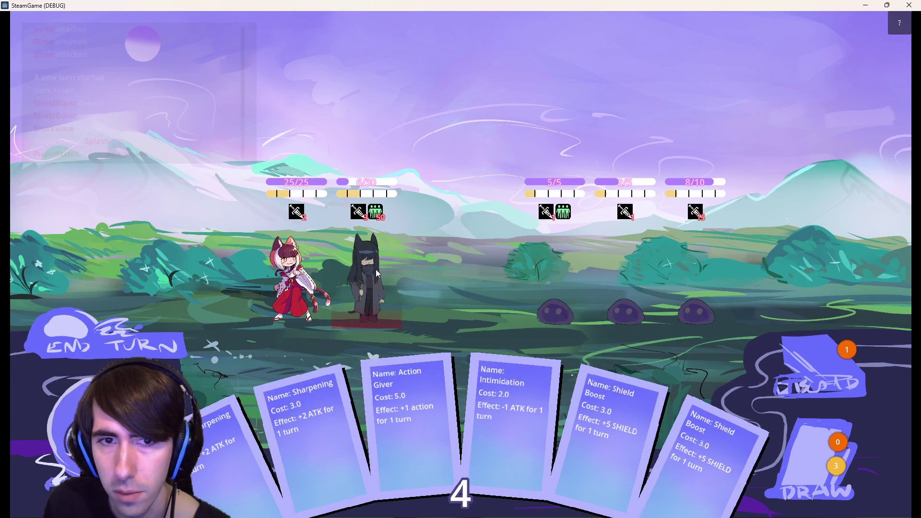
pyautogui.click(632, 260)
pyautogui.click(283, 206)
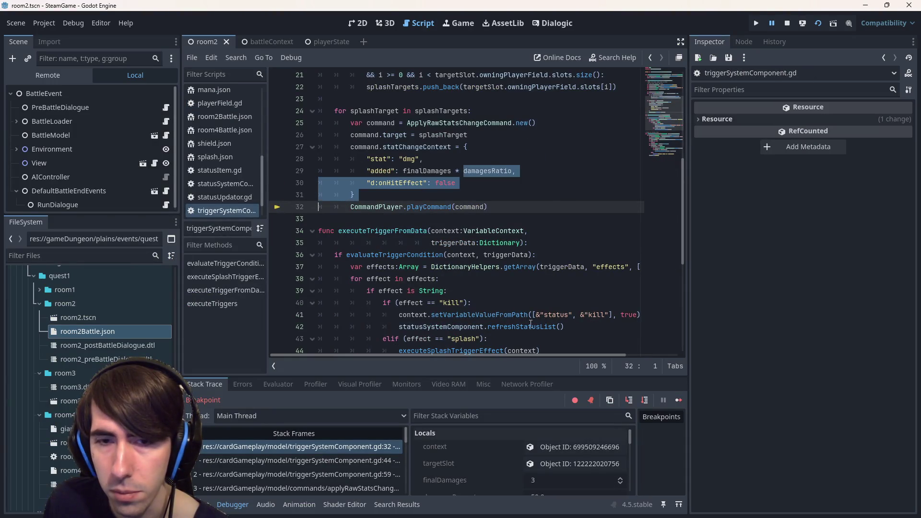
pyautogui.click(674, 399)
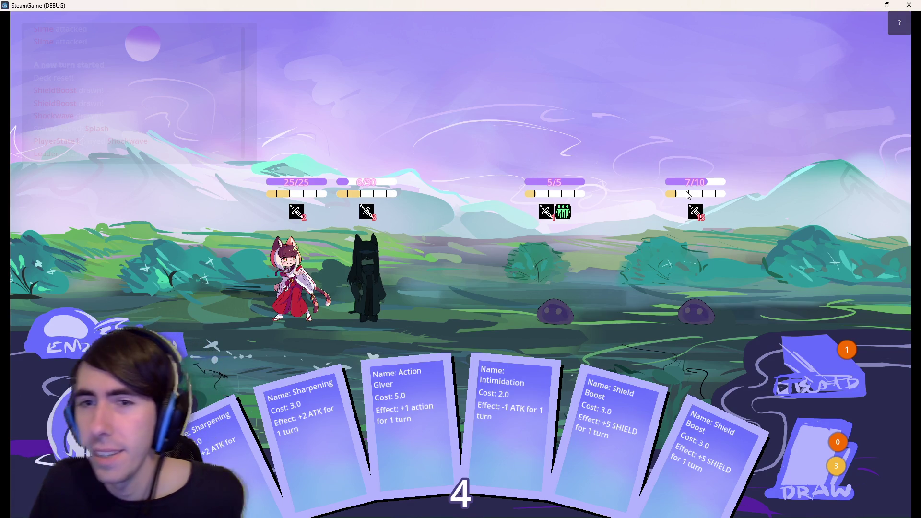
pyautogui.moveTo(695, 223)
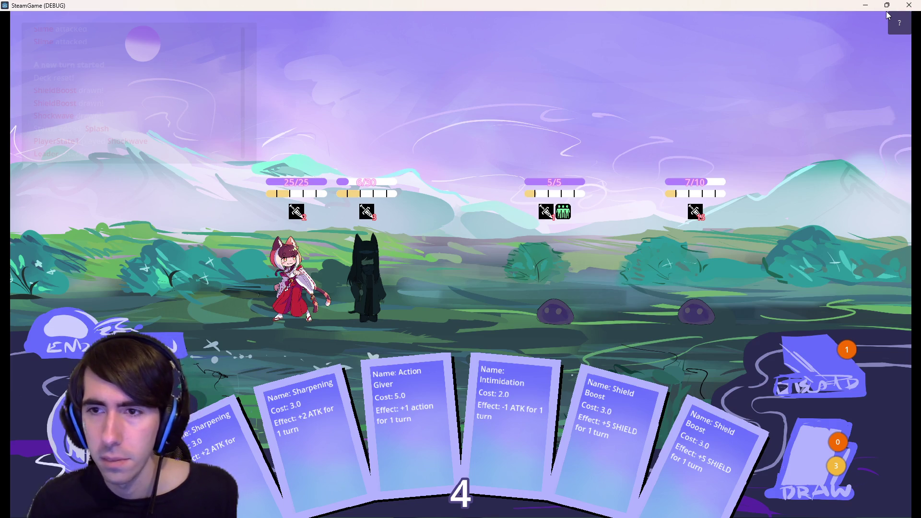
pyautogui.click(909, 5)
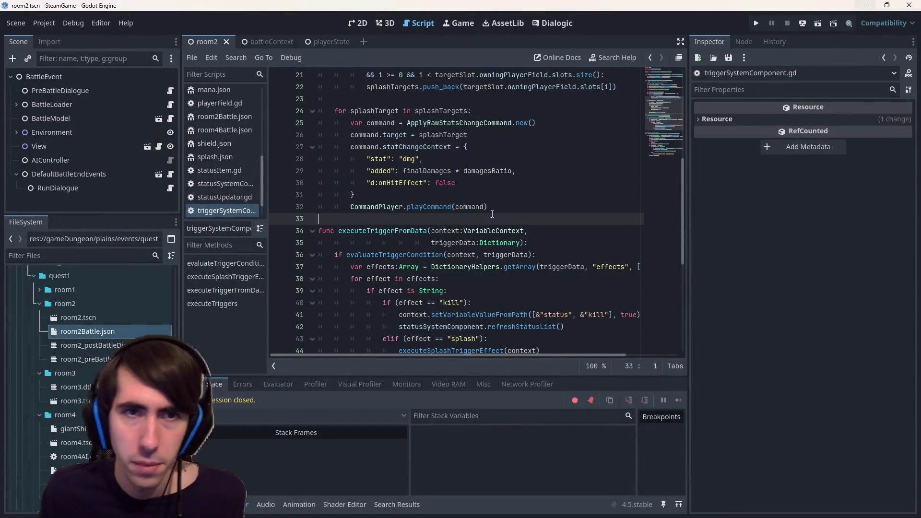
# - Find the characterView scenes and open the characterViewStats2D scene's CharacterViewStats script
pyautogui.hotkey('shift', 'alt', 'o')
pyautogui.write('characterview')
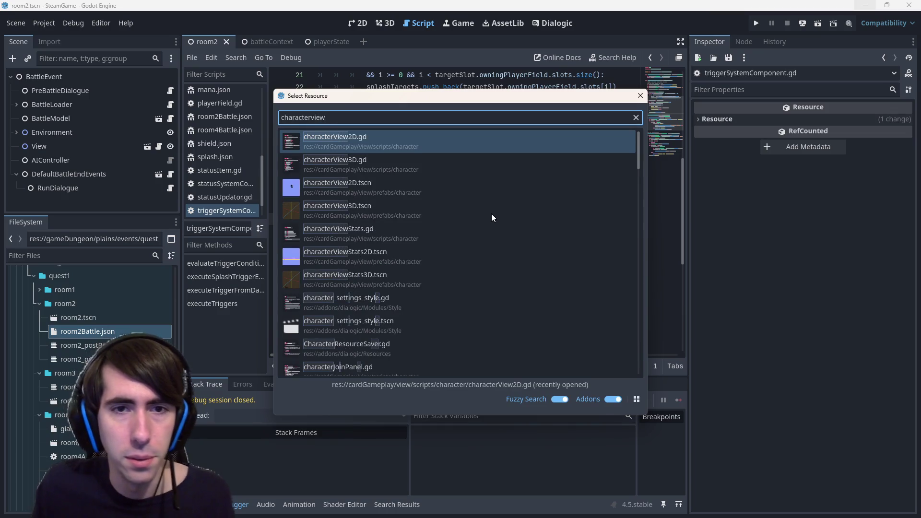
pyautogui.click(400, 199)
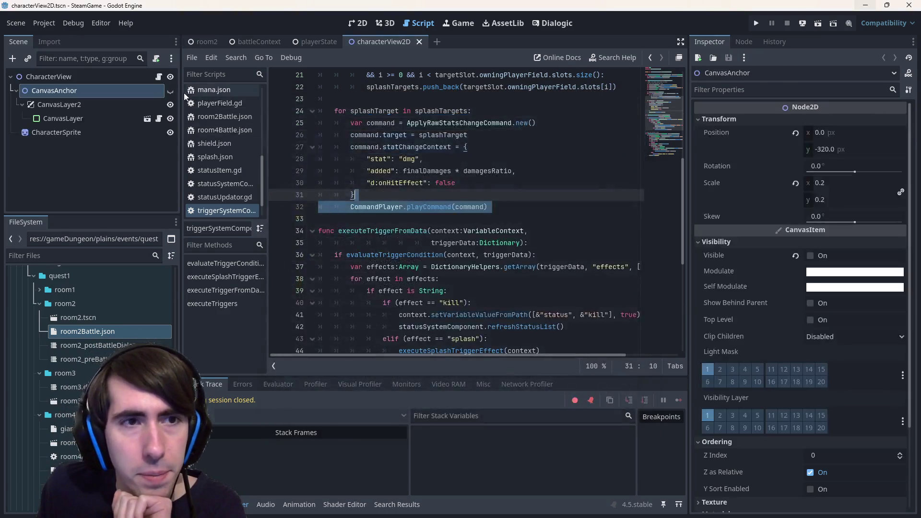
pyautogui.click(148, 120)
pyautogui.click(357, 23)
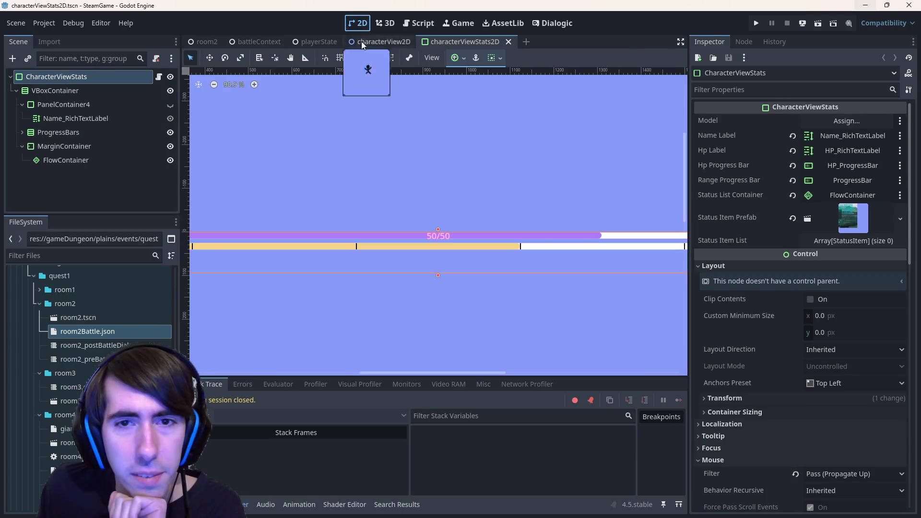
pyautogui.click(158, 77)
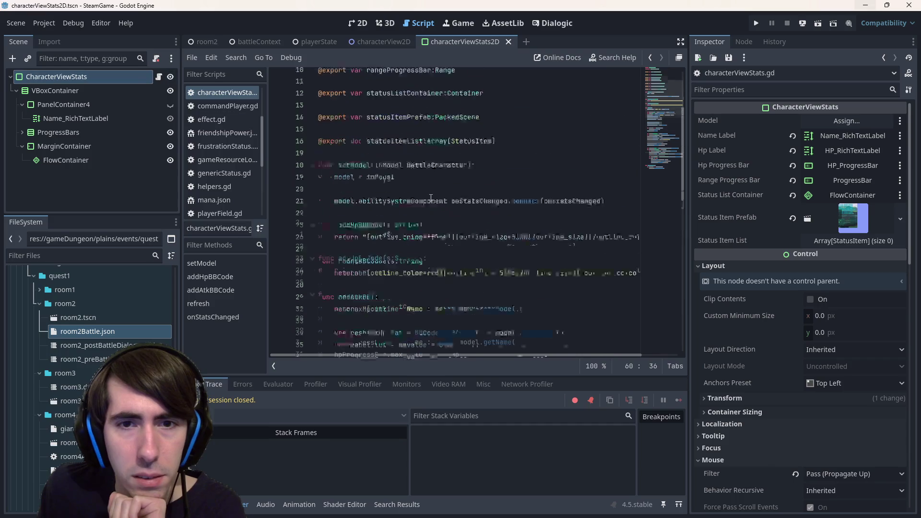
# - Search the stats script for 'health' and jump to getHealth's definition in battleCharacter.gd
pyautogui.scroll(-2, 449, 214)
pyautogui.click(519, 183)
pyautogui.scroll(-3, 519, 183)
pyautogui.hotkey('ctrl', 'f')
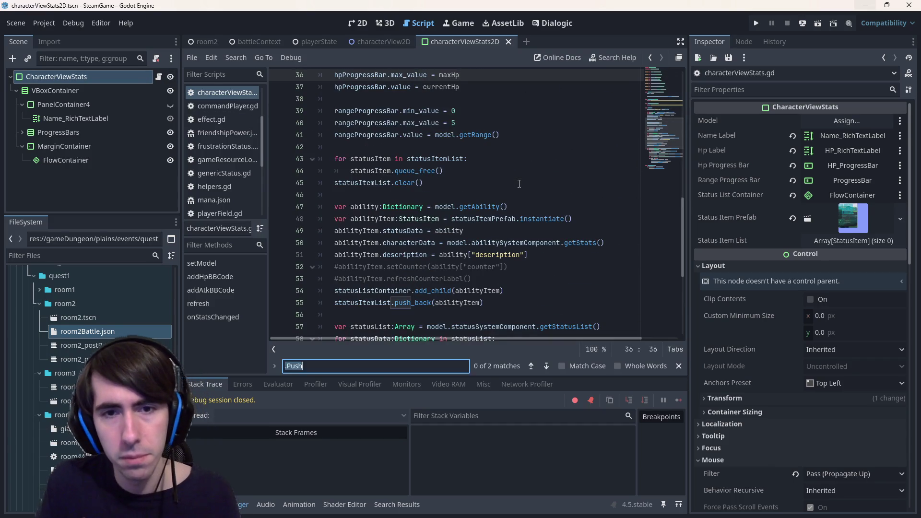
pyautogui.write('health')
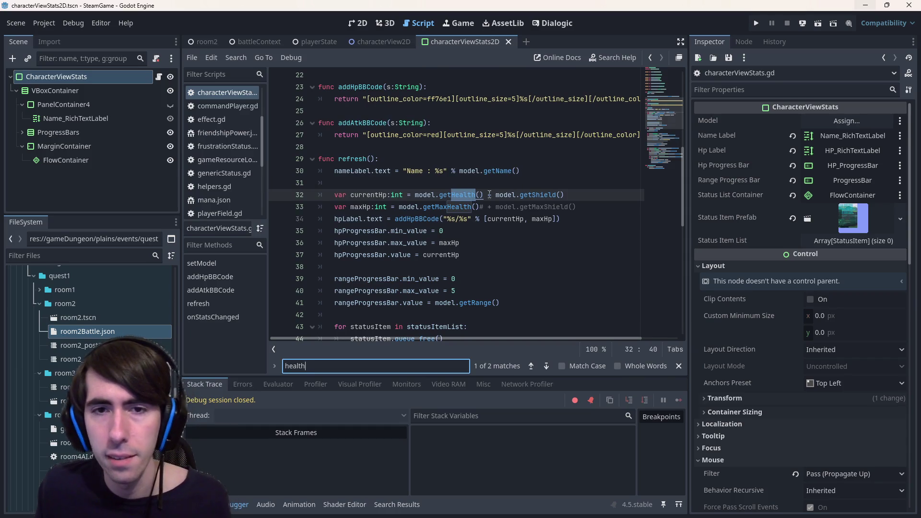
pyautogui.keyDown('ctrl'); pyautogui.click(458, 194); pyautogui.keyUp('ctrl')
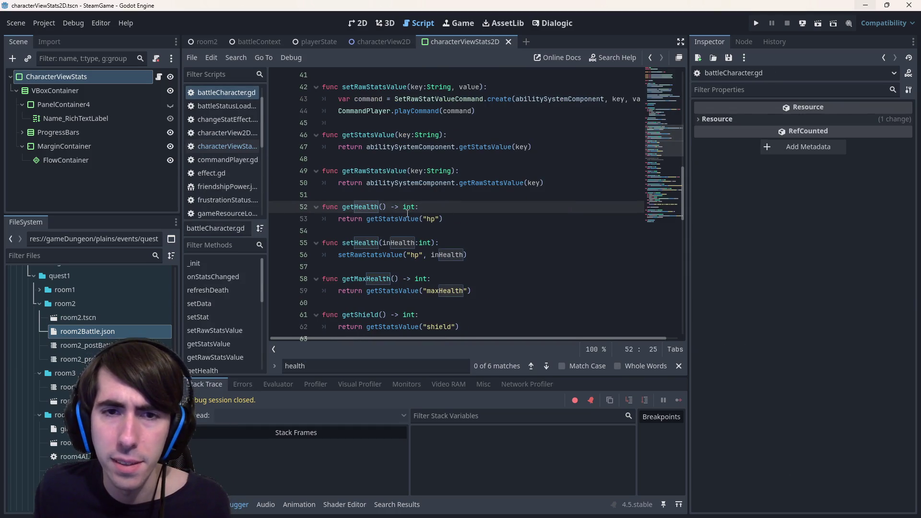
# - Inspect getHealth's int return type and getStatsValue, then navigate back to the getHealth call
pyautogui.scroll(-3, 407, 224)
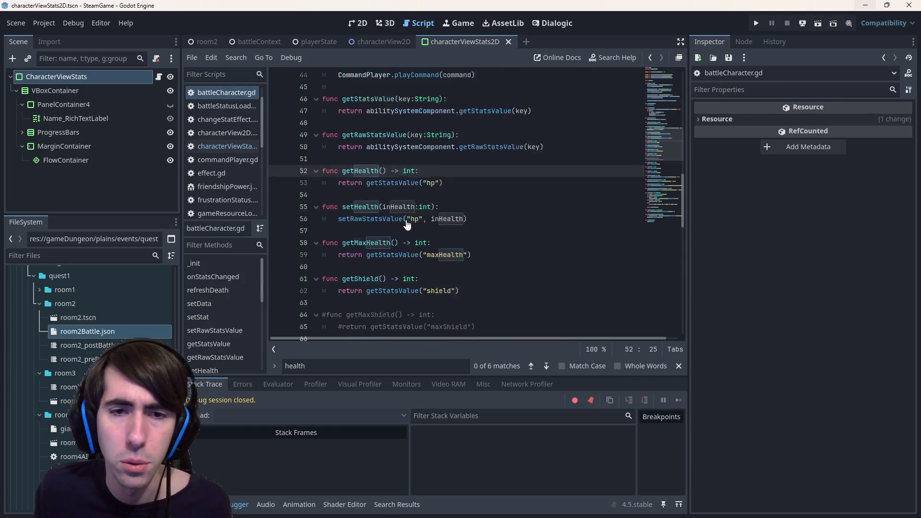
pyautogui.scroll(3, 407, 224)
pyautogui.doubleClick(411, 207)
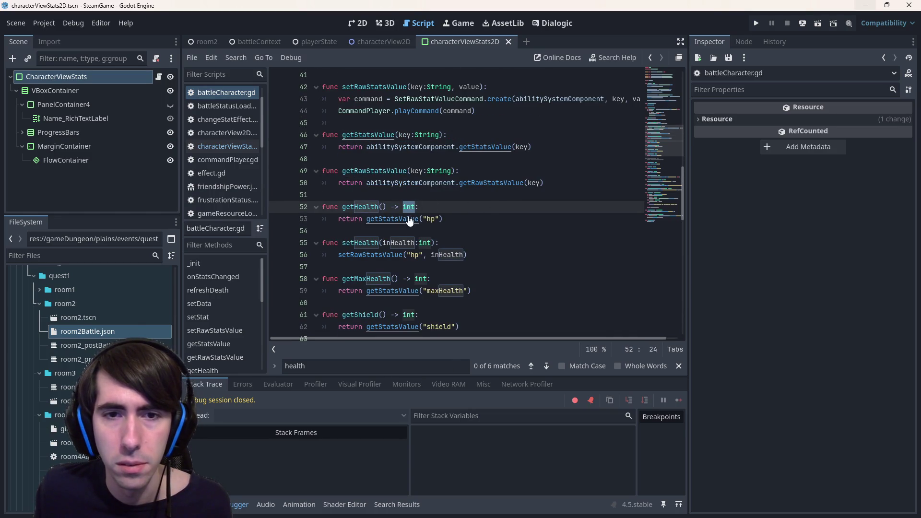
pyautogui.keyDown('ctrl'); pyautogui.click(398, 219); pyautogui.keyUp('ctrl')
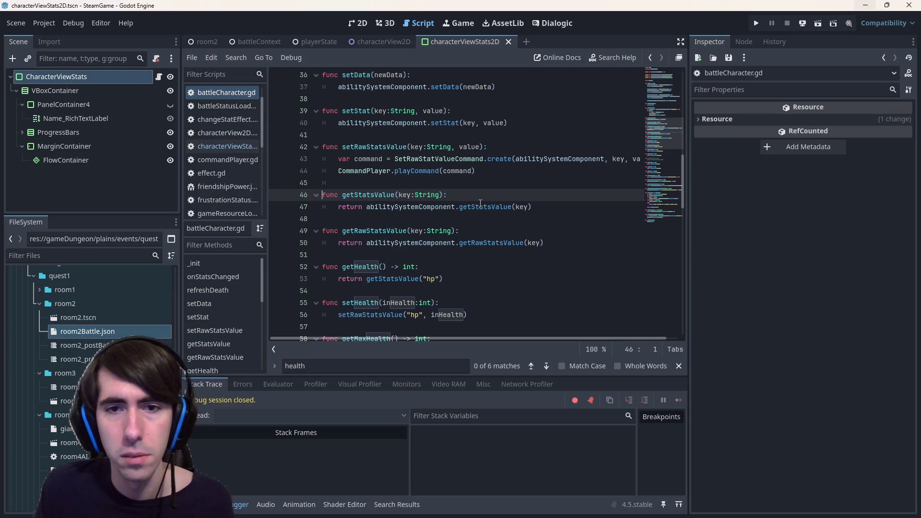
pyautogui.scroll(-2, 480, 204)
pyautogui.hotkey('alt', 'Left')
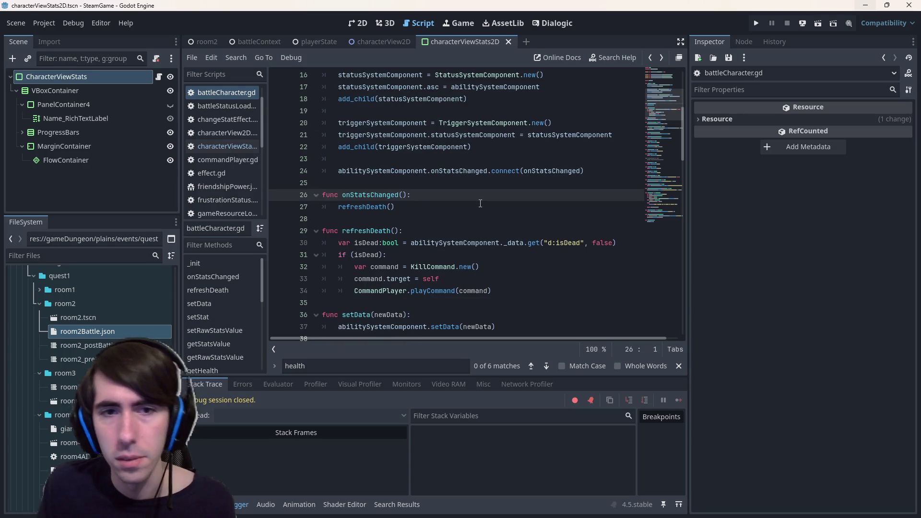
pyautogui.hotkey('alt', 'Left')
pyautogui.hotkey('alt', 'Left')
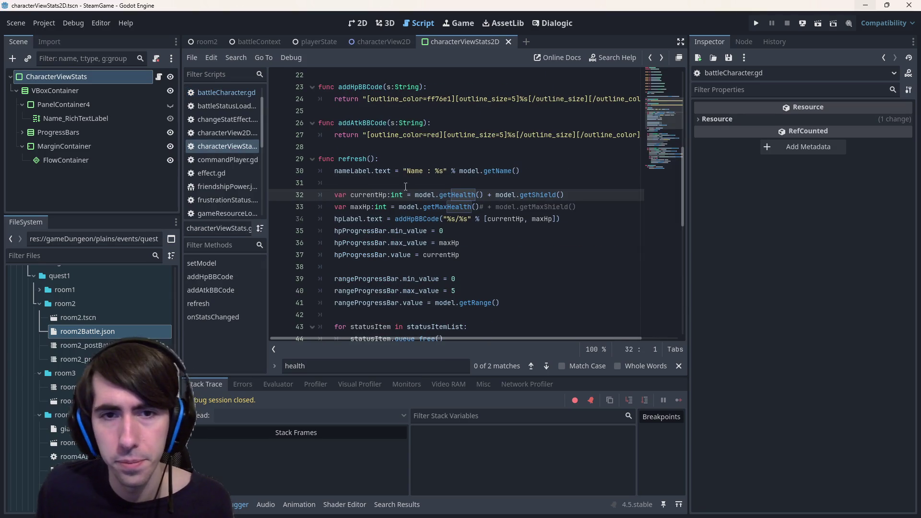
# - Change getHealth's return type in battleCharacter.gd from int to float
pyautogui.doubleClick(397, 195)
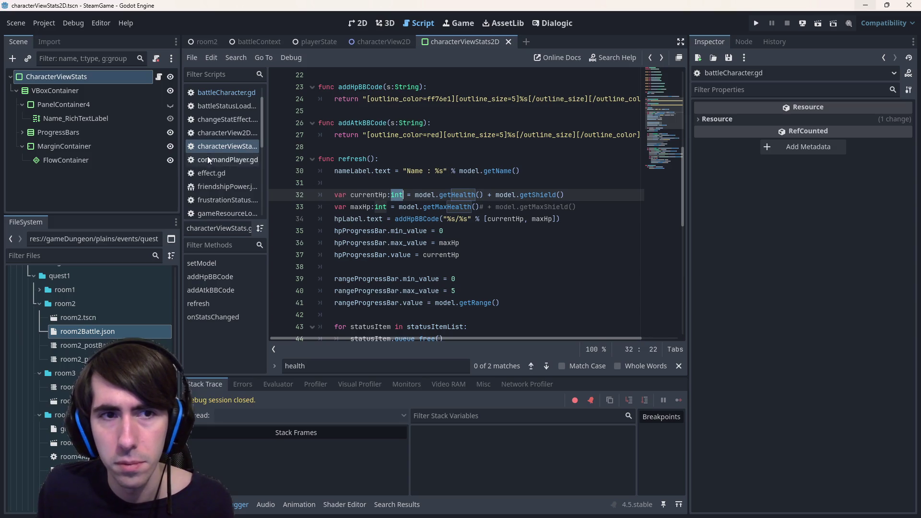
pyautogui.click(159, 76)
pyautogui.keyDown('ctrl'); pyautogui.click(461, 200); pyautogui.keyUp('ctrl')
pyautogui.doubleClick(407, 196)
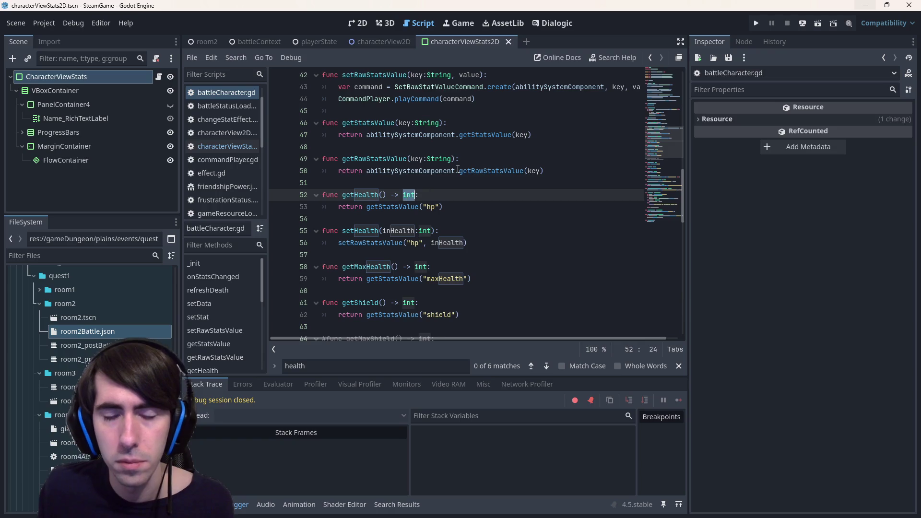
pyautogui.write('float')
pyautogui.press('Escape')
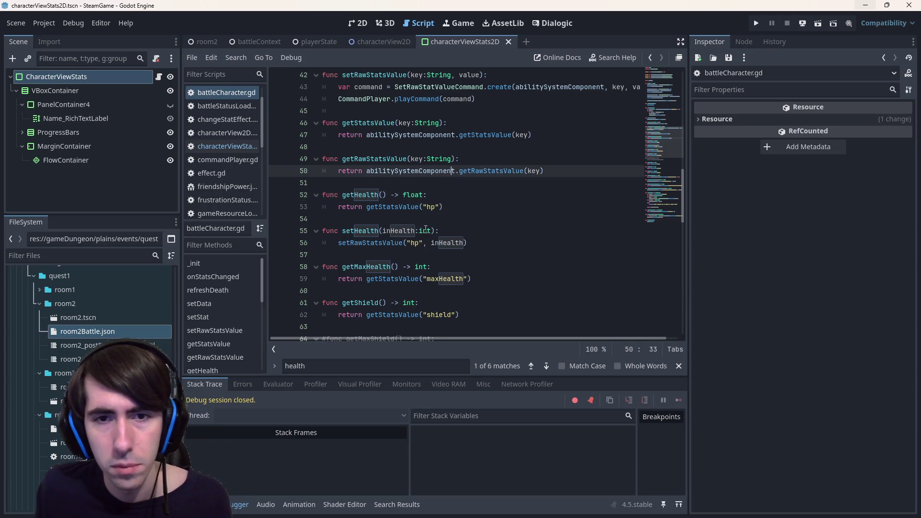
# - Revert getHealth's return type back to int
pyautogui.doubleClick(424, 230)
pyautogui.moveTo(430, 231)
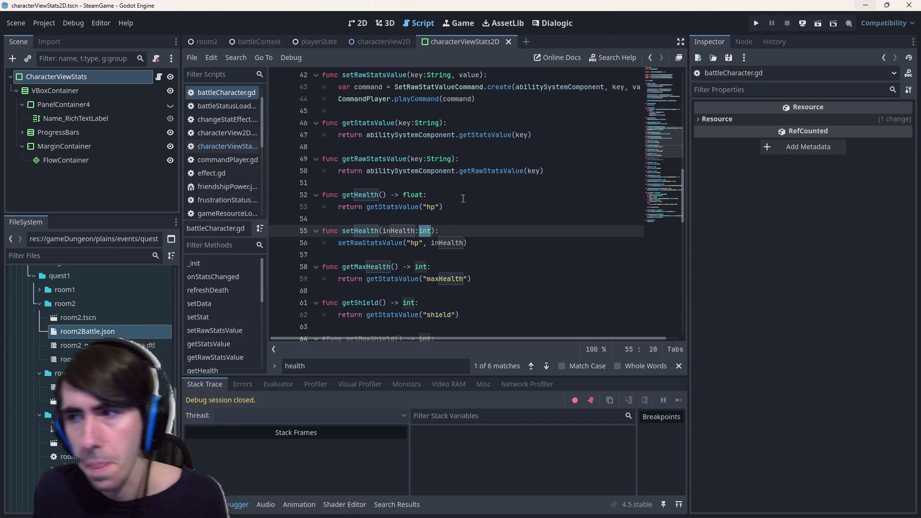
pyautogui.click(471, 195)
pyautogui.press('Left')
pyautogui.hotkey('ctrl', 'BackSpace')
pyautogui.write('int')
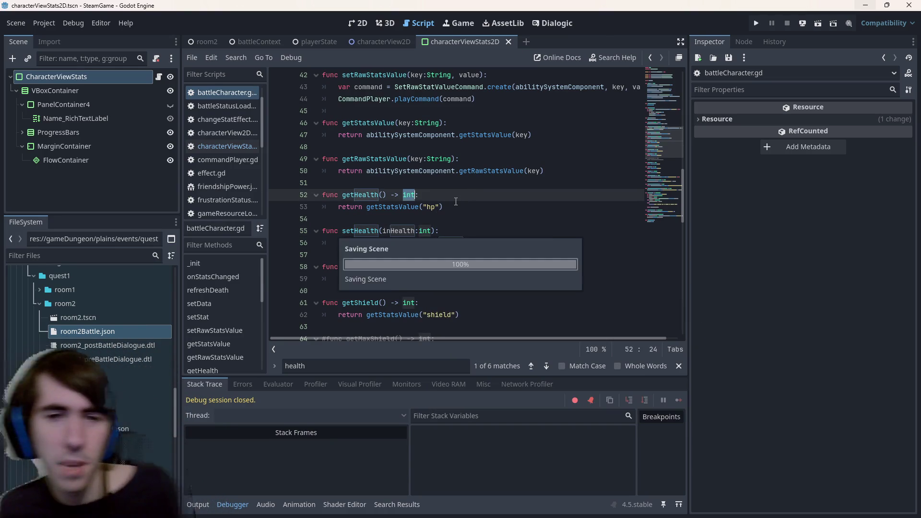
pyautogui.press('Return')
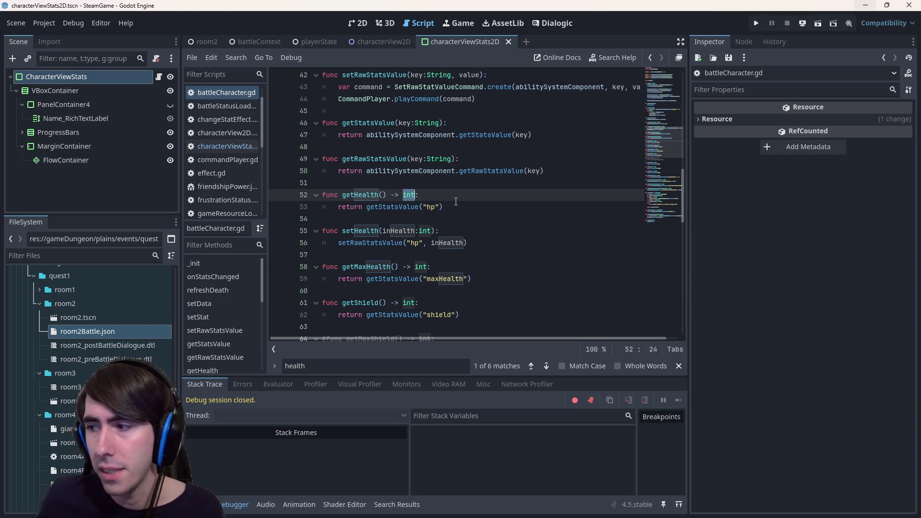
# - Return to characterViewStats.gd and review how currentHp combines getHealth() and getShield()
pyautogui.click(159, 77)
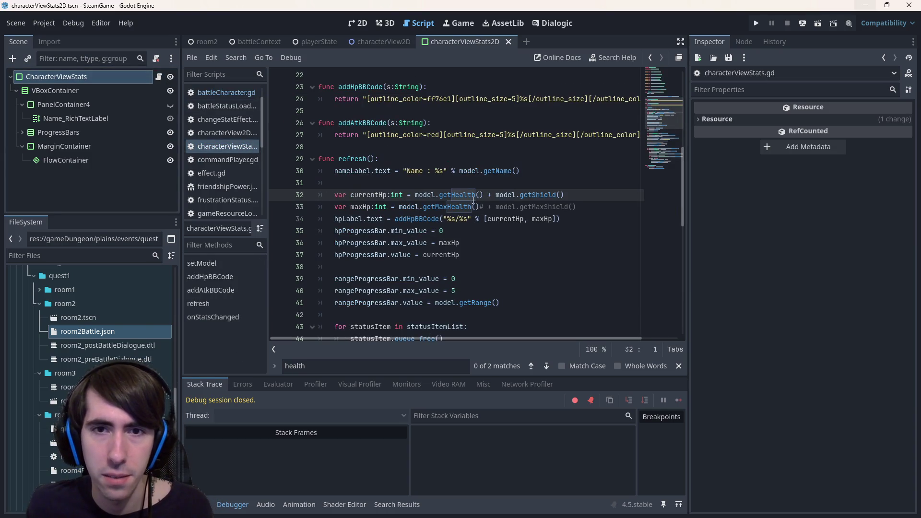
pyautogui.click(458, 199)
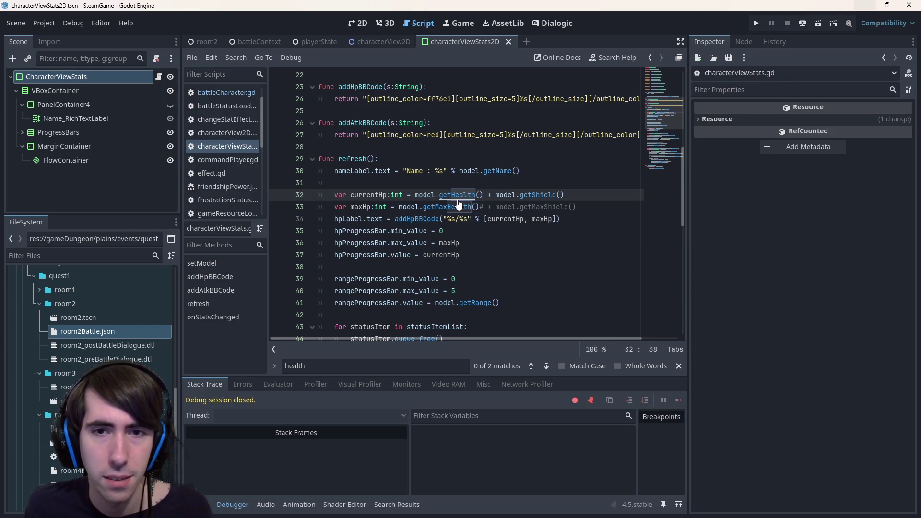
pyautogui.moveTo(458, 201)
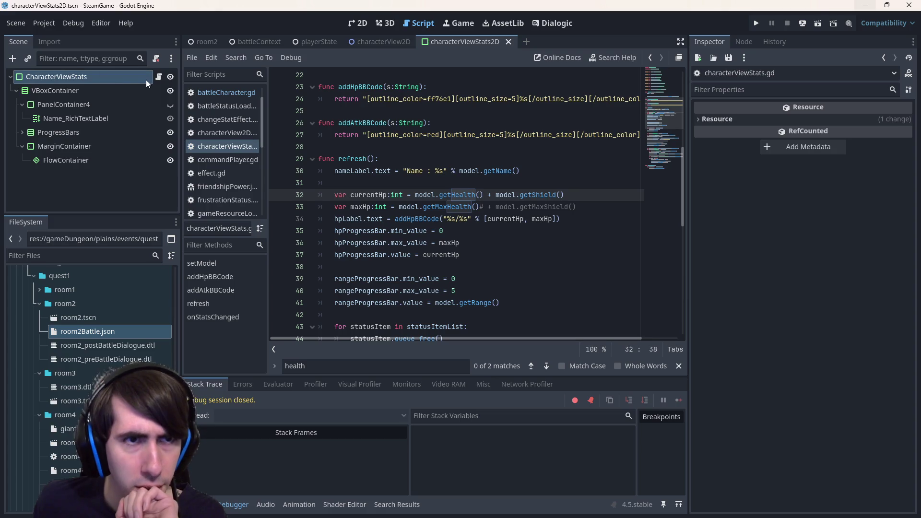
pyautogui.scroll(1, 221, 103)
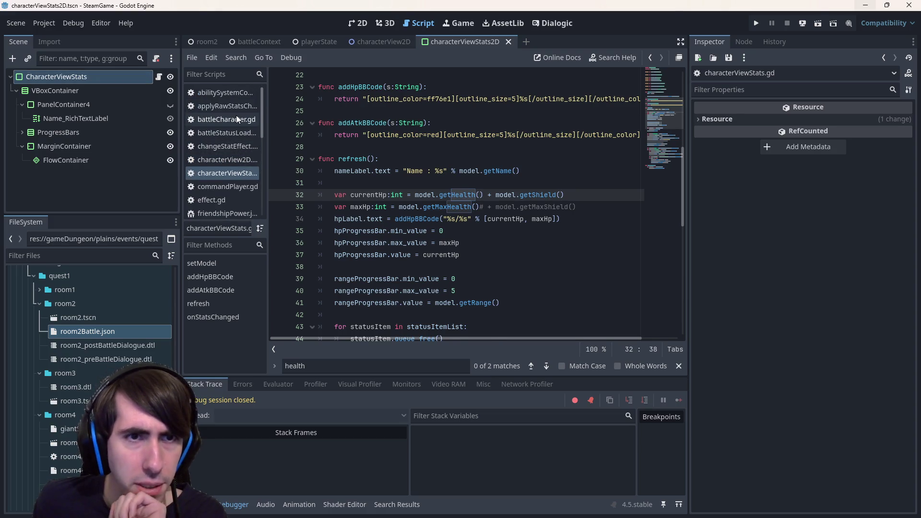
# - Open the raw stats change command script and trace where dmg and hp are used
pyautogui.click(224, 106)
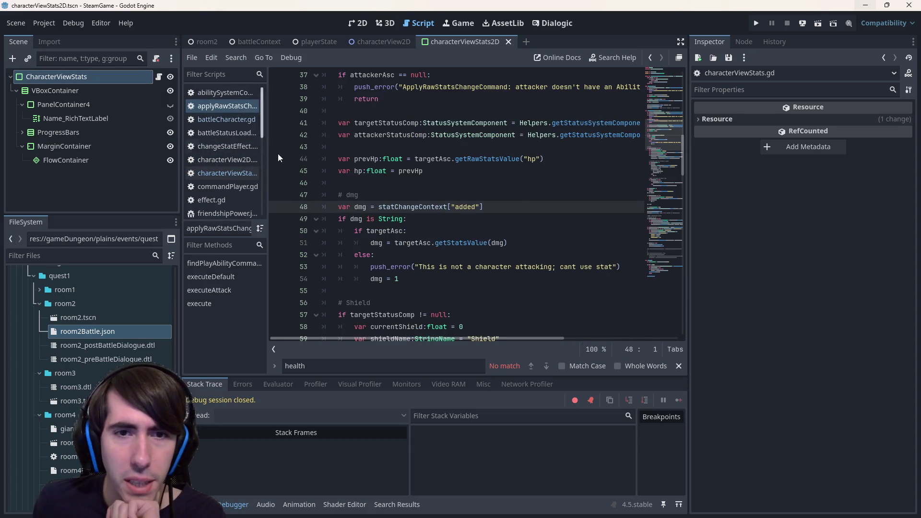
pyautogui.doubleClick(356, 206)
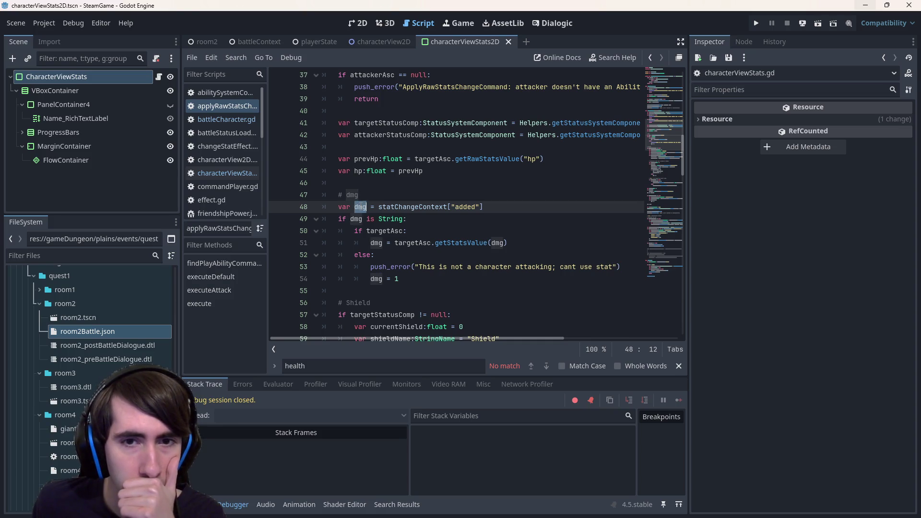
pyautogui.scroll(6, 368, 205)
pyautogui.scroll(-5, 368, 205)
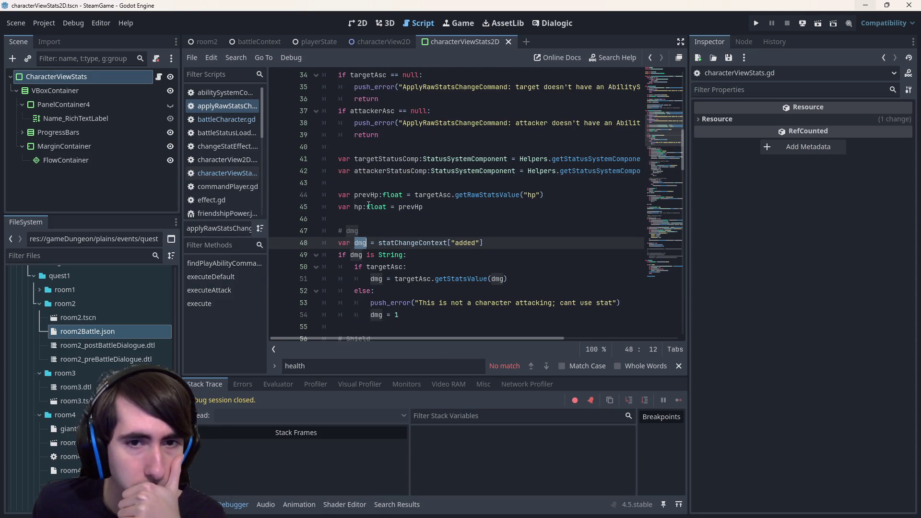
pyautogui.click(370, 207)
pyautogui.scroll(-8, 360, 210)
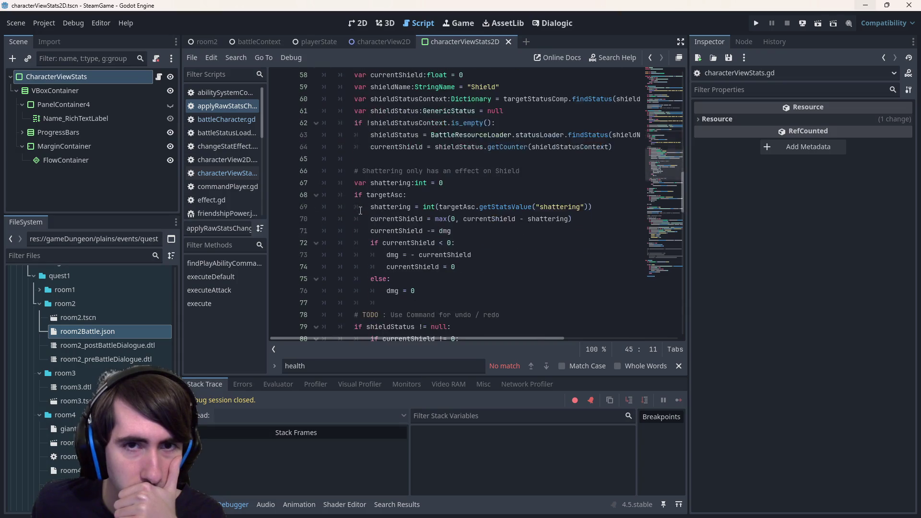
pyautogui.scroll(-6, 360, 210)
pyautogui.scroll(-4, 361, 210)
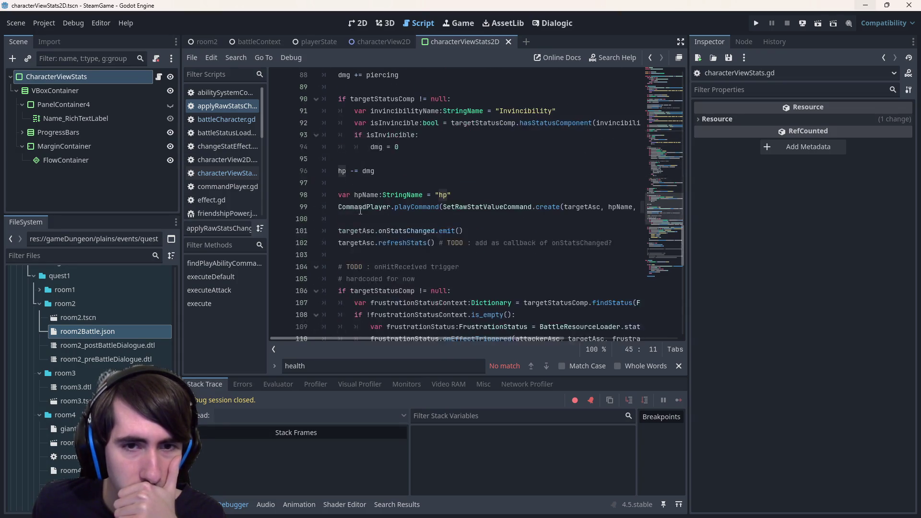
# - Insert blank lines on line 95 just above 'hp -= dmg'
pyautogui.click(338, 179)
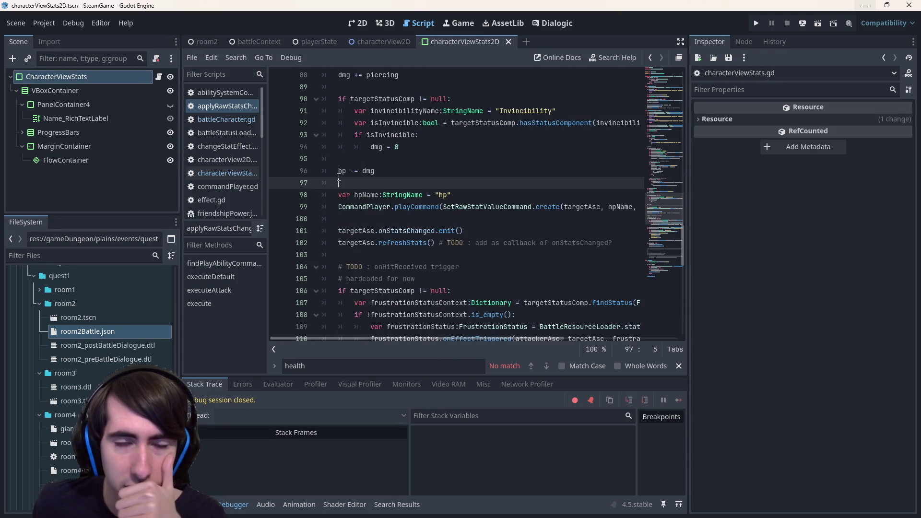
pyautogui.click(378, 162)
pyautogui.press('Return')
pyautogui.press('Return')
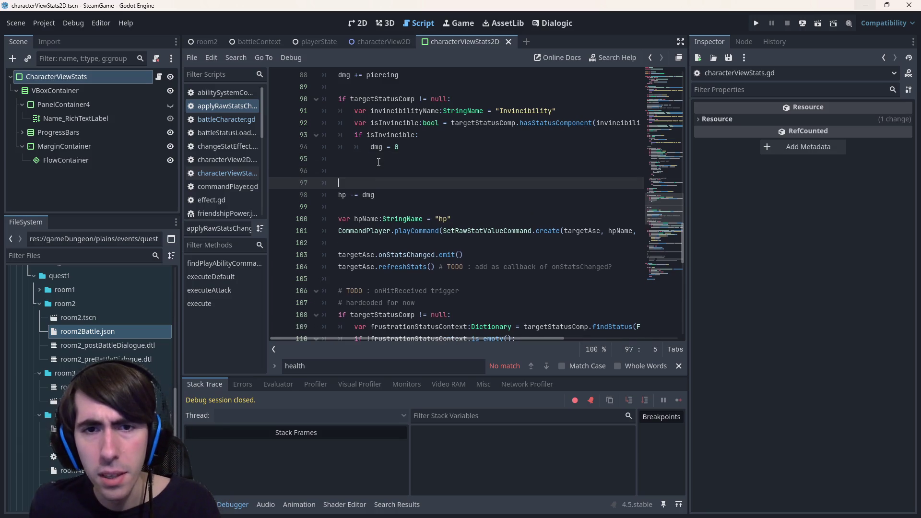
pyautogui.press('Up')
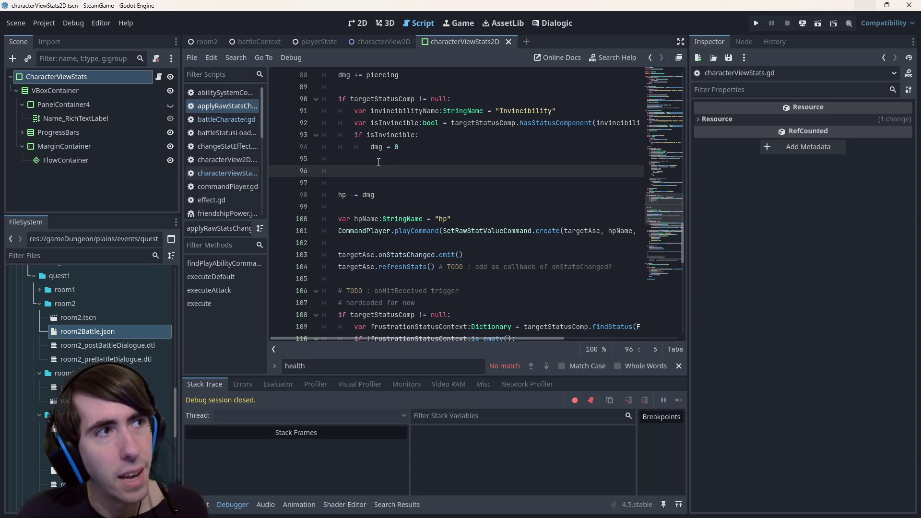
pyautogui.hotkey('alt', 'Tab')
# - Read the 'godot float get decimal' results on isolating a float's fraction, then close Chrome
pyautogui.scroll(-2, 251, 325)
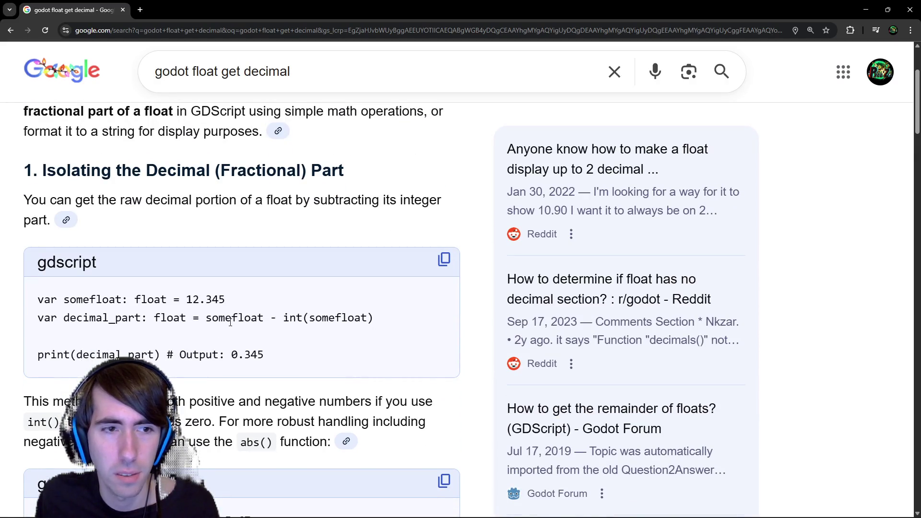
pyautogui.scroll(-4, 230, 323)
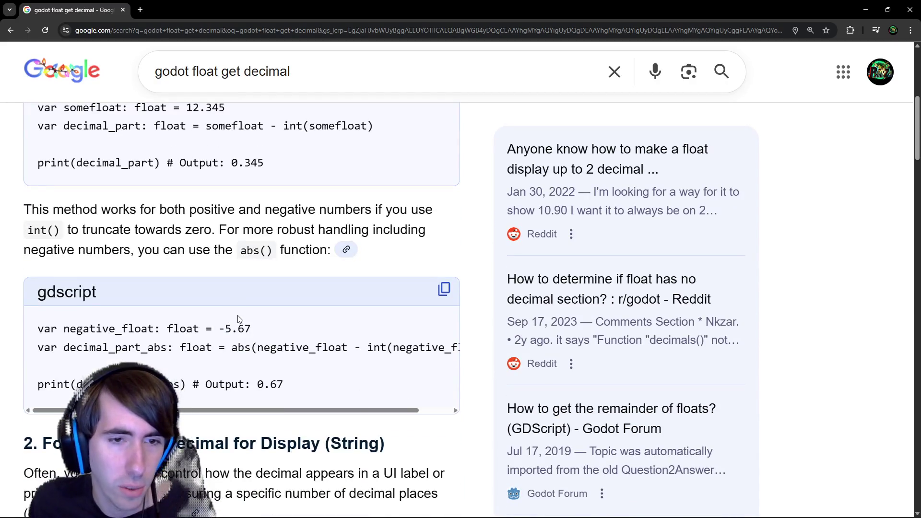
pyautogui.scroll(-5, 240, 319)
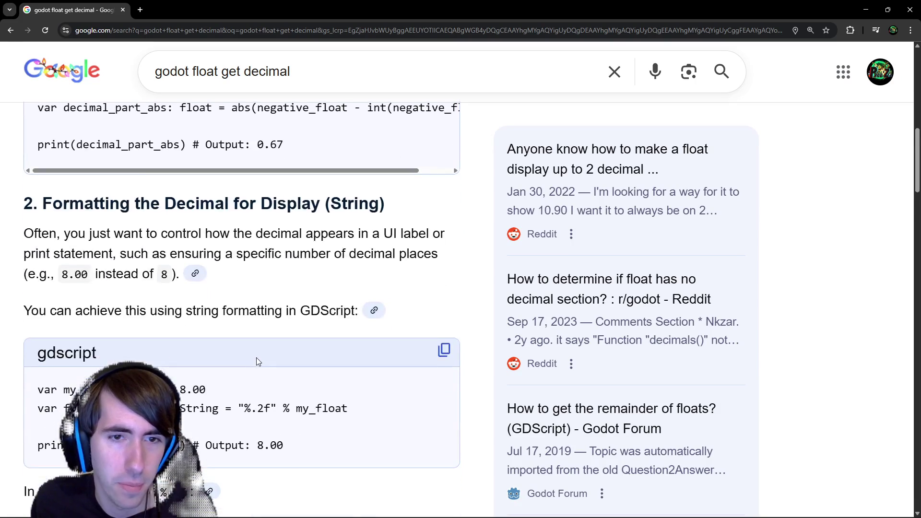
pyautogui.scroll(-8, 256, 361)
pyautogui.scroll(6, 333, 329)
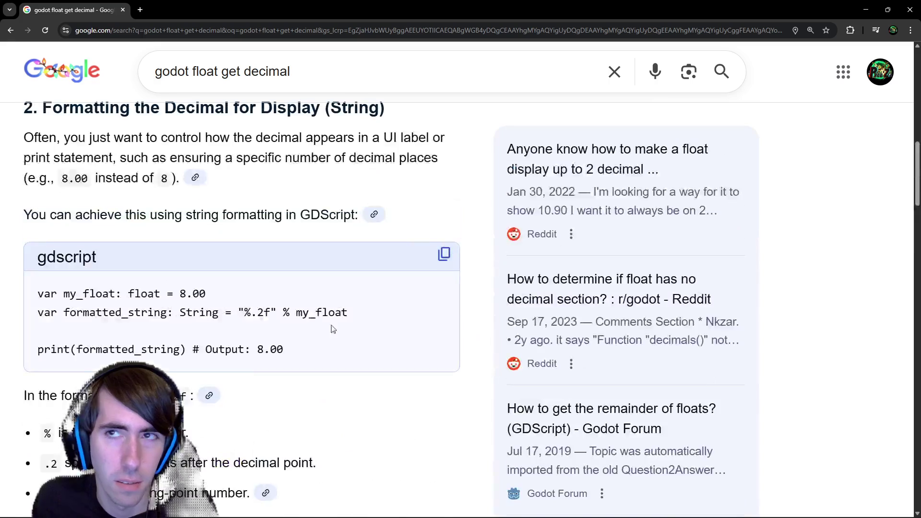
pyautogui.click(910, 10)
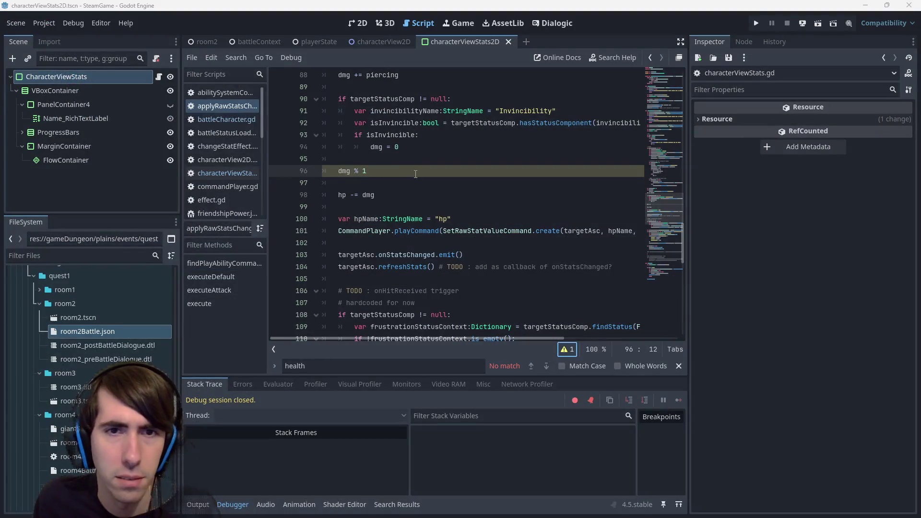
# - Rewrite line 96 as 'var dmgFraction = dmg - int(dmg)' and select the dmgFraction name
pyautogui.press('BackSpace')
pyautogui.press('BackSpace')
pyautogui.press('BackSpace')
pyautogui.write('-')
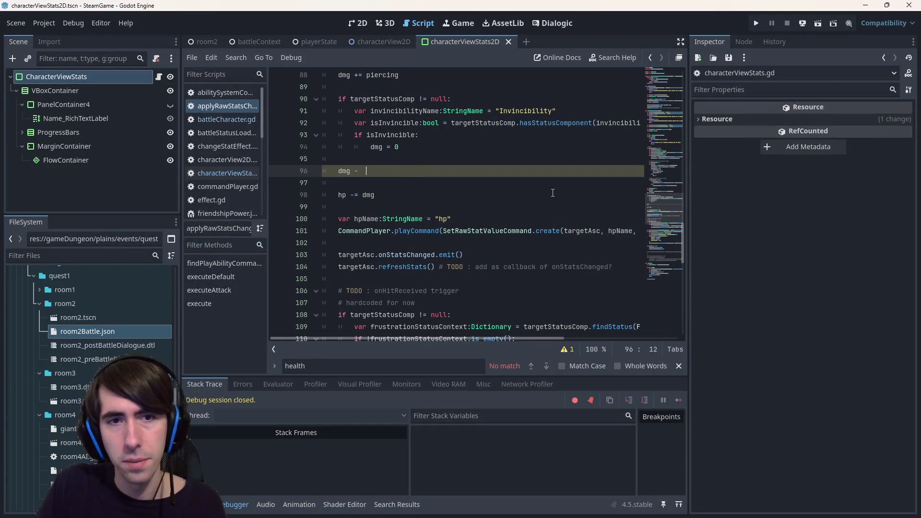
pyautogui.write('int(dmg')
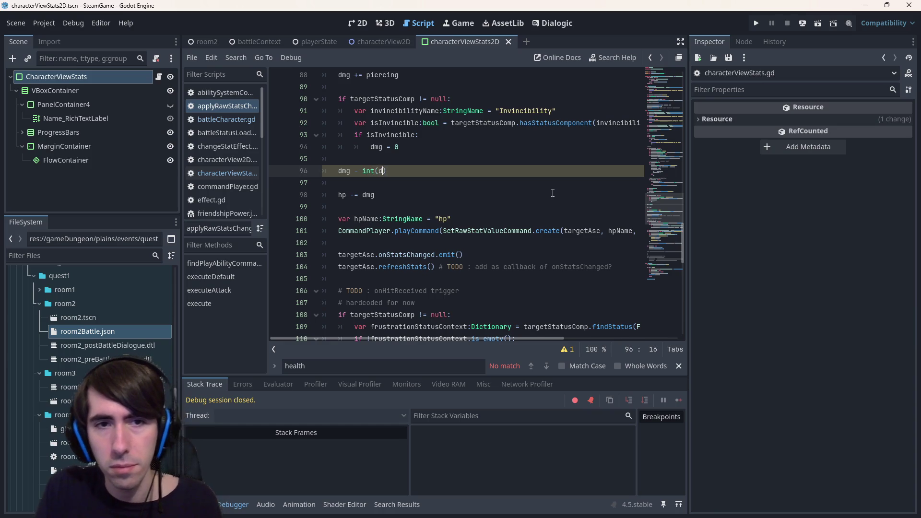
pyautogui.press('Home')
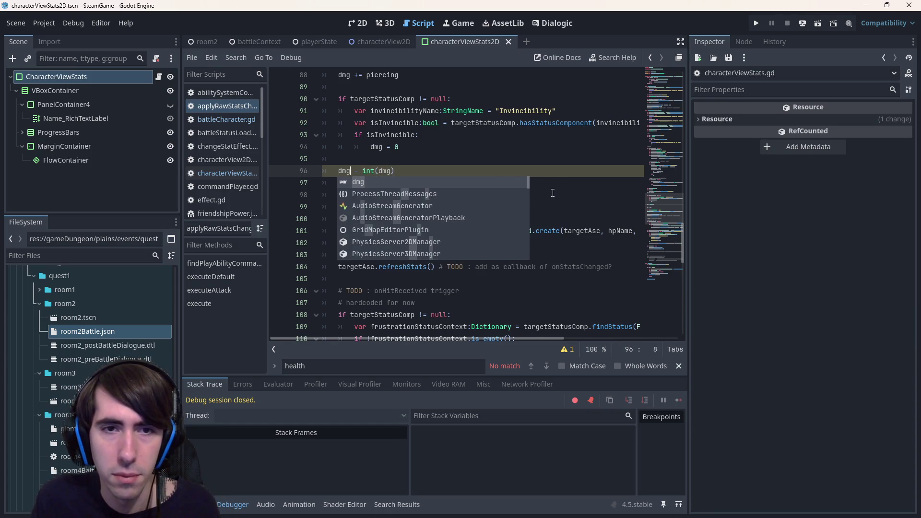
pyautogui.write('var')
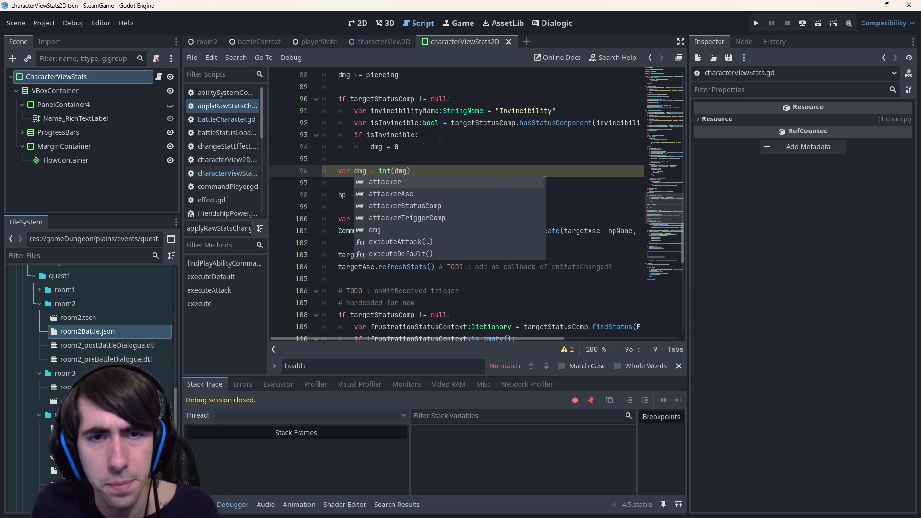
pyautogui.scroll(1, 440, 144)
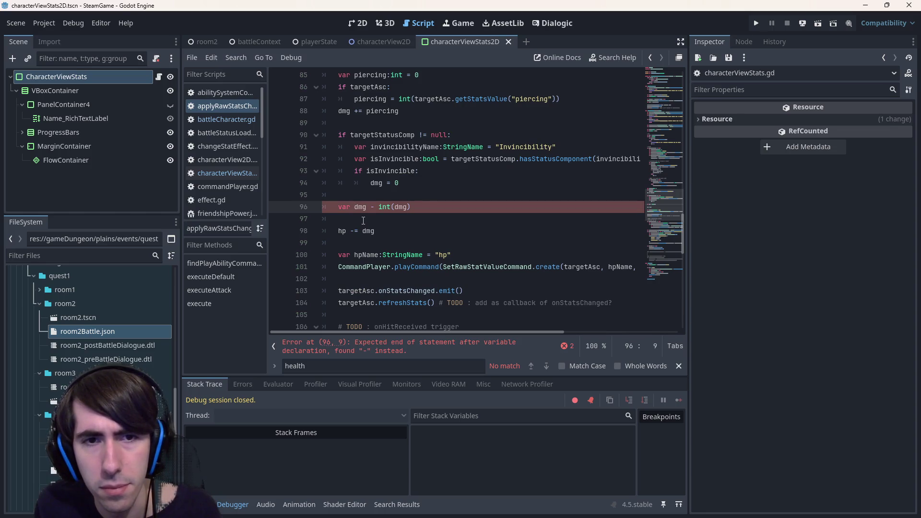
pyautogui.write('fractionma')
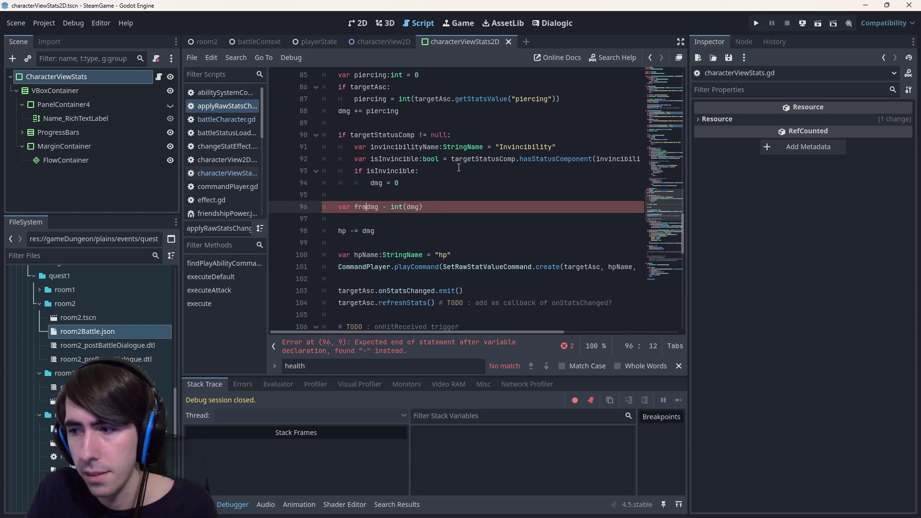
pyautogui.press('BackSpace')
pyautogui.press('BackSpace')
pyautogui.write('=')
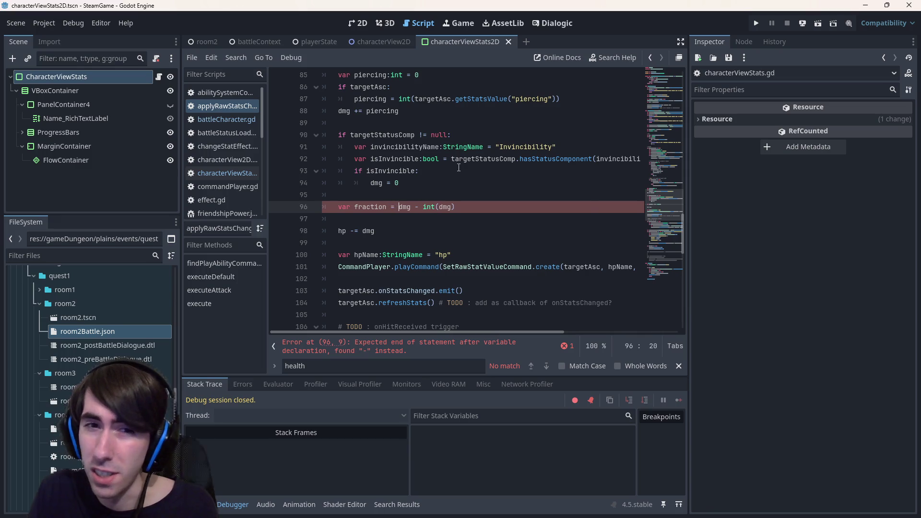
pyautogui.hotkey('ctrl', 'Left')
pyautogui.hotkey('ctrl', 'Left')
pyautogui.write('dmg')
pyautogui.press('Delete')
pyautogui.write('F')
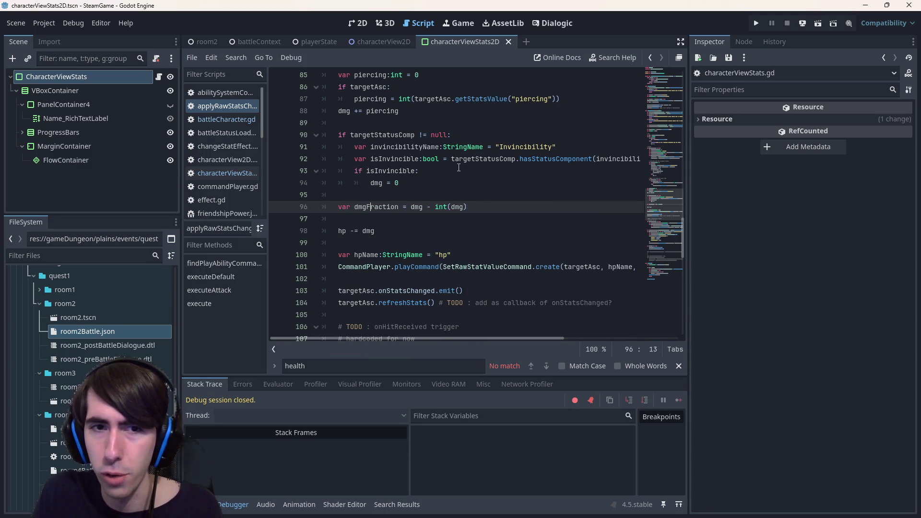
pyautogui.hotkey('ctrl', 'Right')
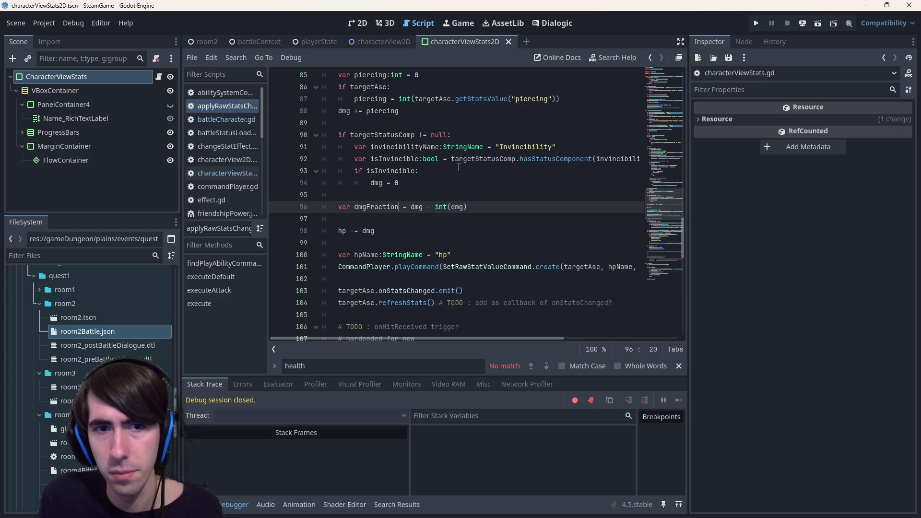
pyautogui.hotkey('ctrl', 'shift', 'Left')
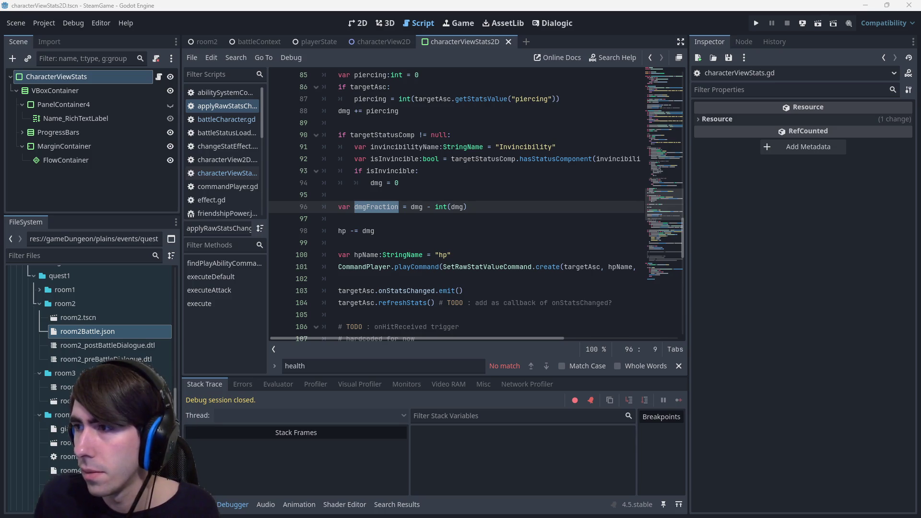
pyautogui.hotkey('alt', 'Tab')
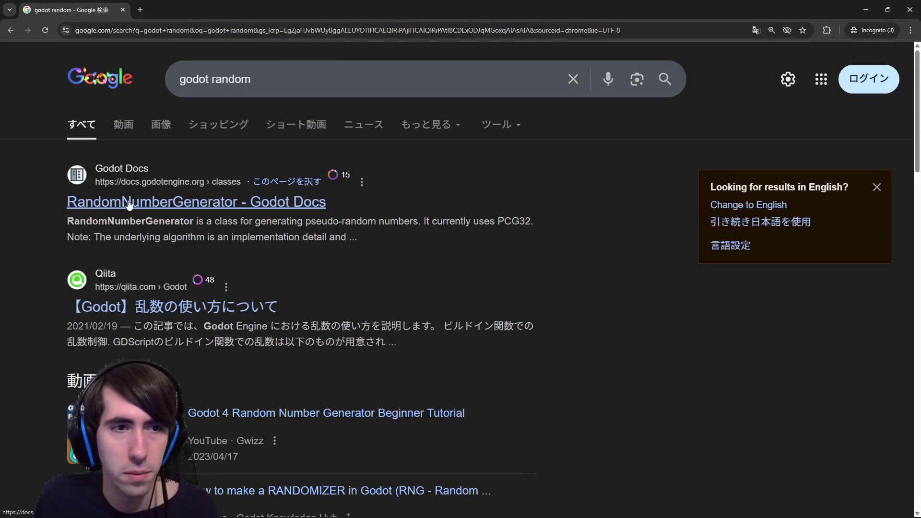
# - Copy the random-float example code from the RandomNumberGenerator Godot Docs page
pyautogui.click(129, 204)
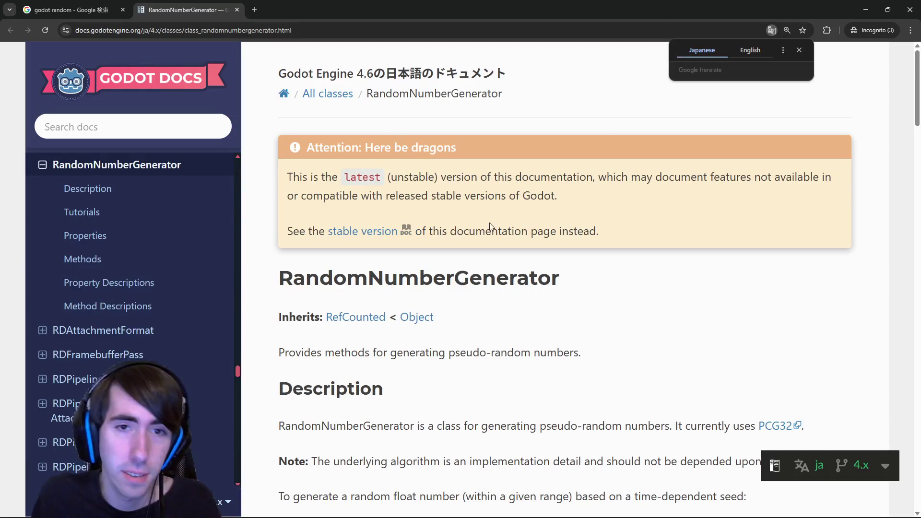
pyautogui.scroll(-5, 496, 226)
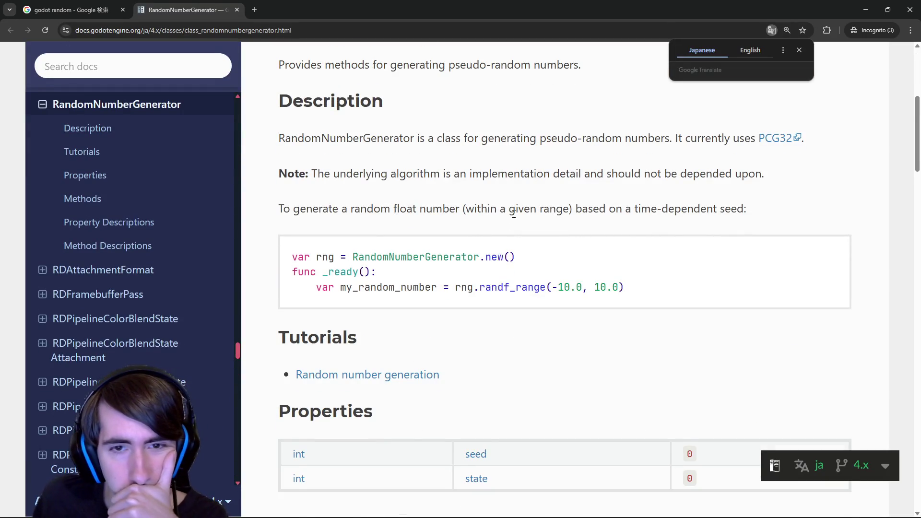
pyautogui.scroll(-1, 513, 214)
pyautogui.scroll(-6, 514, 220)
pyautogui.scroll(8, 513, 228)
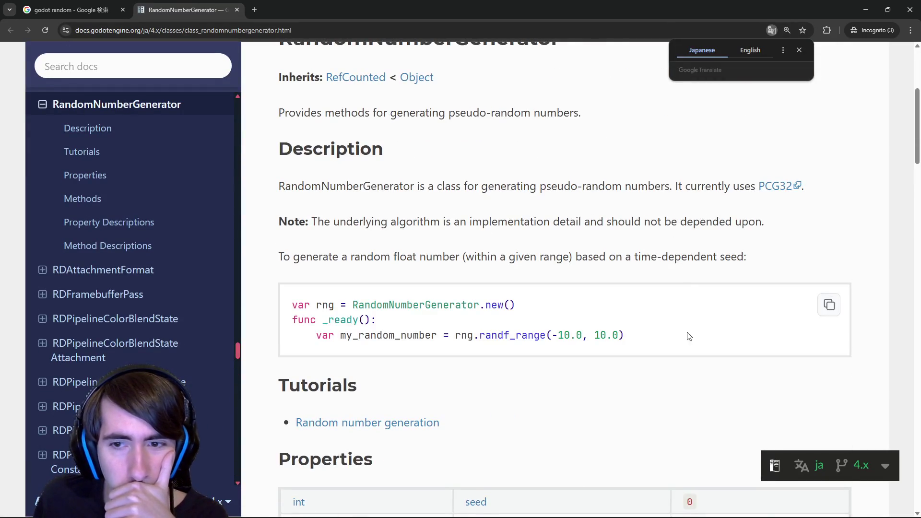
pyautogui.moveTo(689, 336); pyautogui.dragTo(293, 299)
pyautogui.rightClick(303, 303)
pyautogui.click(331, 320)
pyautogui.hotkey('alt', 'Tab')
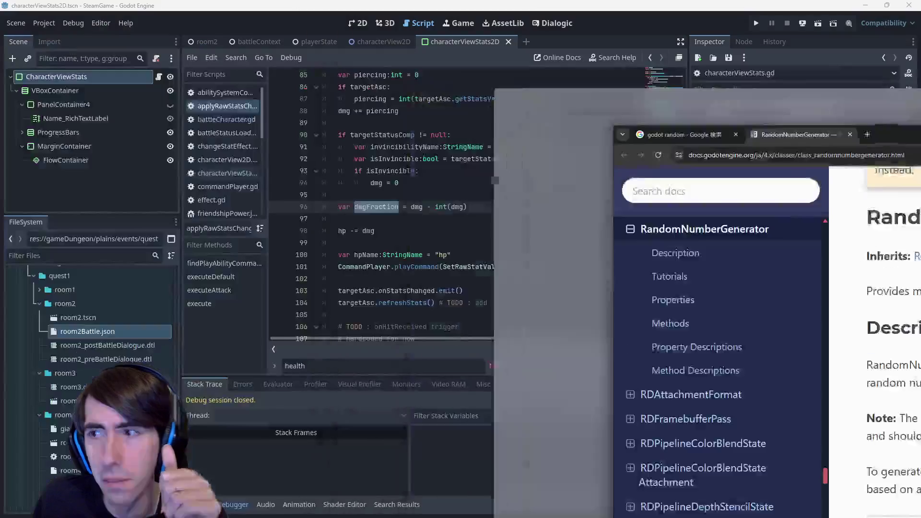
# - Paste the RandomNumberGenerator example at line 97 and indent it one level
pyautogui.click(287, 222)
pyautogui.hotkey('ctrl', 'v')
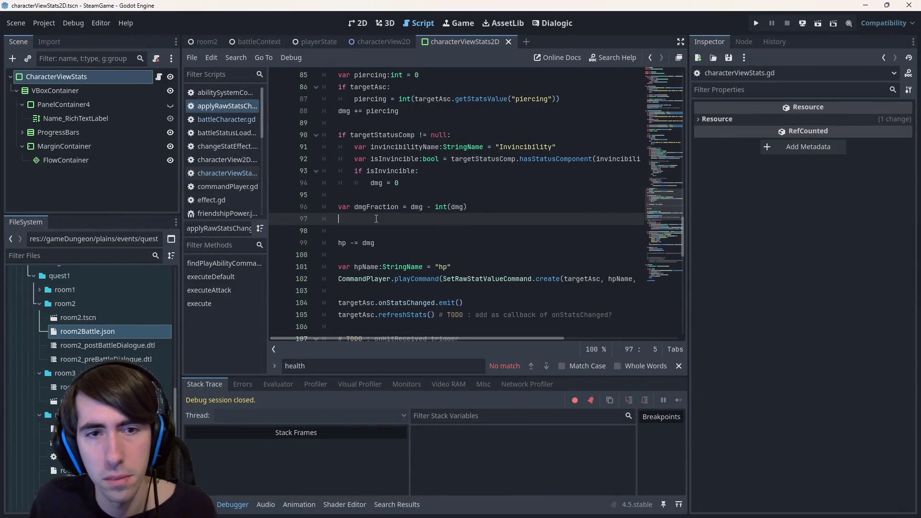
pyautogui.moveTo(346, 254)
pyautogui.mouseDown()
pyautogui.moveTo(511, 243)
pyautogui.moveTo(319, 219)
pyautogui.mouseUp()
pyautogui.press('Tab')
pyautogui.tripleClick(415, 218)
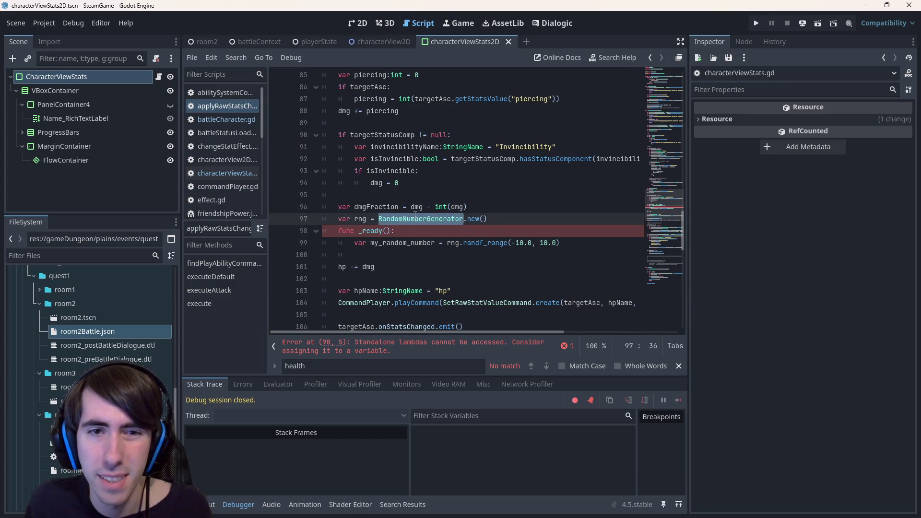
pyautogui.hotkey('shift', 'Up')
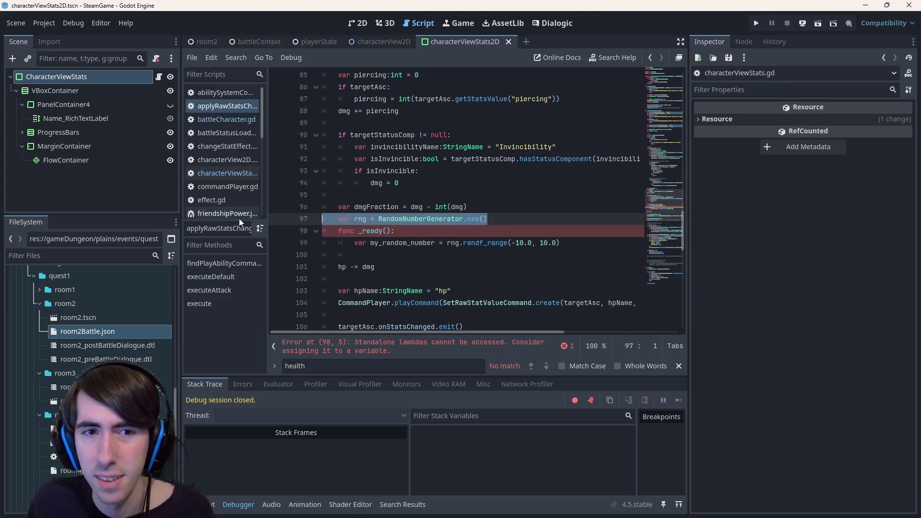
pyautogui.press('BackSpace')
pyautogui.press('BackSpace')
pyautogui.moveTo(668, 211); pyautogui.dragTo(632, 77)
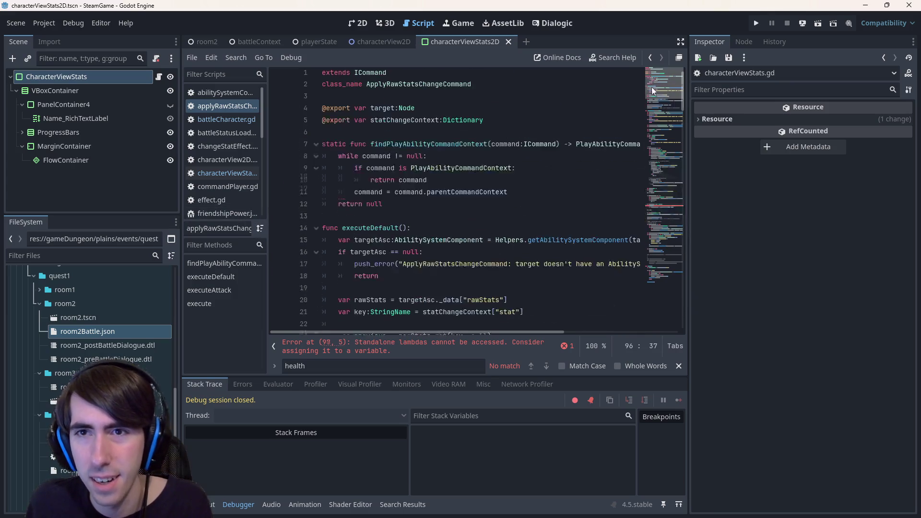
pyautogui.scroll(-5, 487, 152)
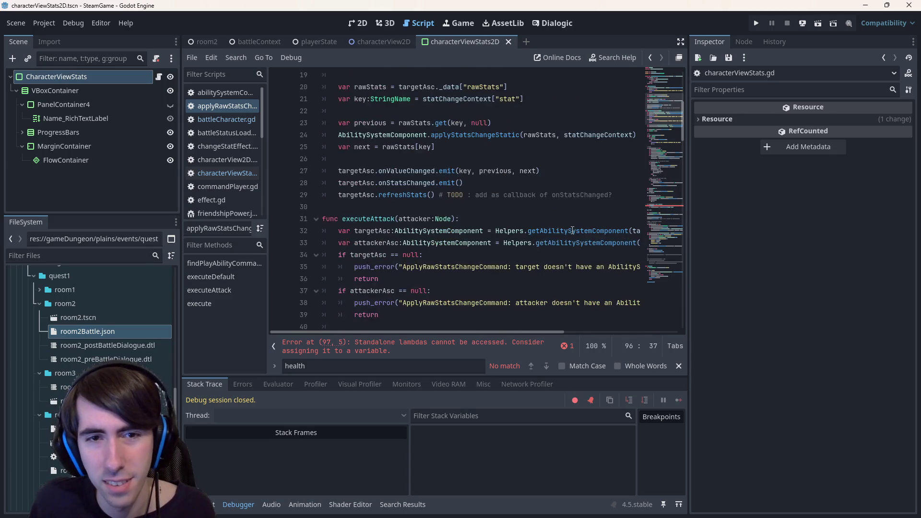
pyautogui.hotkey('ctrl', 'z')
pyautogui.hotkey('ctrl', 'z')
# - Run a project-wide Find in Files for RandomNumberGenerator and review the results
pyautogui.doubleClick(418, 244)
pyautogui.hotkey('ctrl', 'shift', 'f')
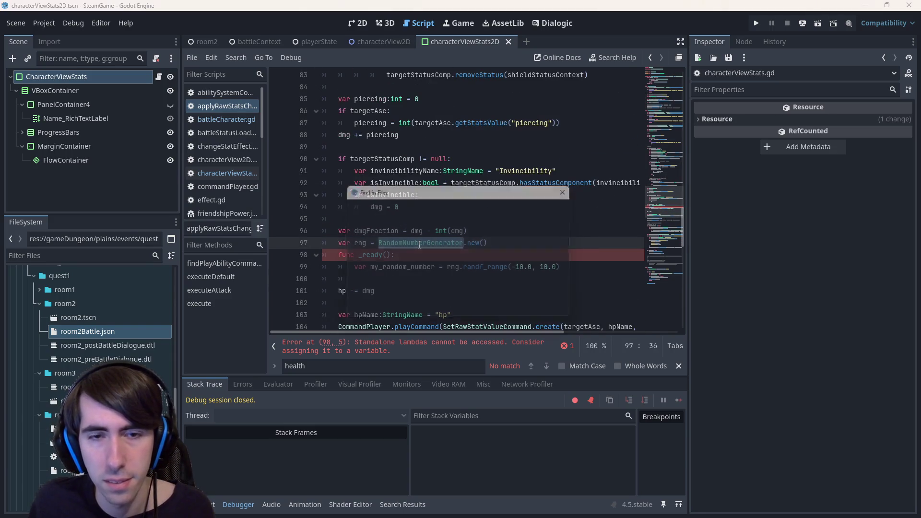
pyautogui.press('Return')
pyautogui.scroll(1, 376, 436)
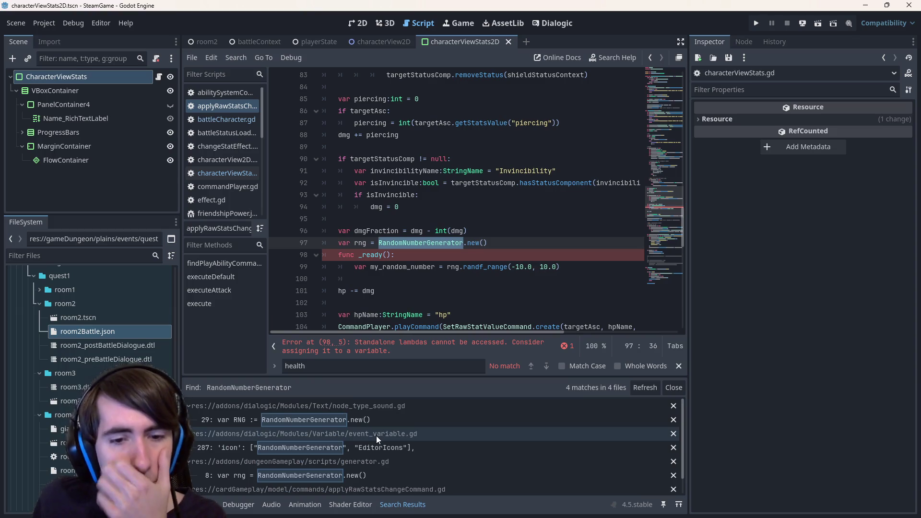
pyautogui.scroll(-1, 376, 435)
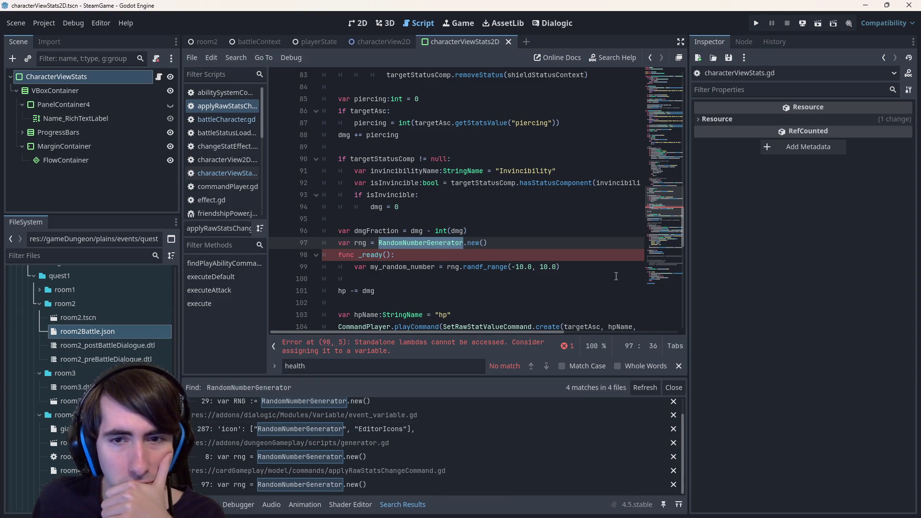
# - Add a randf line below dmgFraction and delete the leftover rng test lines
pyautogui.click(523, 230)
pyautogui.press('Return')
pyautogui.write('rand')
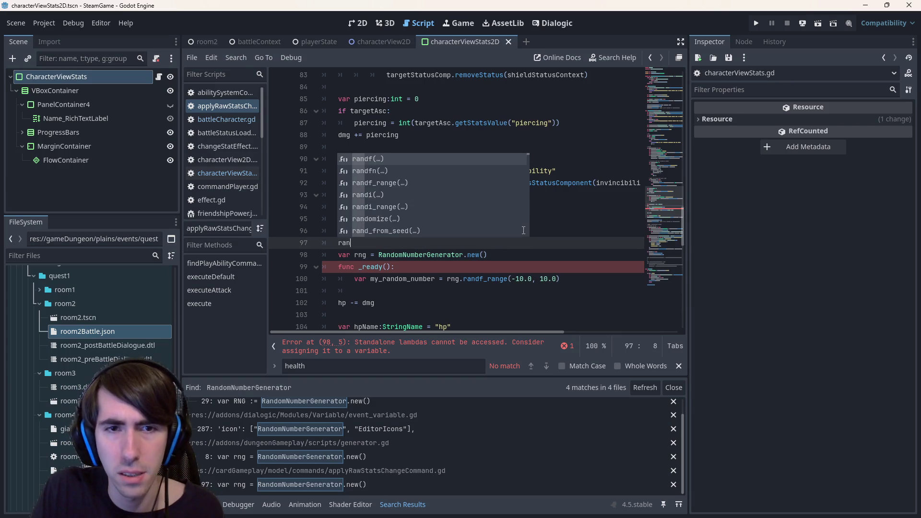
pyautogui.press('Escape')
pyautogui.write('f')
pyautogui.press('Return')
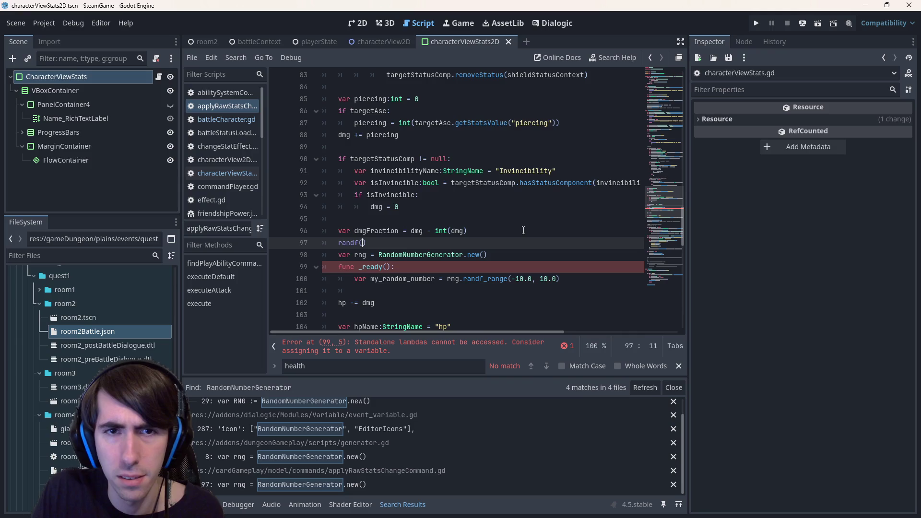
pyautogui.click(524, 230)
pyautogui.moveTo(566, 279)
pyautogui.mouseDown()
pyautogui.moveTo(374, 255)
pyautogui.moveTo(362, 242)
pyautogui.mouseUp()
pyautogui.press('BackSpace')
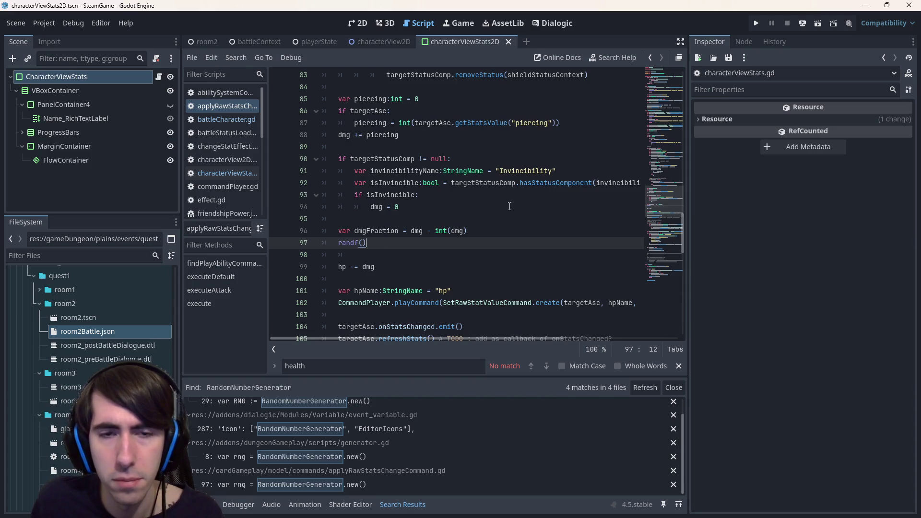
# - Complete line 97 as 'randf() < dmgFraction', save, and check the randf documentation
pyautogui.press('Up')
pyautogui.press('Left')
pyautogui.press('Left')
pyautogui.press('Left')
pyautogui.press('Down')
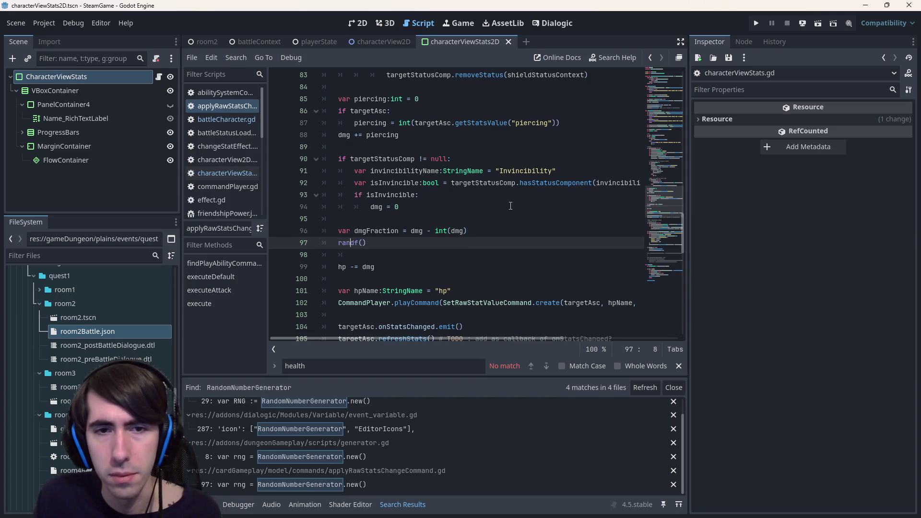
pyautogui.write('() < dmgFrac')
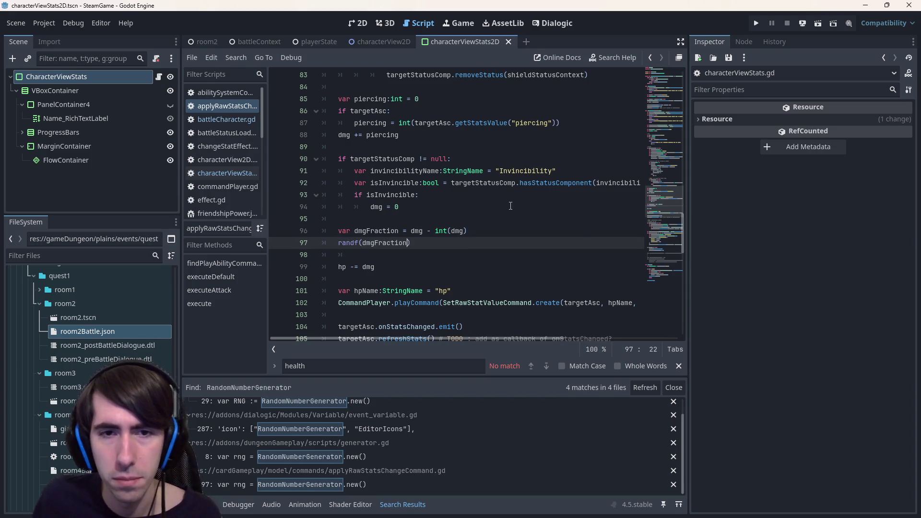
pyautogui.hotkey('ctrl', 's')
pyautogui.keyDown('ctrl'); pyautogui.click(359, 244); pyautogui.keyUp('ctrl')
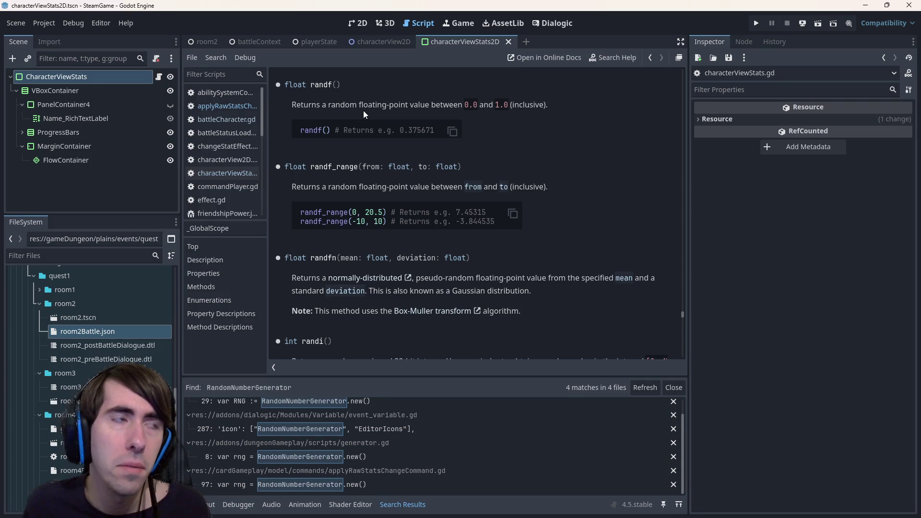
pyautogui.hotkey('alt', 'Left')
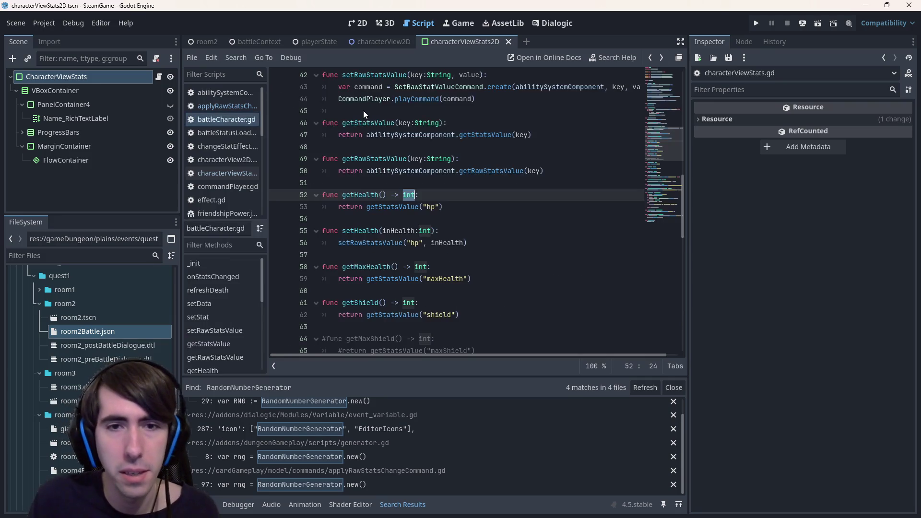
pyautogui.hotkey('alt', 'Left')
pyautogui.hotkey('alt', 'Left')
pyautogui.hotkey('alt', 'Left')
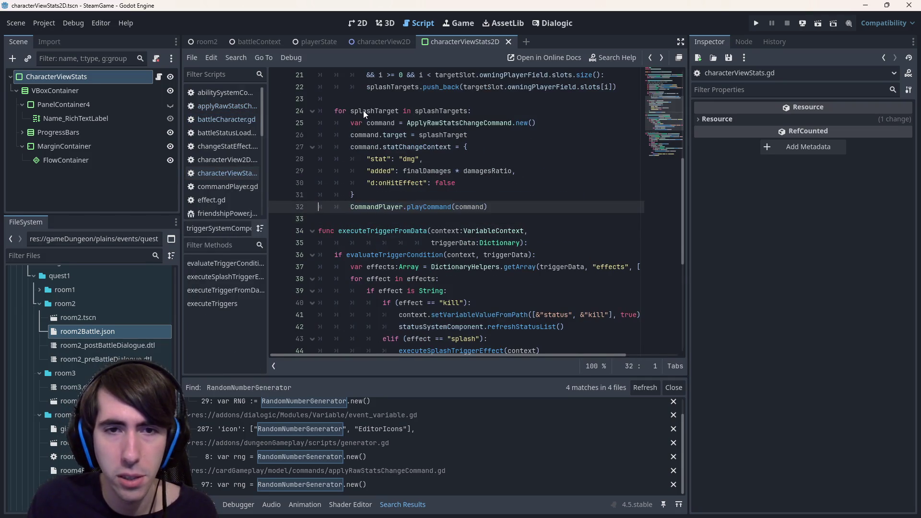
pyautogui.hotkey('alt', 'Left')
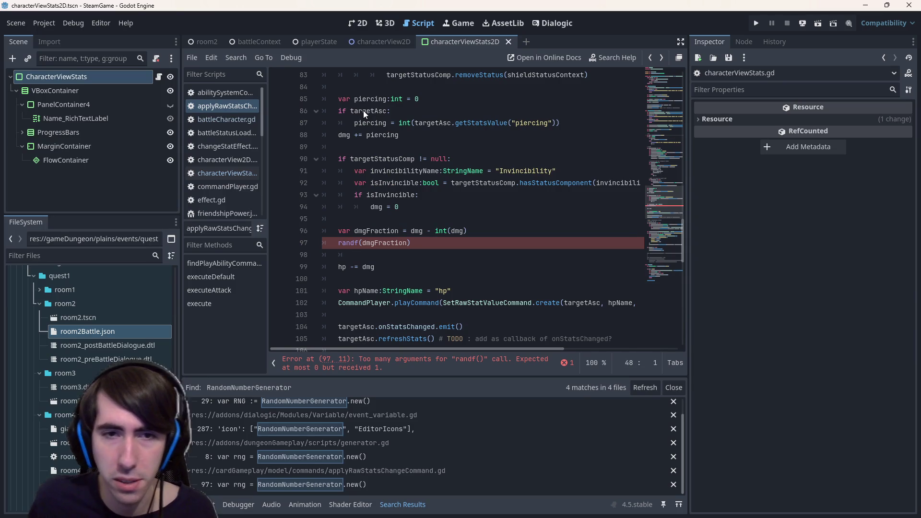
pyautogui.doubleClick(390, 243)
pyautogui.press('BackSpace')
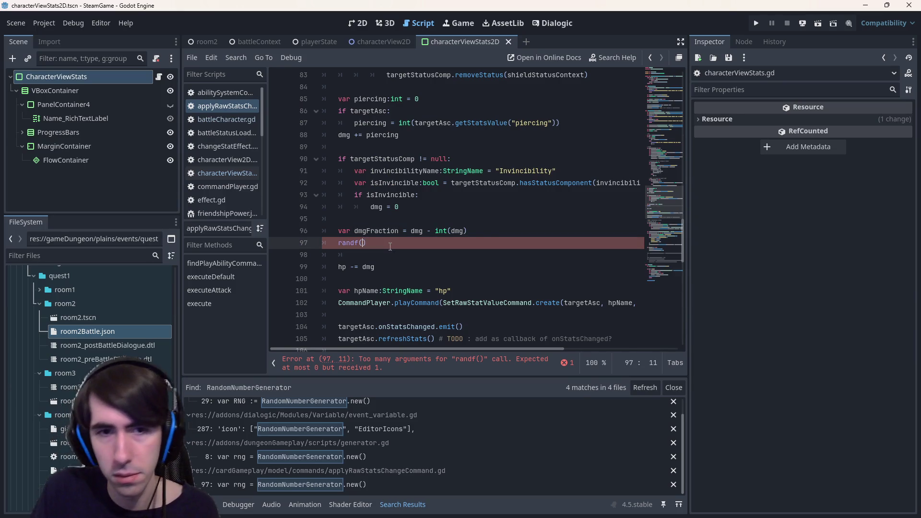
pyautogui.hotkey('ctrl', 'z')
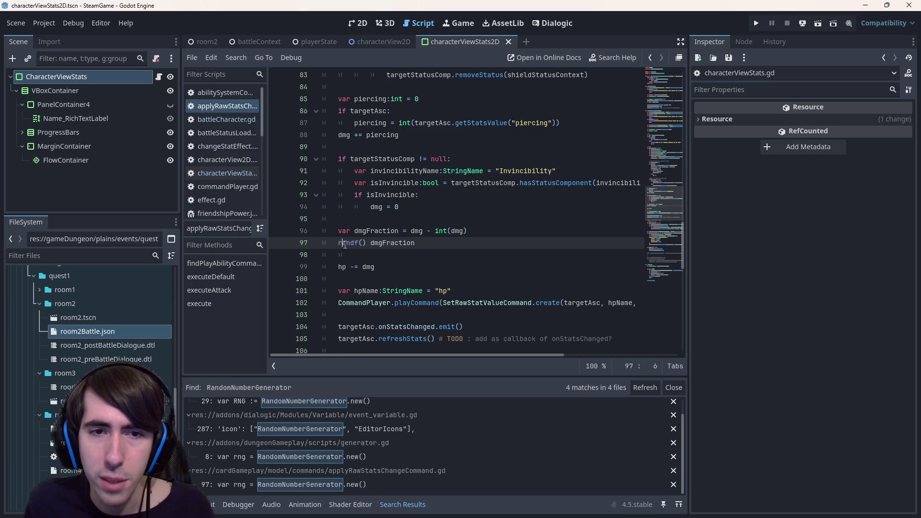
# - Turn line 97 into the condition 'if randf() < dmgFraction:' with an indented body line
pyautogui.doubleClick(344, 244)
pyautogui.moveTo(348, 243)
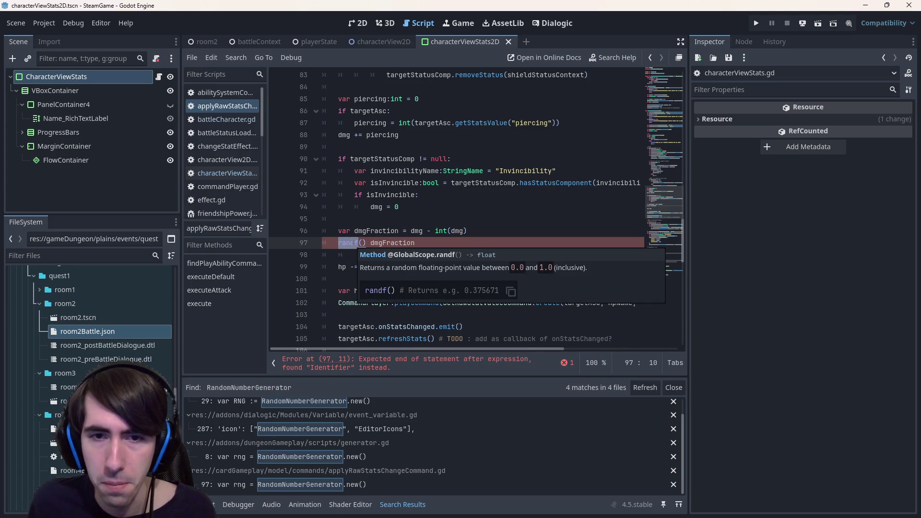
pyautogui.press('Home')
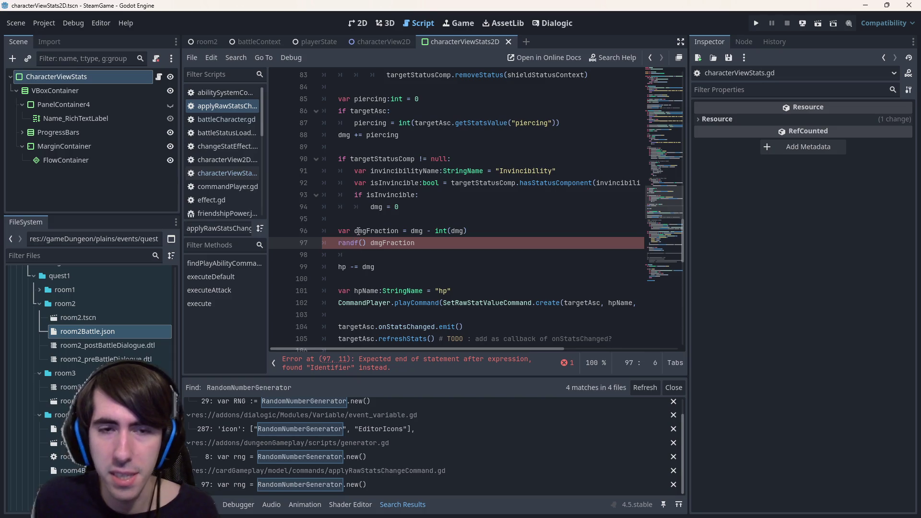
pyautogui.write('if')
pyautogui.press('Right')
pyautogui.press('Right')
pyautogui.press('Right')
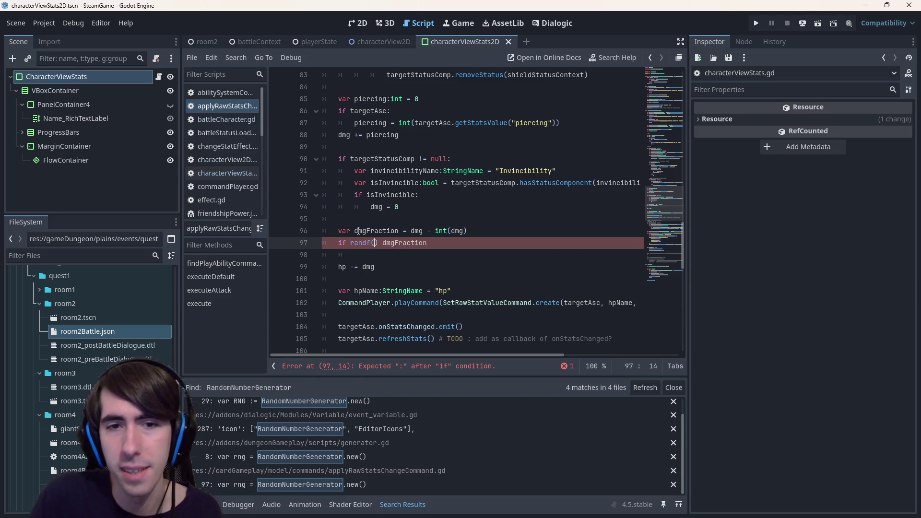
pyautogui.write('<')
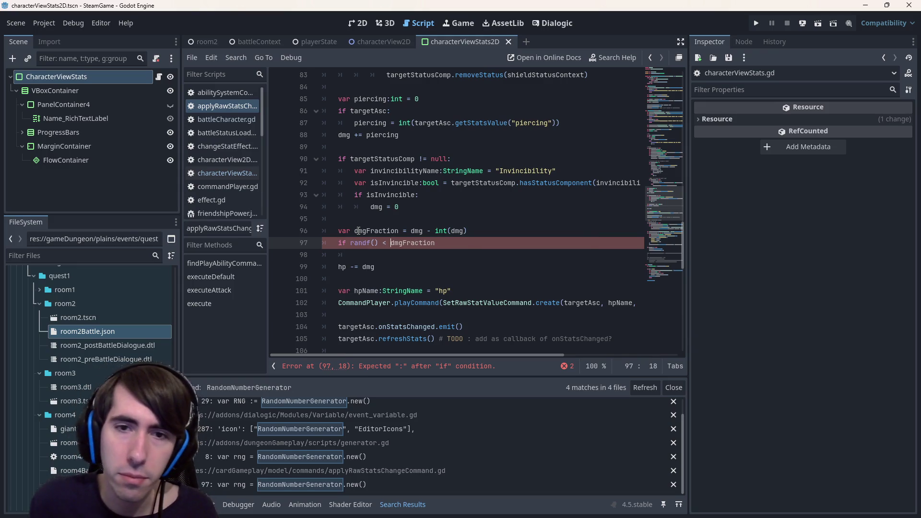
pyautogui.press('Up')
pyautogui.press('Up')
pyautogui.press('Down')
pyautogui.press('Down')
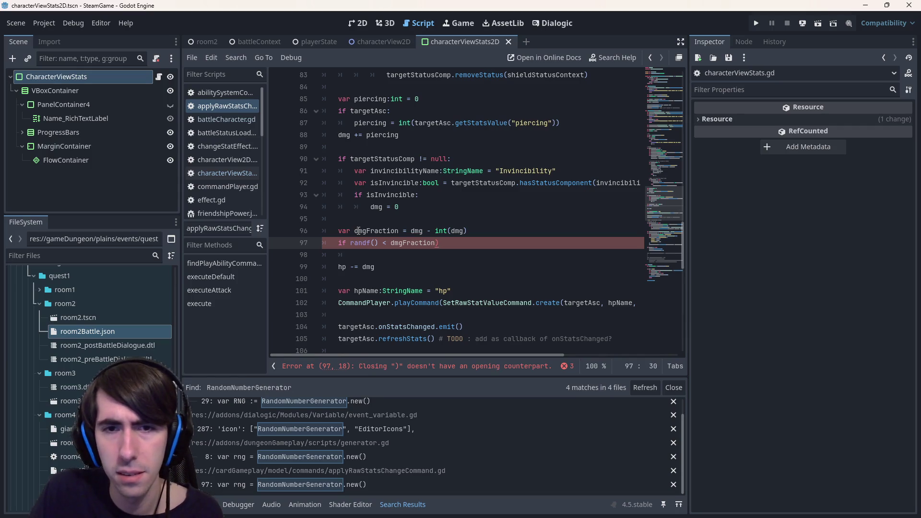
pyautogui.write(':')
pyautogui.press('Return')
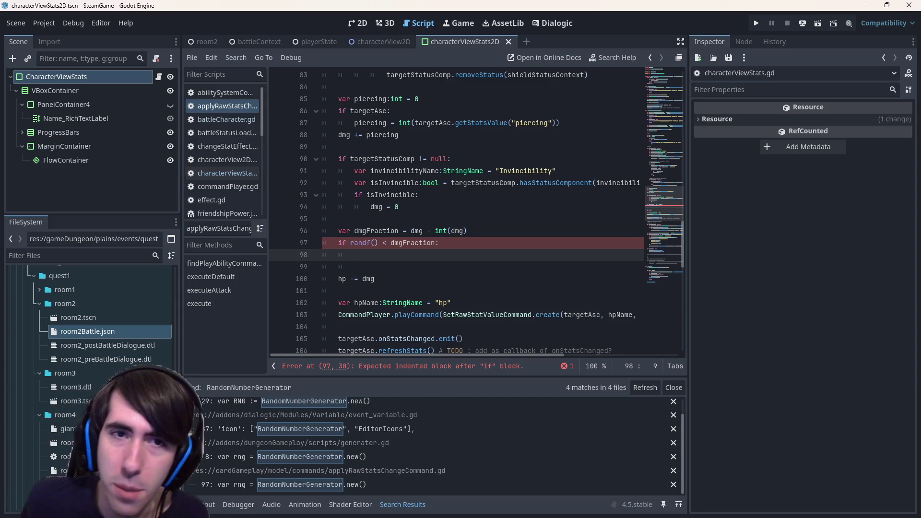
# - Comment out lines 96–98 holding the dmgFraction and randf() check
pyautogui.click(359, 23)
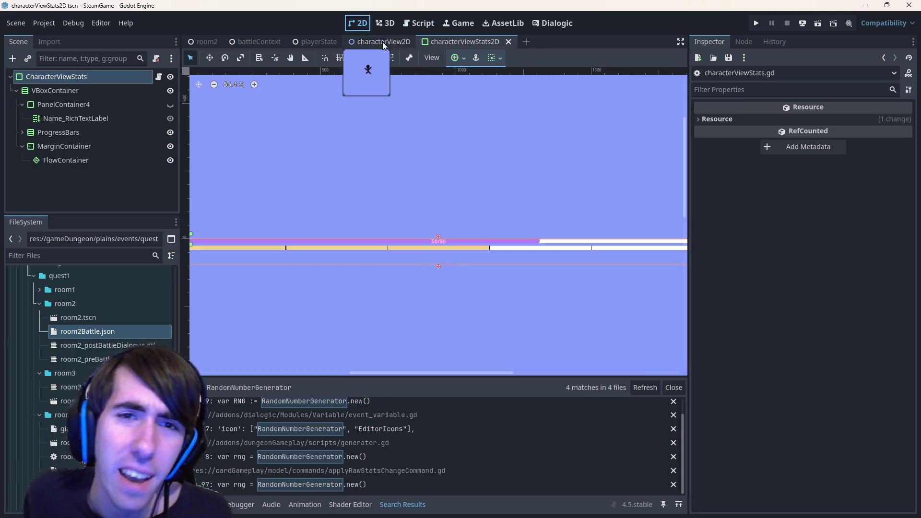
pyautogui.click(427, 22)
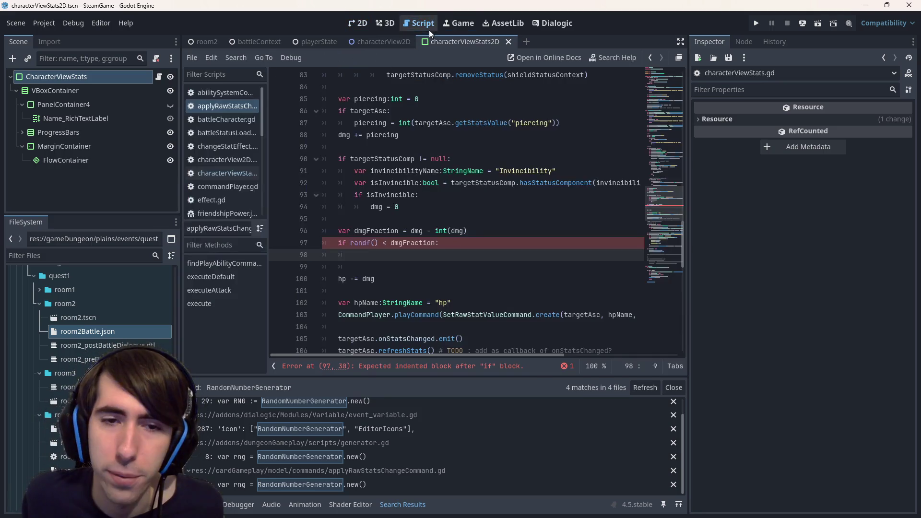
pyautogui.hotkey('shift', 'Up')
pyautogui.hotkey('shift', 'Up')
pyautogui.hotkey('shift', 'Home')
pyautogui.hotkey('ctrl', 'k')
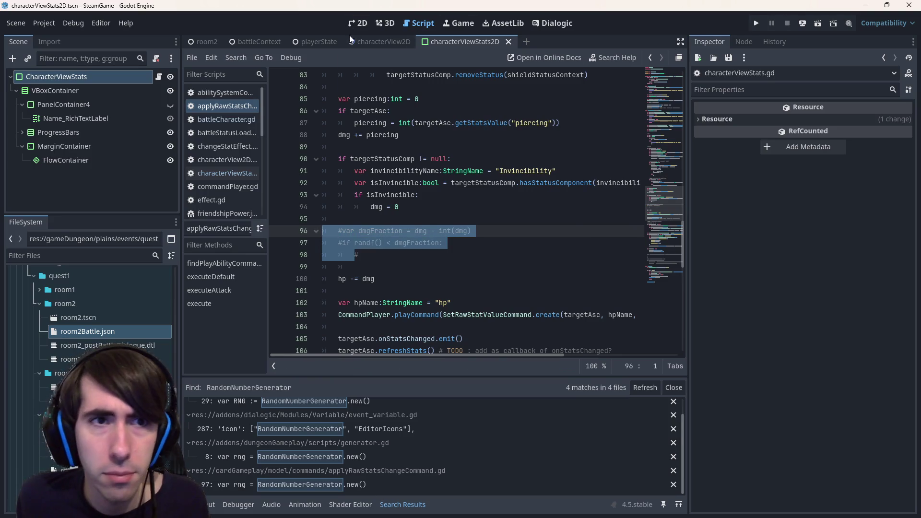
pyautogui.click(210, 42)
# - Run the game, finish the intro dialogue, and deploy the grey cat and red characters
pyautogui.click(817, 23)
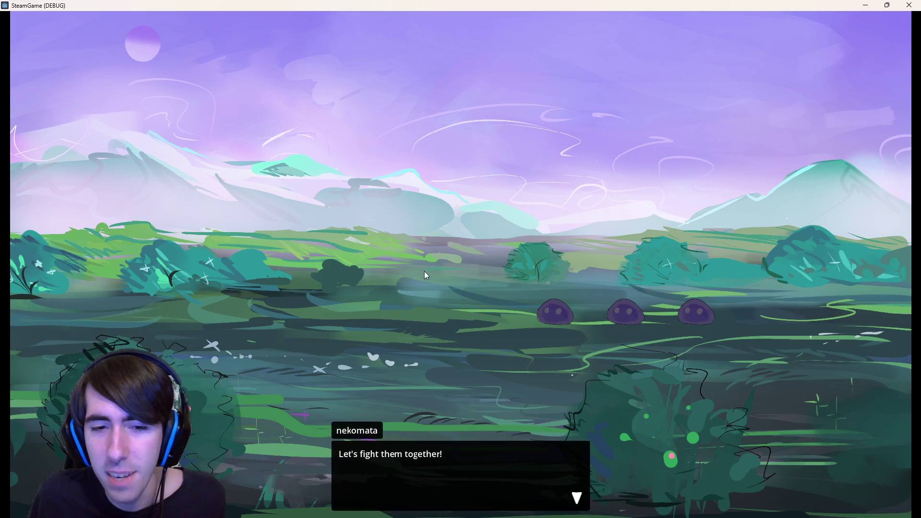
pyautogui.click(424, 271)
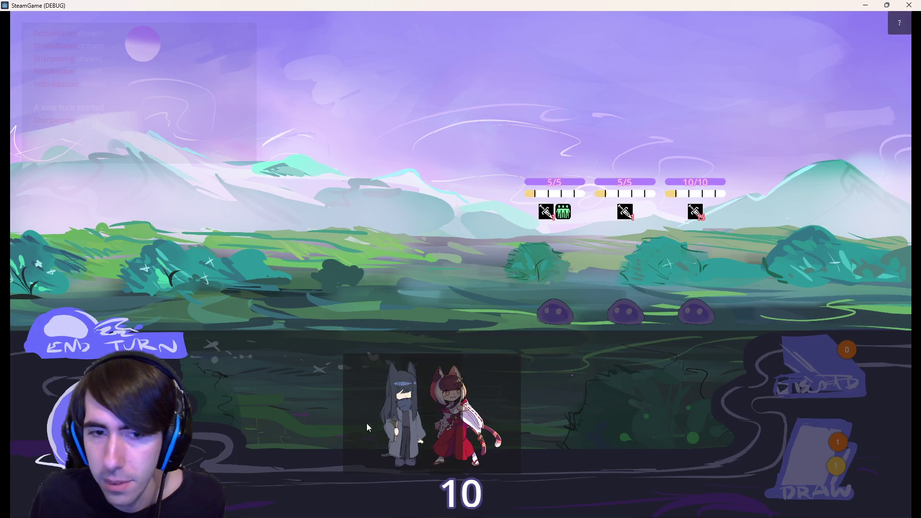
pyautogui.moveTo(367, 424); pyautogui.dragTo(360, 288)
pyautogui.moveTo(516, 417); pyautogui.dragTo(287, 273)
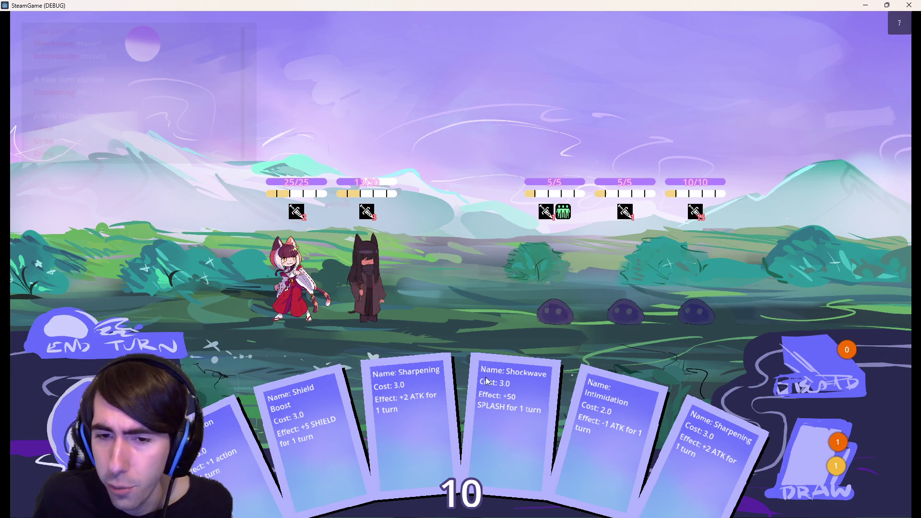
# - Play Shockwave on the dark-haired character, then ready her attack on a slime
pyautogui.moveTo(465, 426)
pyautogui.mouseDown()
pyautogui.moveTo(462, 251)
pyautogui.moveTo(384, 304)
pyautogui.moveTo(376, 289)
pyautogui.mouseUp()
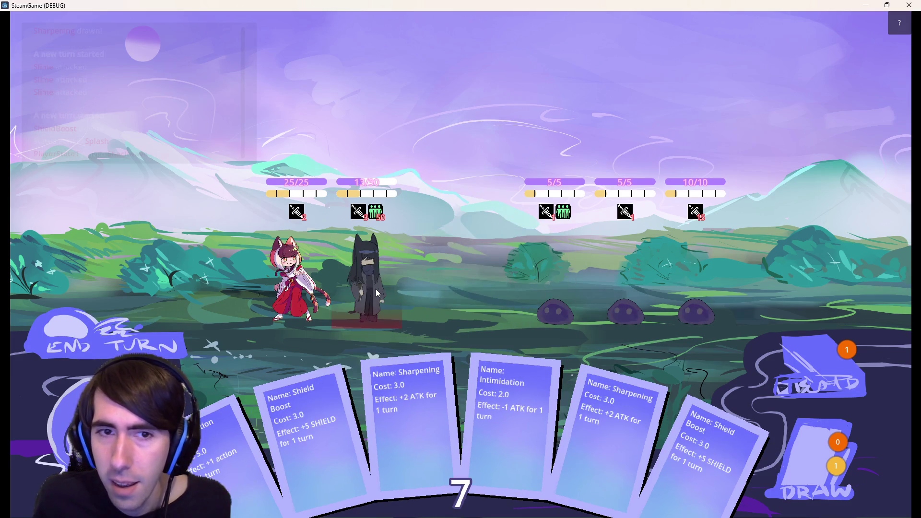
pyautogui.moveTo(374, 217)
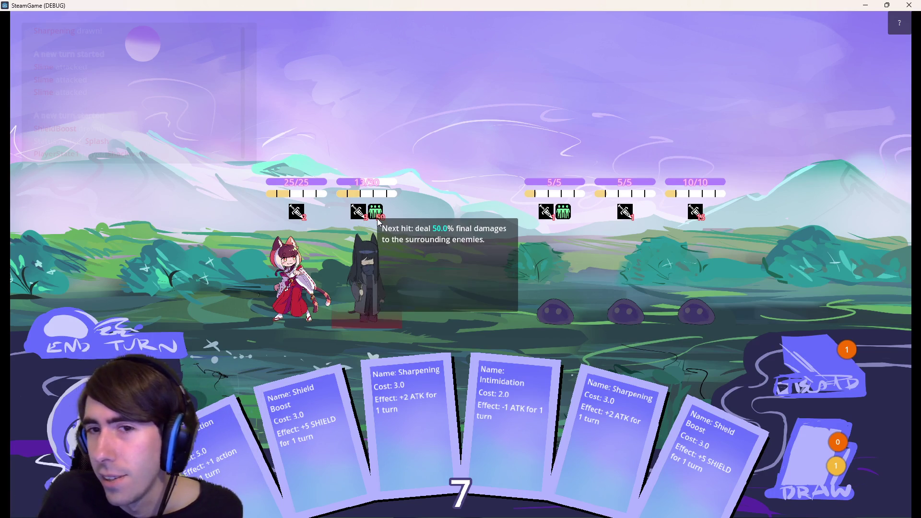
pyautogui.click(380, 263)
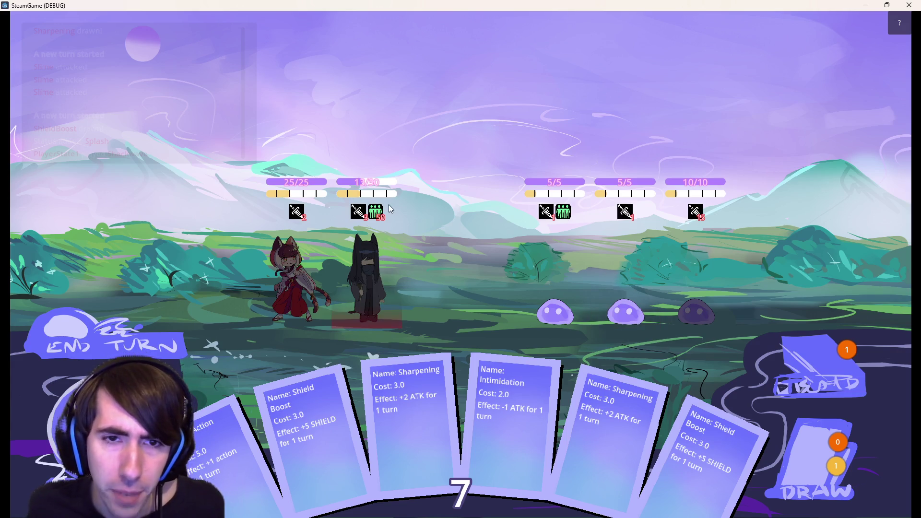
pyautogui.moveTo(377, 216)
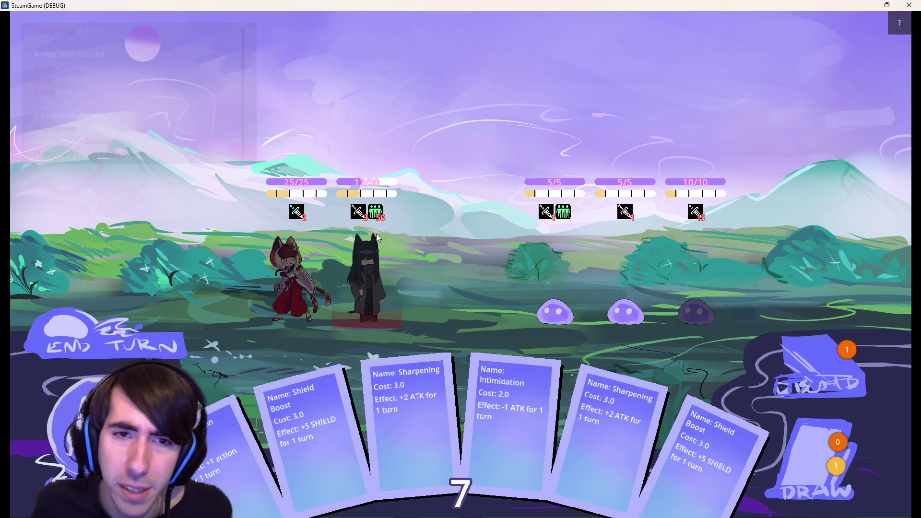
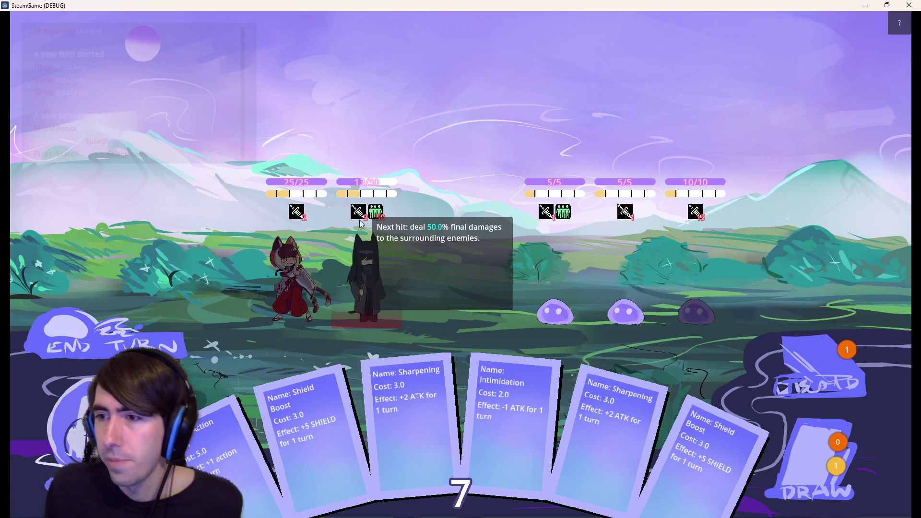
# - Close the running game, uncomment the damage-fraction lines 96–98 and save the script
pyautogui.click(908, 5)
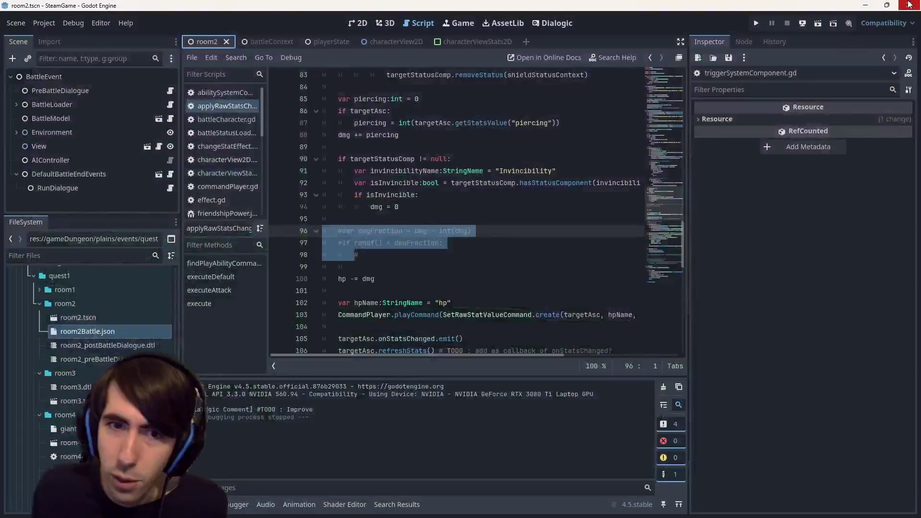
pyautogui.moveTo(358, 255)
pyautogui.mouseDown()
pyautogui.moveTo(336, 232)
pyautogui.moveTo(303, 231)
pyautogui.mouseUp()
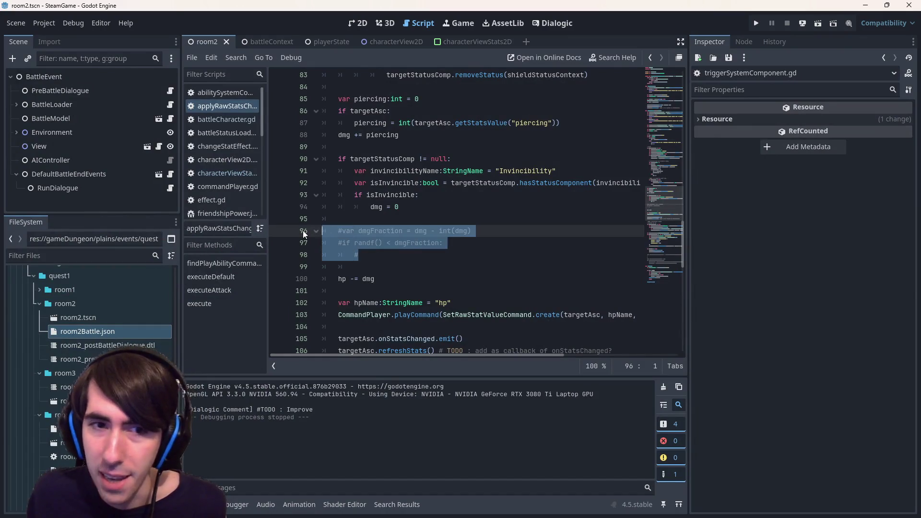
pyautogui.hotkey('ctrl', 'k')
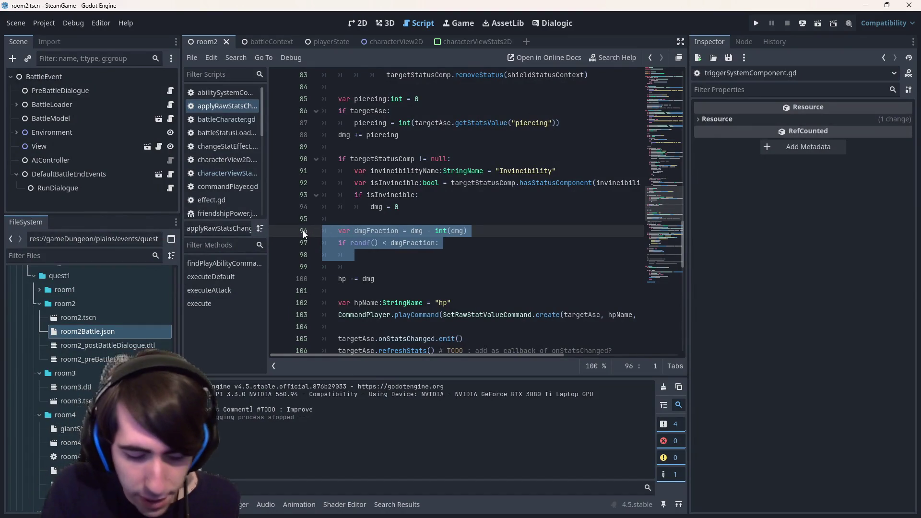
pyautogui.hotkey('ctrl', 's')
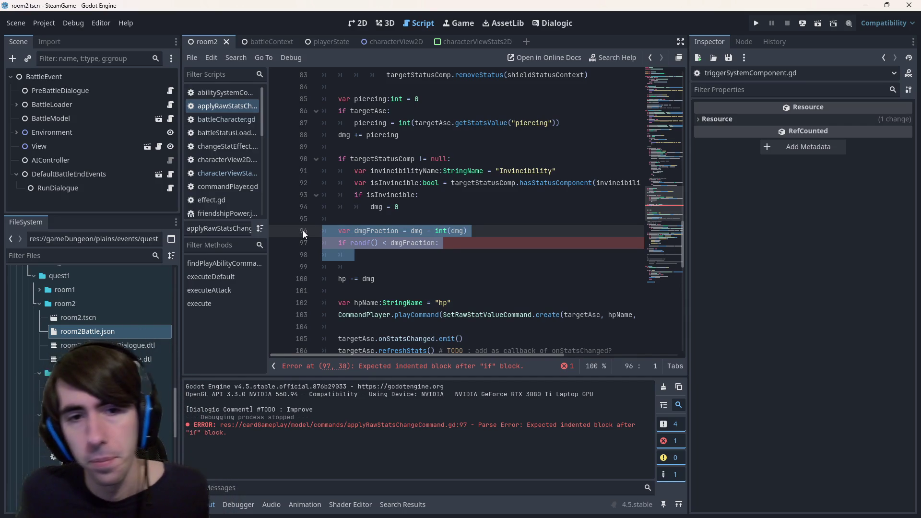
# - Add dmg = ceil(dmg) under the randf() check and an else branch with dmg = floor(dmg)
pyautogui.doubleClick(378, 232)
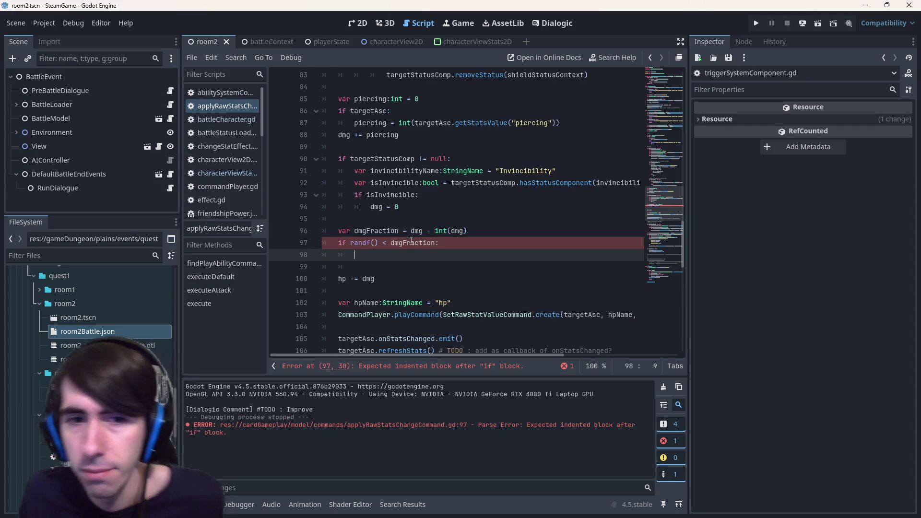
pyautogui.doubleClick(416, 231)
pyautogui.click(420, 253)
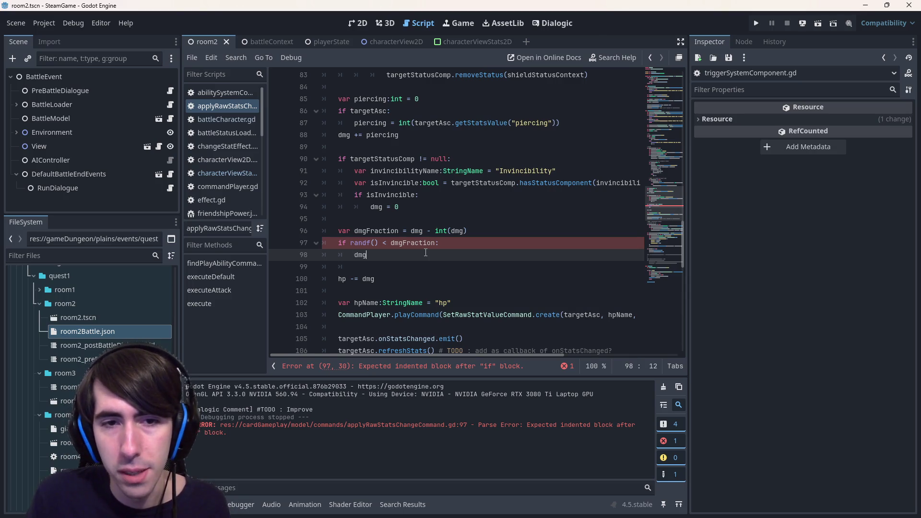
pyautogui.write('dmg = ceil(dmg')
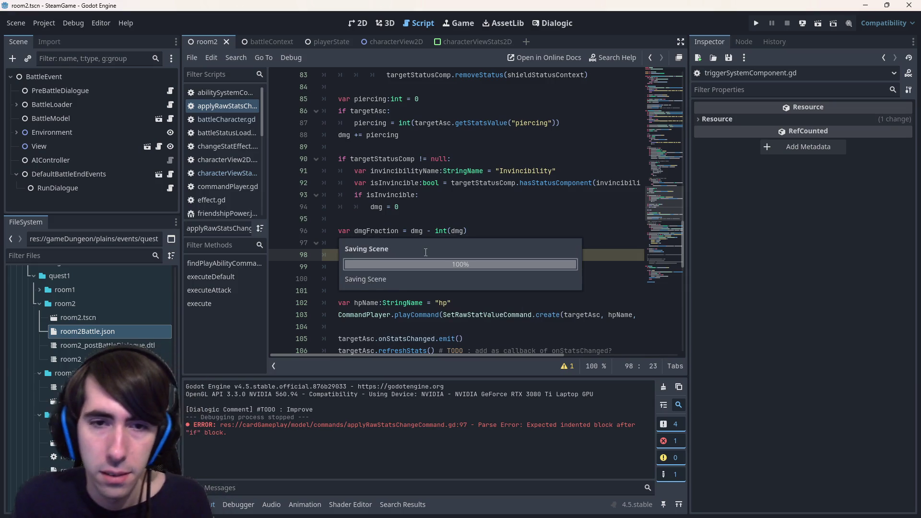
pyautogui.press('Escape')
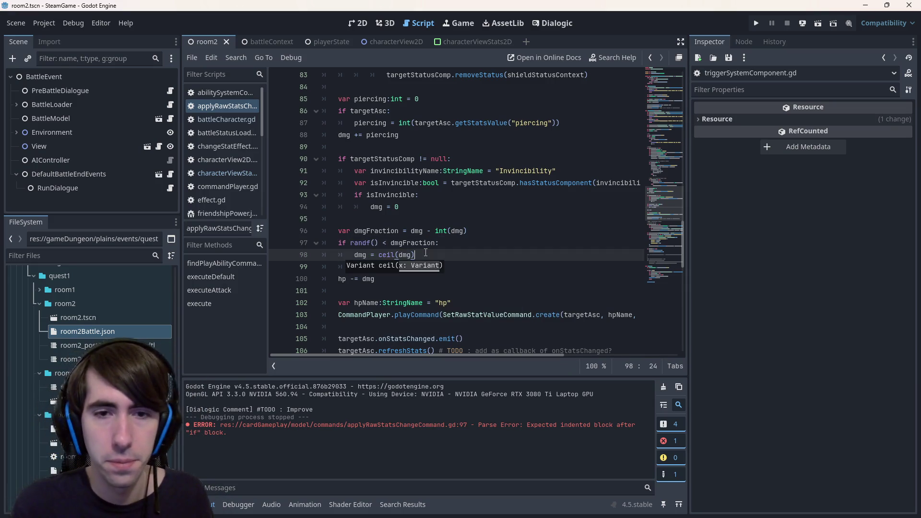
pyautogui.press('Escape')
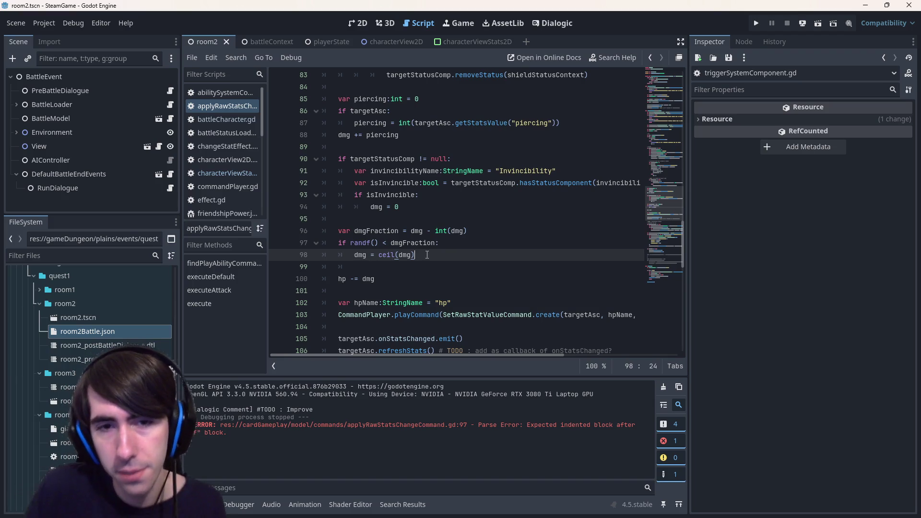
pyautogui.press('Return')
pyautogui.press('BackSpace')
pyautogui.write('else:')
pyautogui.press('Return')
pyautogui.write('dmg = floor(dmg')
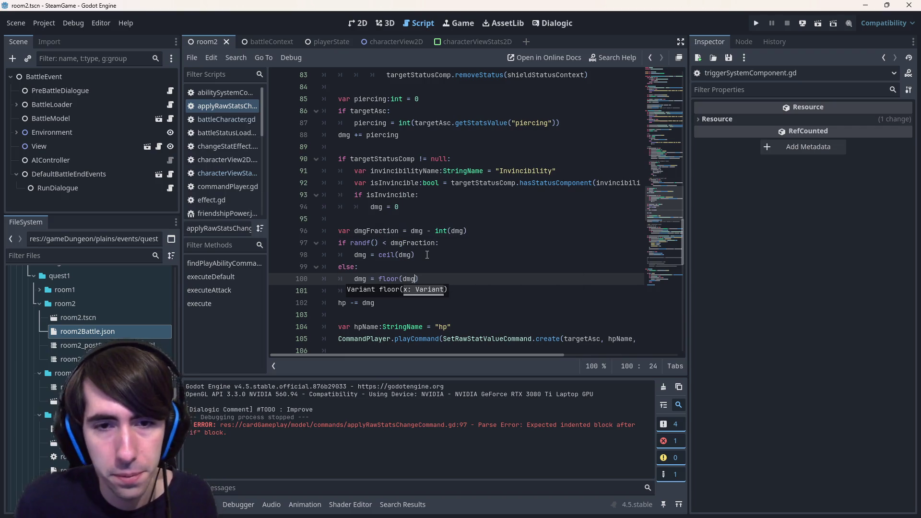
pyautogui.doubleClick(360, 255)
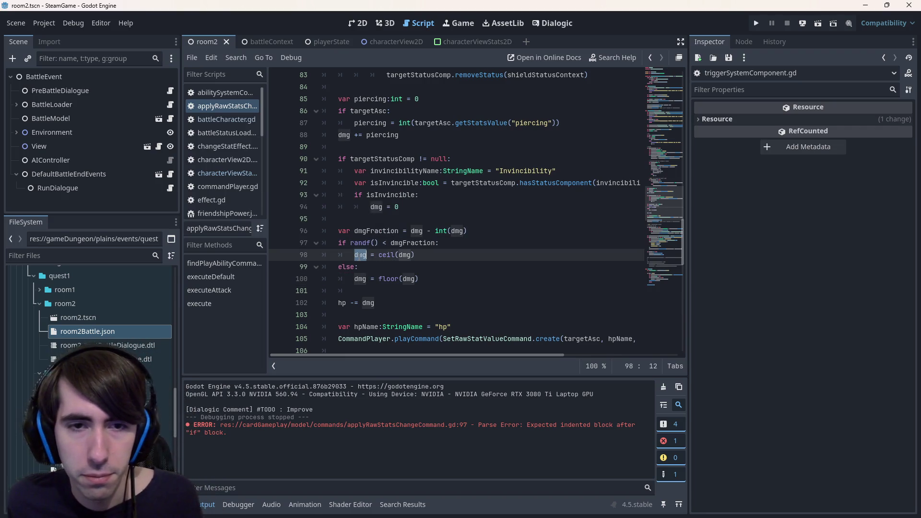
pyautogui.moveTo(361, 255)
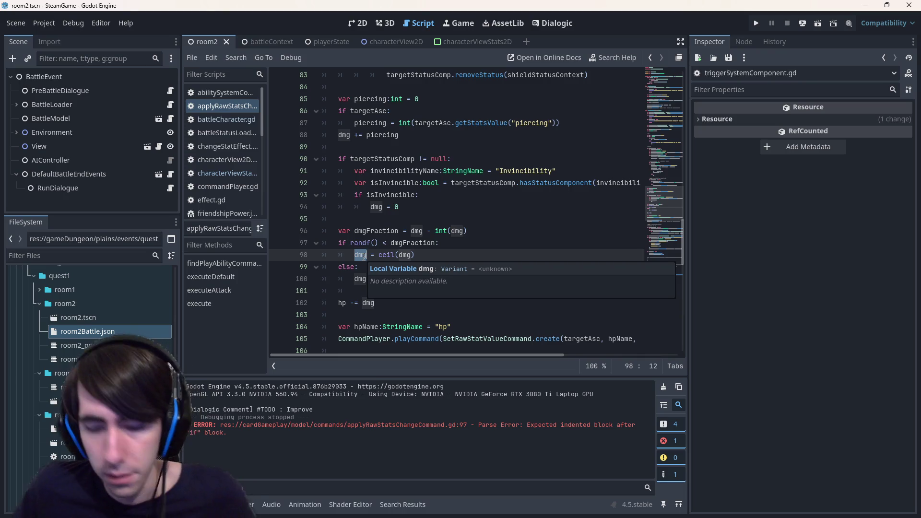
pyautogui.hotkey('shift', 'alt', 'o')
# - Search the project files for helpers.gd and open it
pyautogui.write('util')
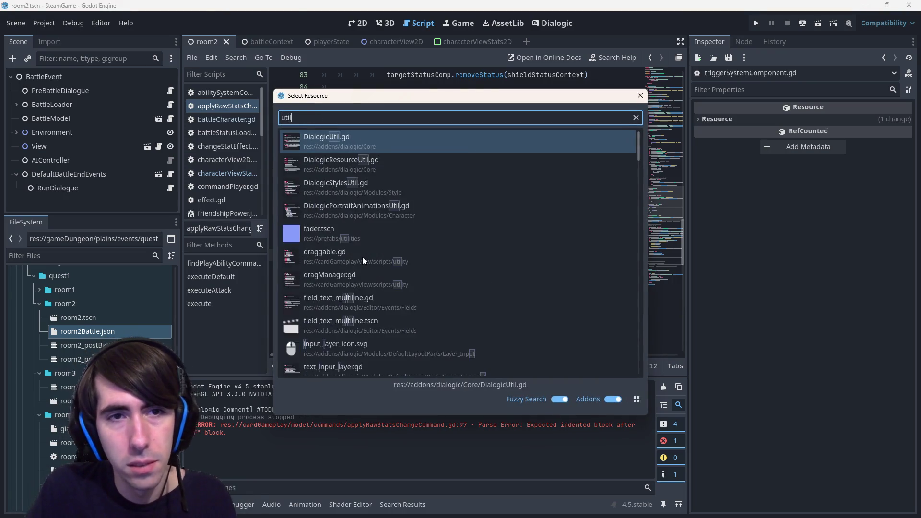
pyautogui.press('BackSpace')
pyautogui.press('BackSpace')
pyautogui.press('BackSpace')
pyautogui.write('helpers')
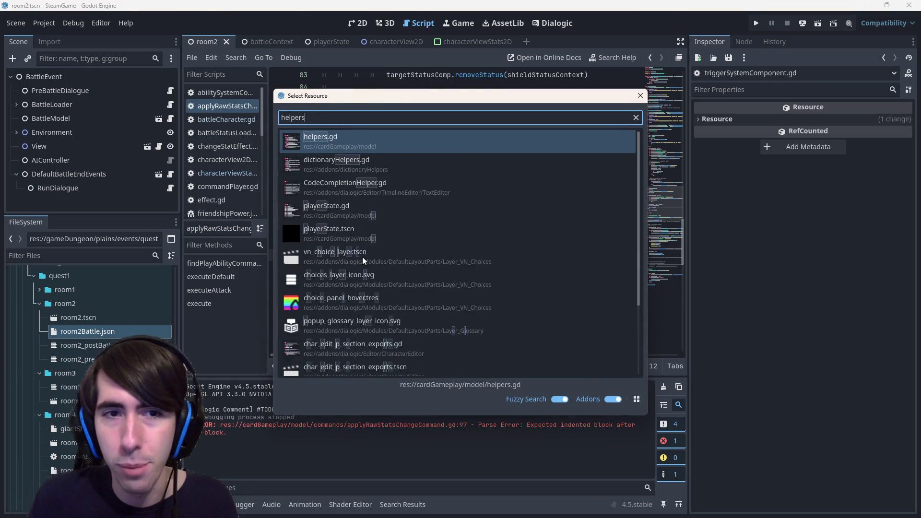
pyautogui.press('Return')
# - Add a new static function randomRound() at the end of helpers.gd
pyautogui.scroll(-20, 384, 288)
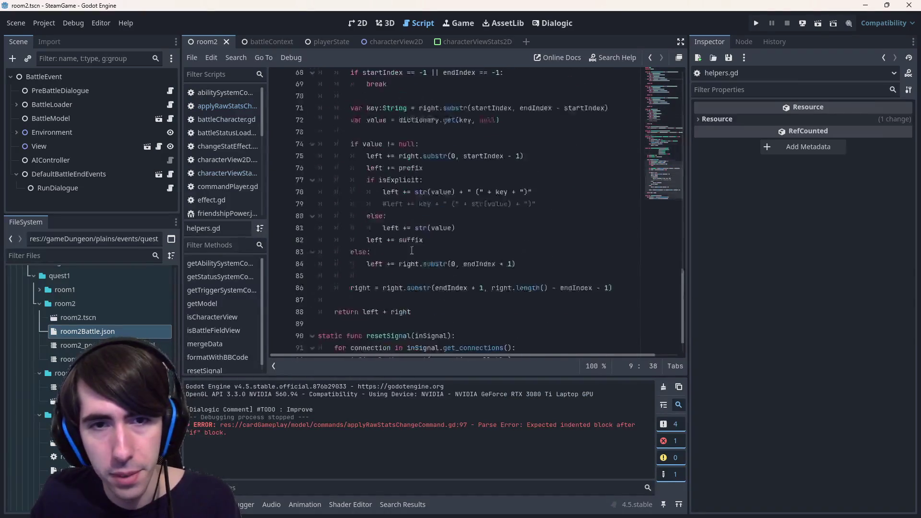
pyautogui.click(427, 345)
pyautogui.press('Return')
pyautogui.write('st')
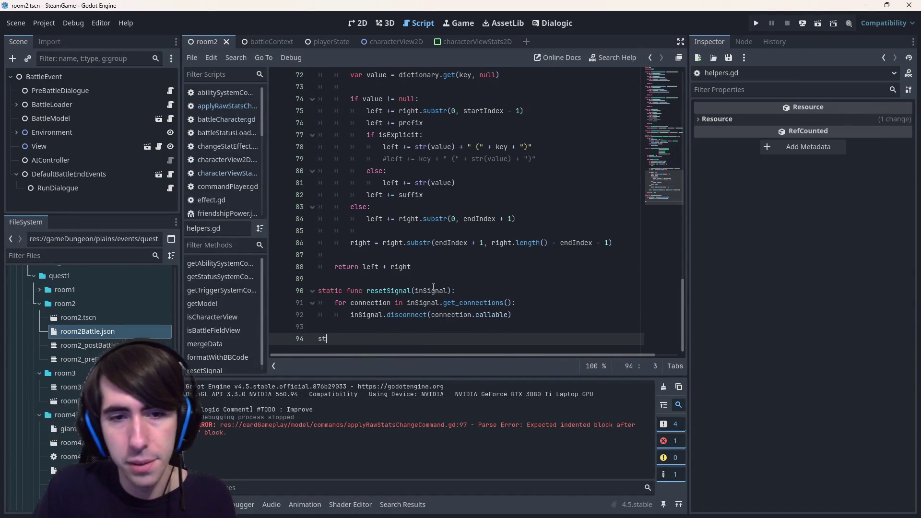
pyautogui.write('atic func rou')
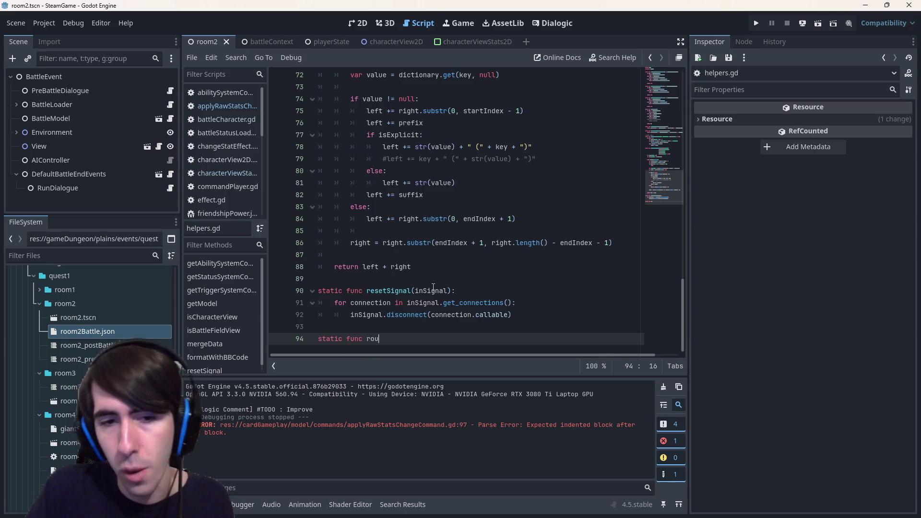
pyautogui.write('ndWithProbabilities():')
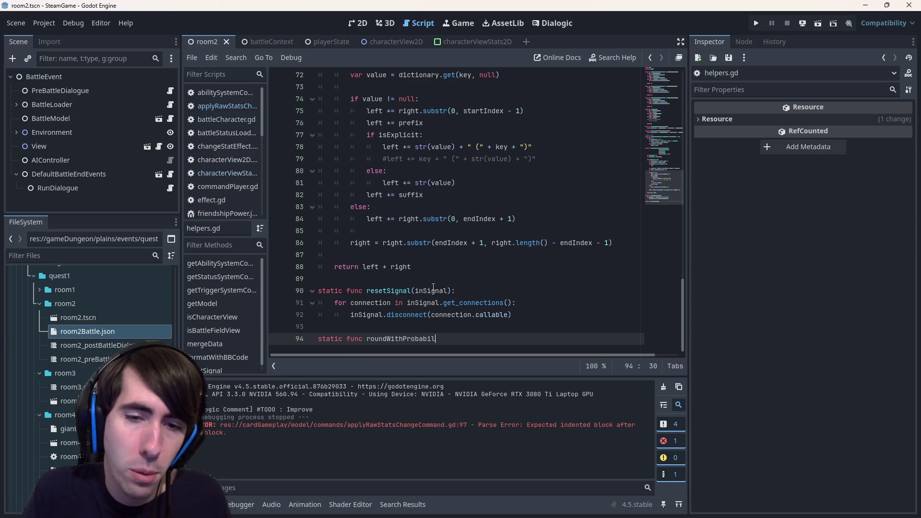
pyautogui.press('Return')
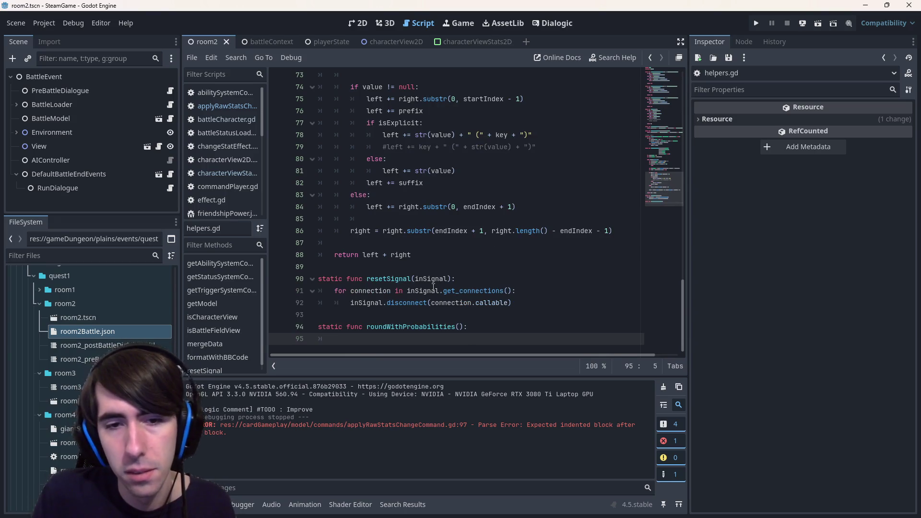
pyautogui.hotkey('ctrl', 'Left')
pyautogui.hotkey('ctrl', 'Left')
pyautogui.hotkey('ctrl', 'Left')
pyautogui.write('randomRound')
pyautogui.press('Up')
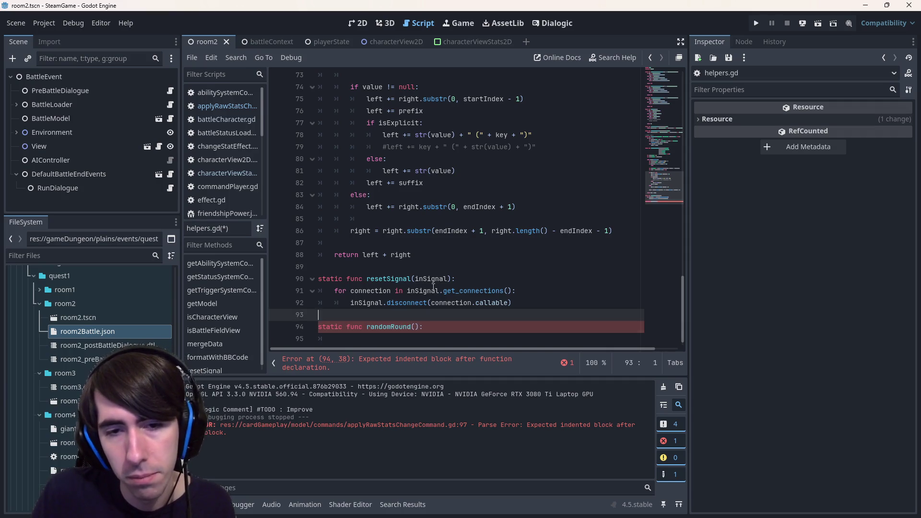
pyautogui.press('Return')
# - Comment it '# if 1.2, has 20% chance returning 2, 80% chance of returning 1' and save
pyautogui.scroll(-1, 433, 287)
pyautogui.write('# ')
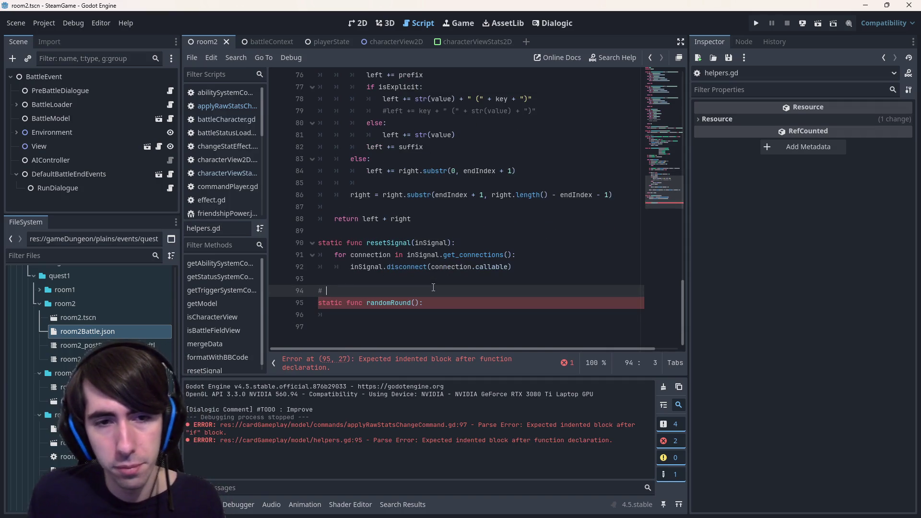
pyautogui.write('if 1.2, has ')
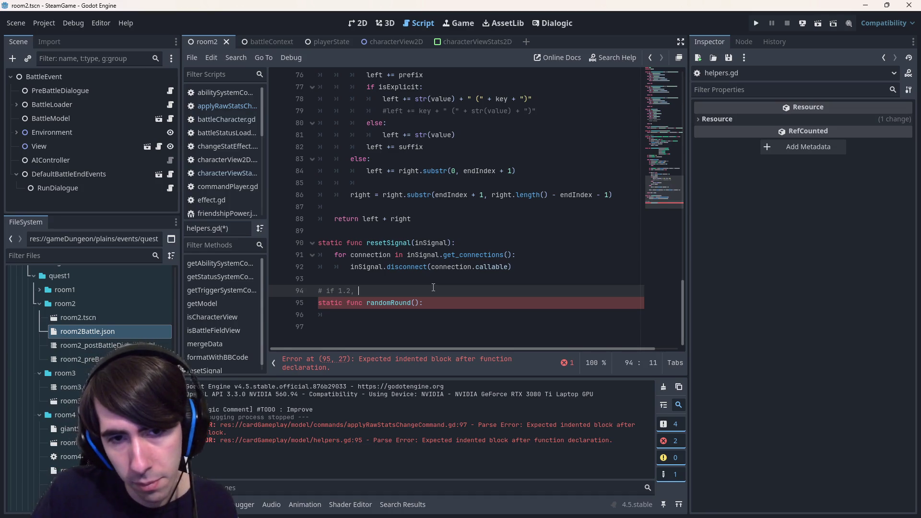
pyautogui.write('20% ')
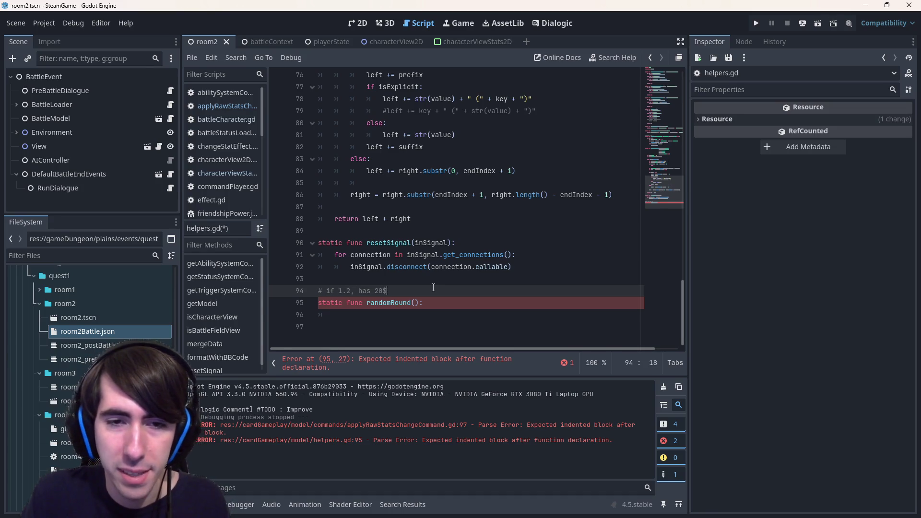
pyautogui.write('chance')
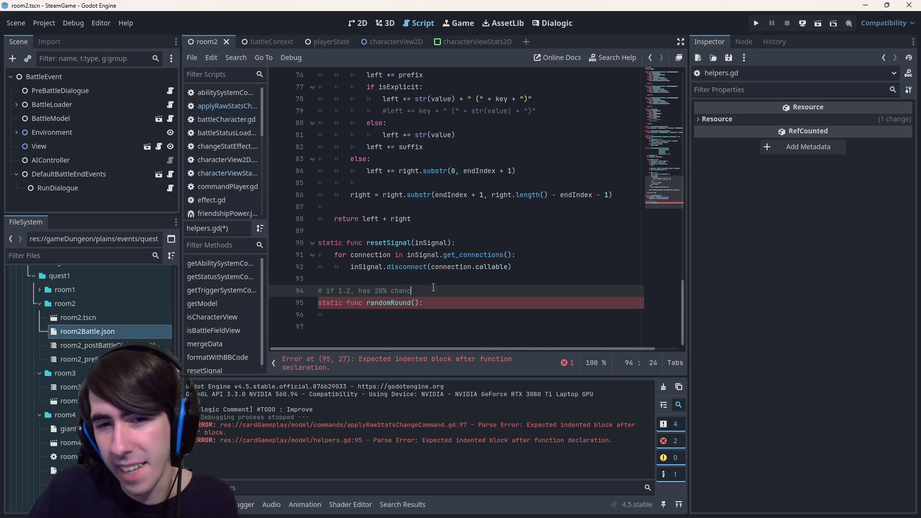
pyautogui.write('coming')
pyautogui.press('BackSpace')
pyautogui.press('BackSpace')
pyautogui.press('BackSpace')
pyautogui.write('returning ')
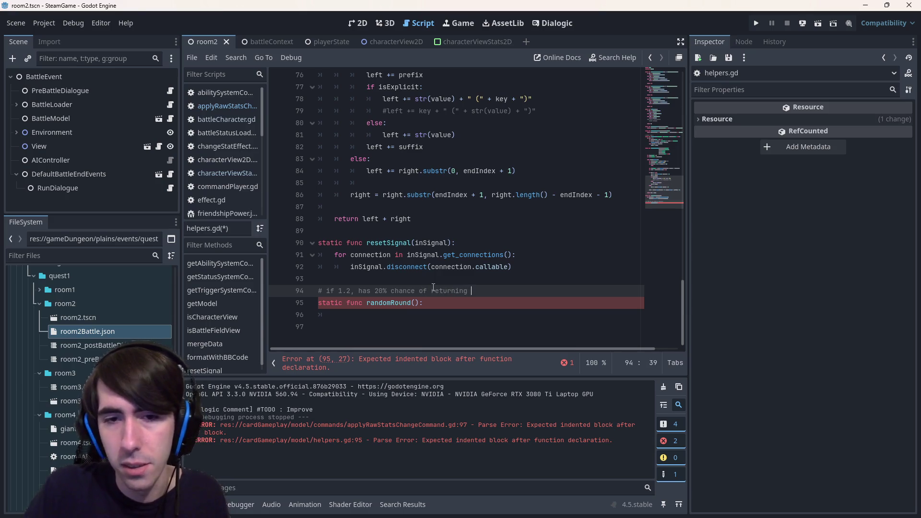
pyautogui.write('2, ')
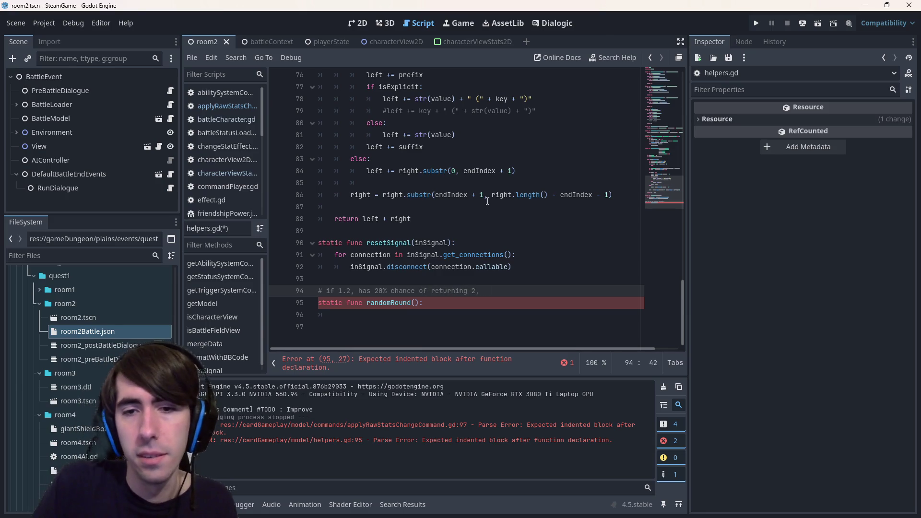
pyautogui.write('80% chance of returning 1')
pyautogui.hotkey('ctrl', 's')
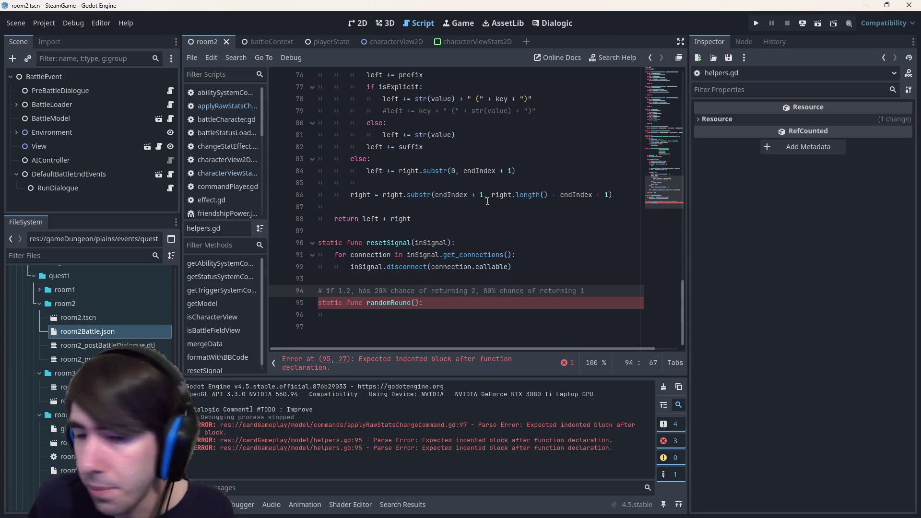
# - Give randomRound a float parameter v, then return to applyRawStatsChangeCommand.gd
pyautogui.click(446, 316)
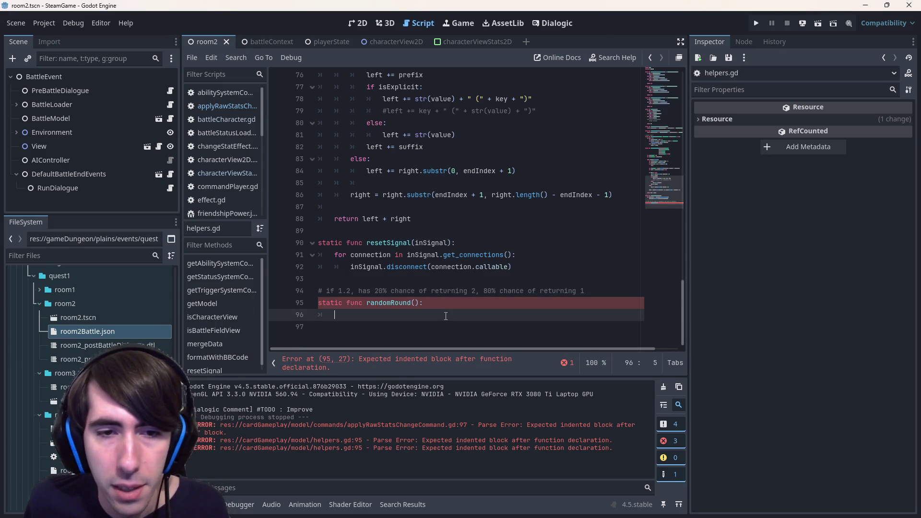
pyautogui.click(417, 304)
pyautogui.write('v:')
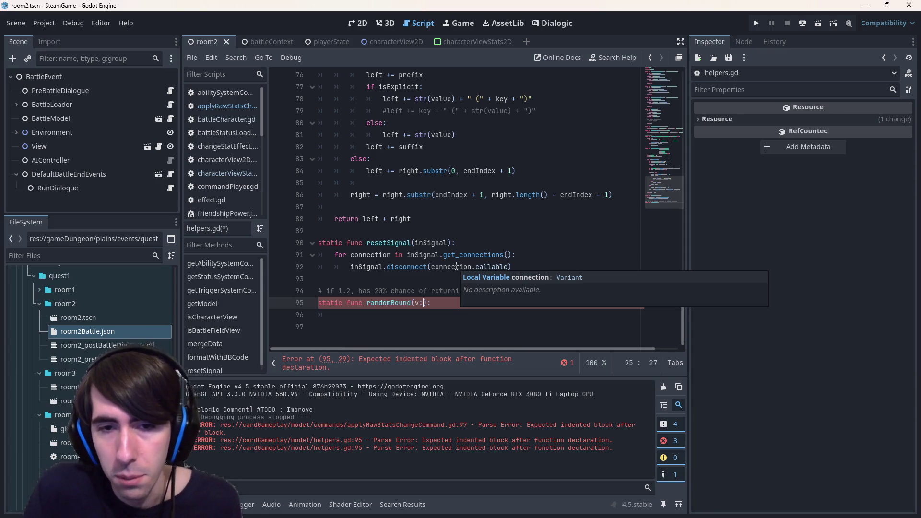
pyautogui.write('float')
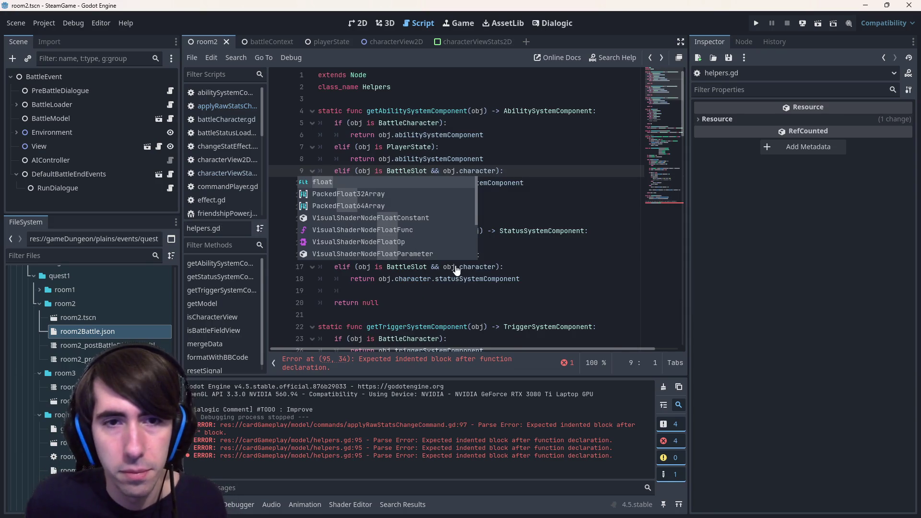
pyautogui.press('Escape')
pyautogui.hotkey('alt', 'Left')
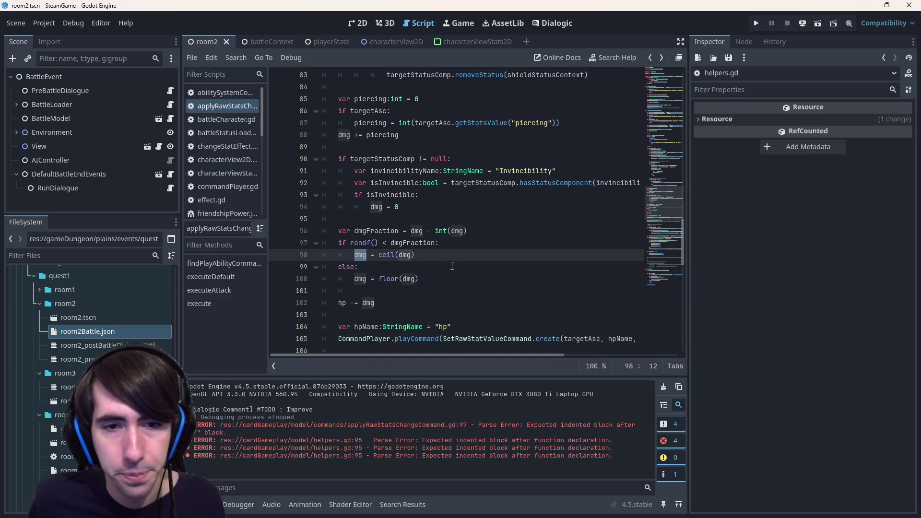
# - Copy the rounding lines 96–100 into randomRound's body in helpers.gd and fix the indentation
pyautogui.moveTo(420, 280)
pyautogui.mouseDown()
pyautogui.moveTo(320, 254)
pyautogui.moveTo(281, 228)
pyautogui.mouseUp()
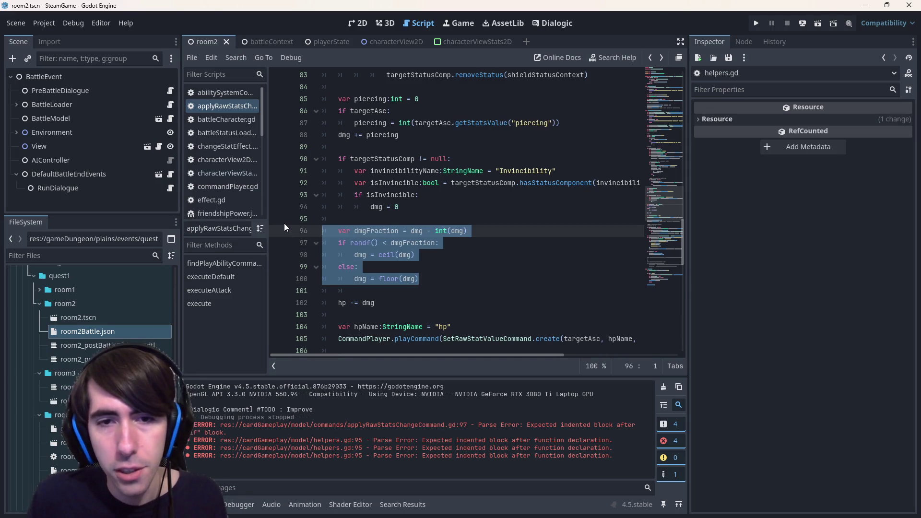
pyautogui.press('pagedown')
pyautogui.press('pagedown')
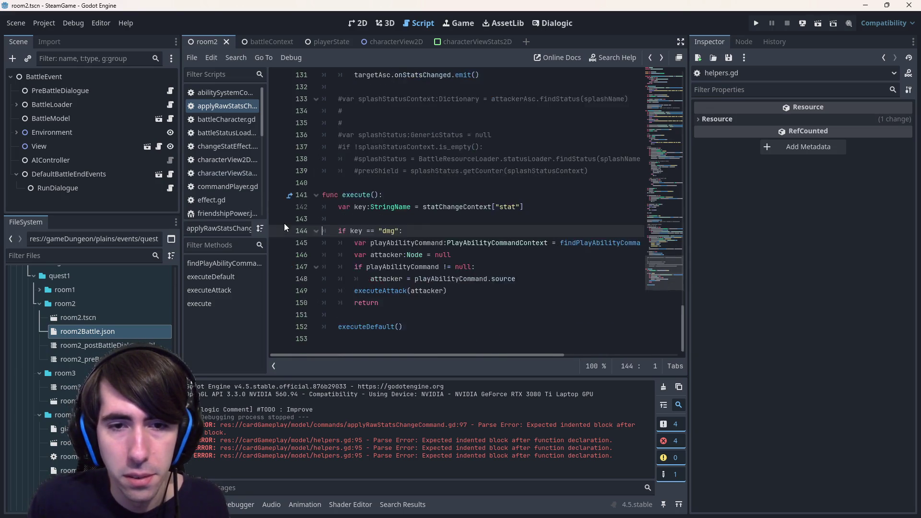
pyautogui.hotkey('alt', 'Right')
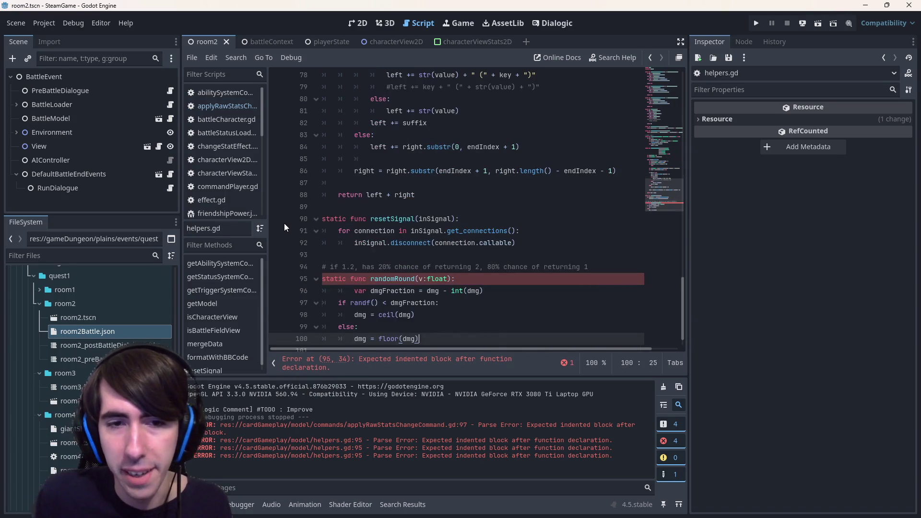
pyautogui.click(355, 293)
pyautogui.press('BackSpace')
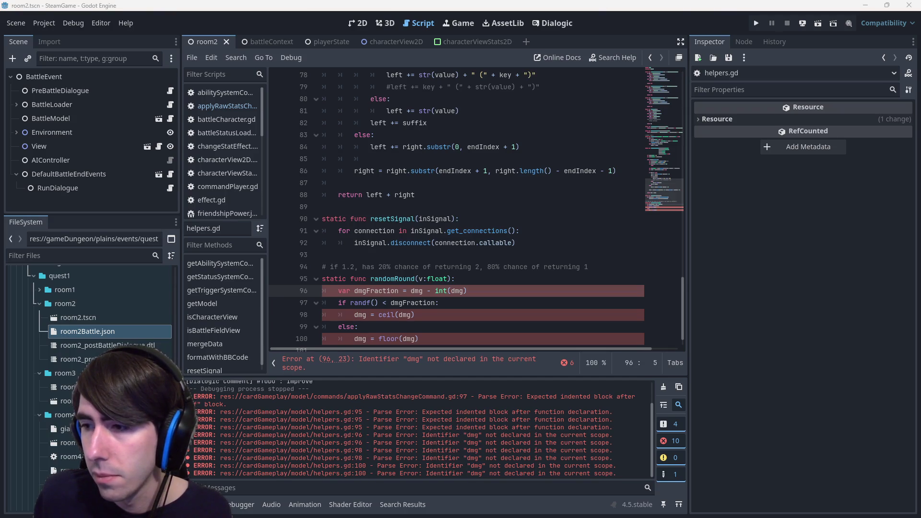
pyautogui.scroll(-1, 456, 301)
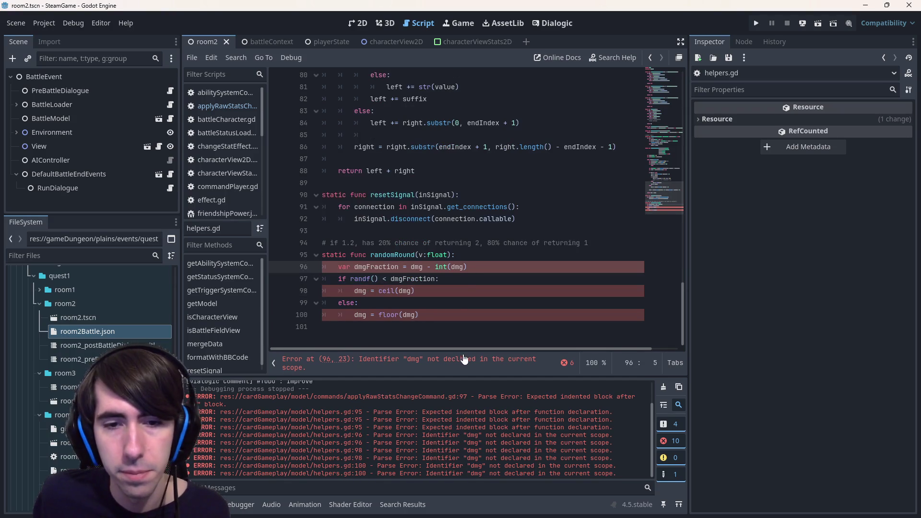
# - Rename the parameter to value and replace every dmg, including dmgFraction, with value; save
pyautogui.click(457, 272)
pyautogui.doubleClick(455, 267)
pyautogui.click(425, 254)
pyautogui.write('alue')
pyautogui.doubleClick(422, 254)
pyautogui.doubleClick(415, 267)
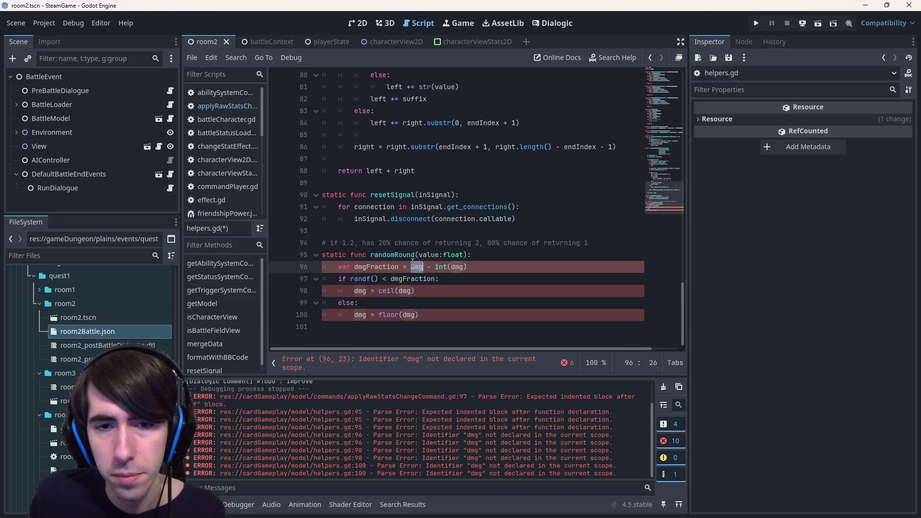
pyautogui.hotkey('ctrl', 'd')
pyautogui.hotkey('ctrl', 'd')
pyautogui.hotkey('ctrl', 'd')
pyautogui.write('value')
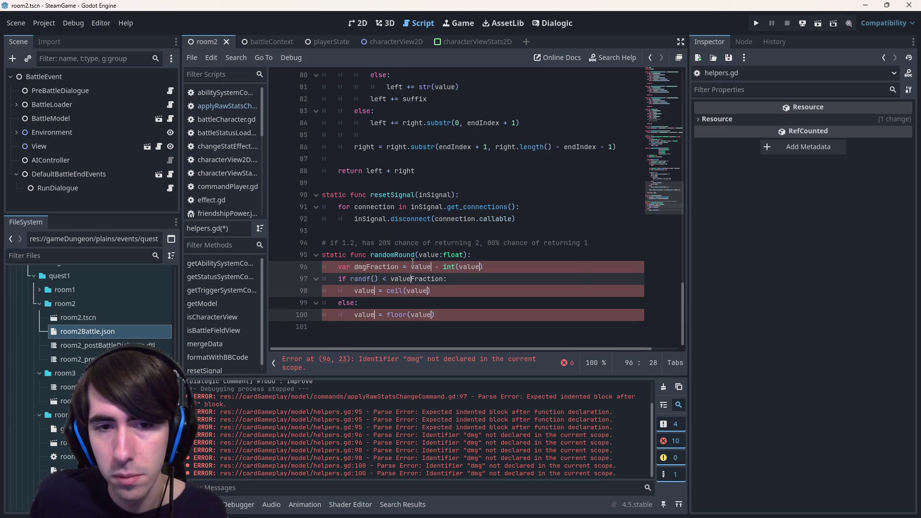
pyautogui.hotkey('ctrl', 's')
pyautogui.moveTo(366, 266); pyautogui.dragTo(354, 267)
pyautogui.write('value')
pyautogui.hotkey('ctrl', 's')
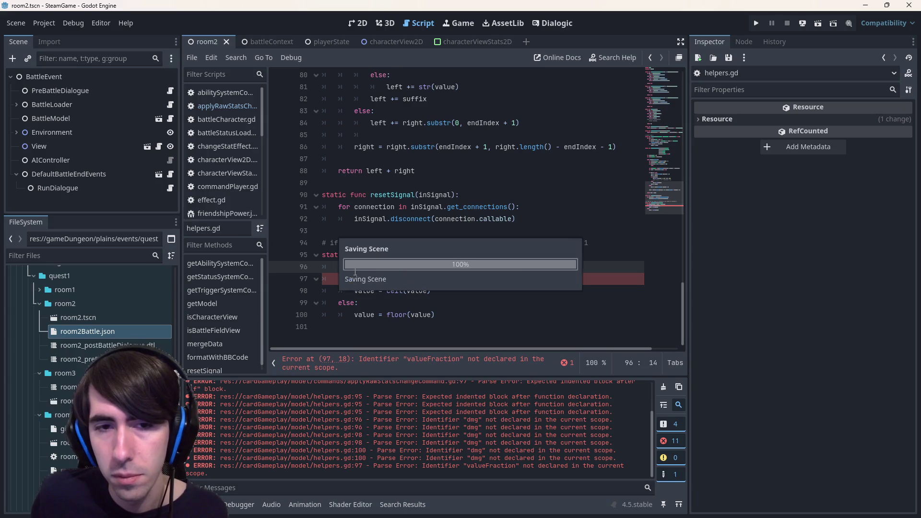
pyautogui.hotkey('ctrl', 's')
# - Return to applyRawStatsChangeCommand.gd and deselect the rounding lines
pyautogui.doubleClick(398, 267)
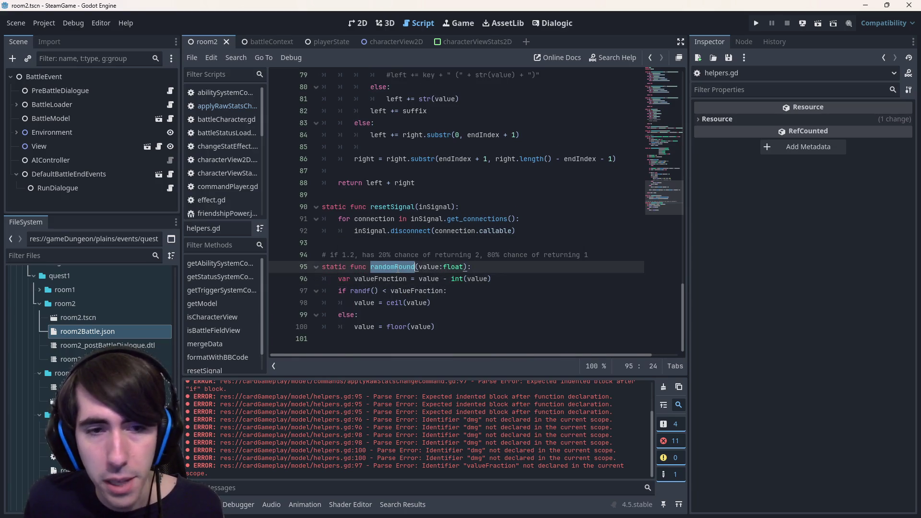
pyautogui.hotkey('alt', 'Left')
pyautogui.hotkey('alt', 'Left')
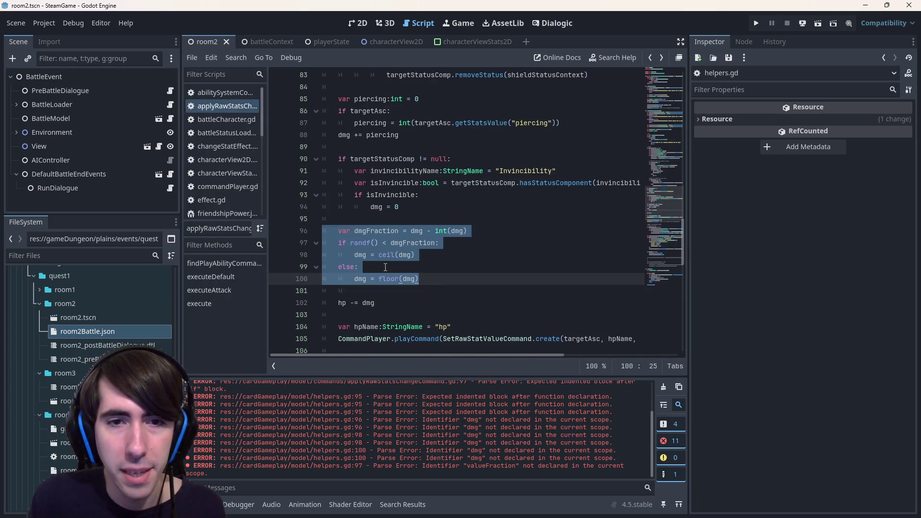
pyautogui.moveTo(367, 240)
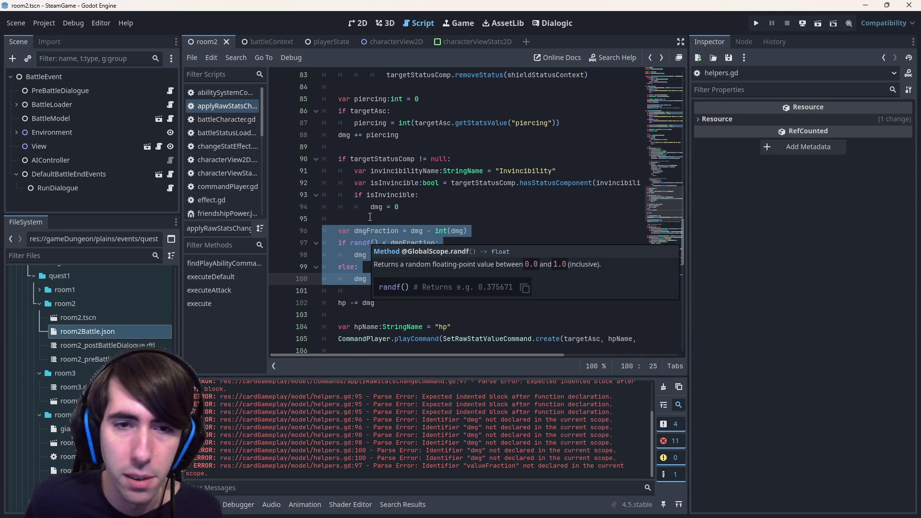
pyautogui.click(425, 279)
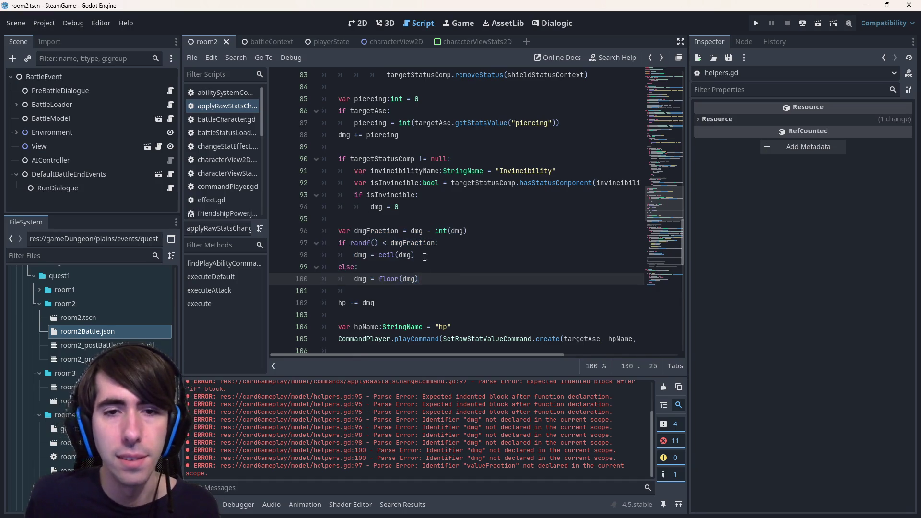
# - Insert the line 'dmg = Helpers.randomRound(dmg)' above the old rounding block
pyautogui.click(396, 218)
pyautogui.press('Return')
pyautogui.write('dmg = randomRound(')
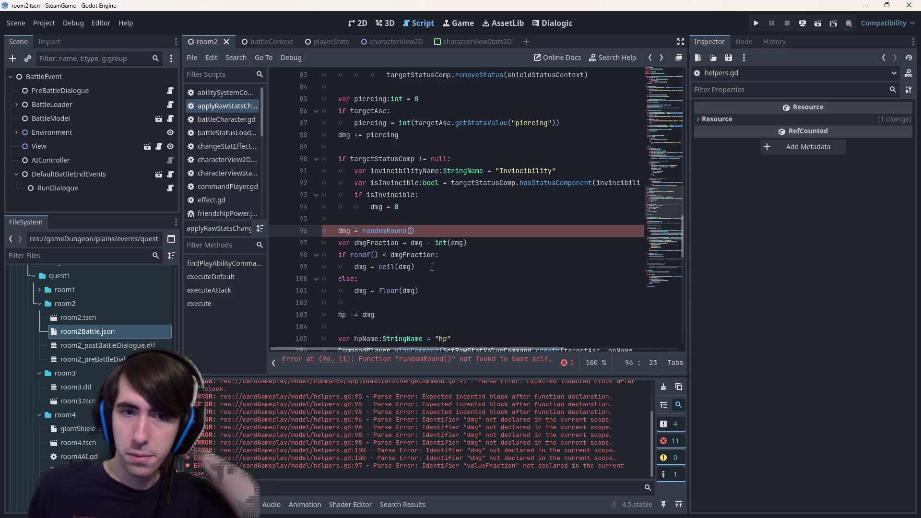
pyautogui.write('dmg')
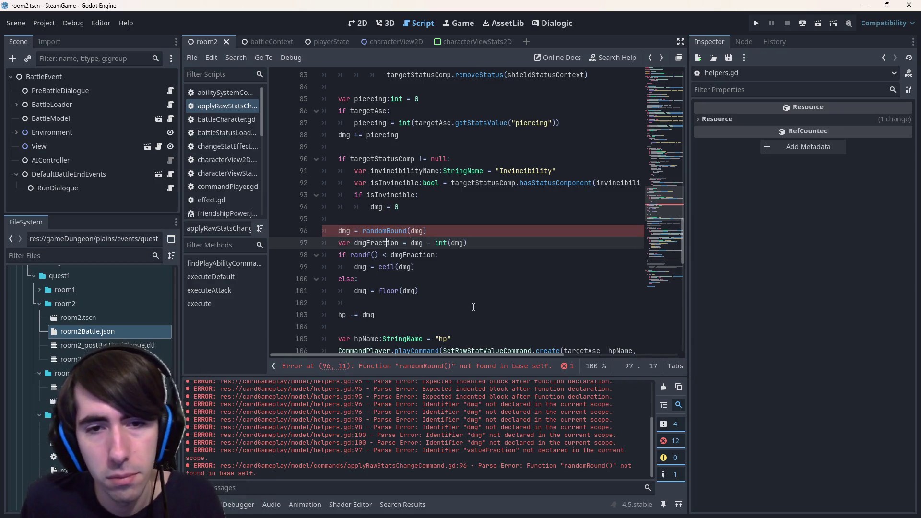
pyautogui.moveTo(419, 292); pyautogui.dragTo(305, 249)
pyautogui.click(362, 231)
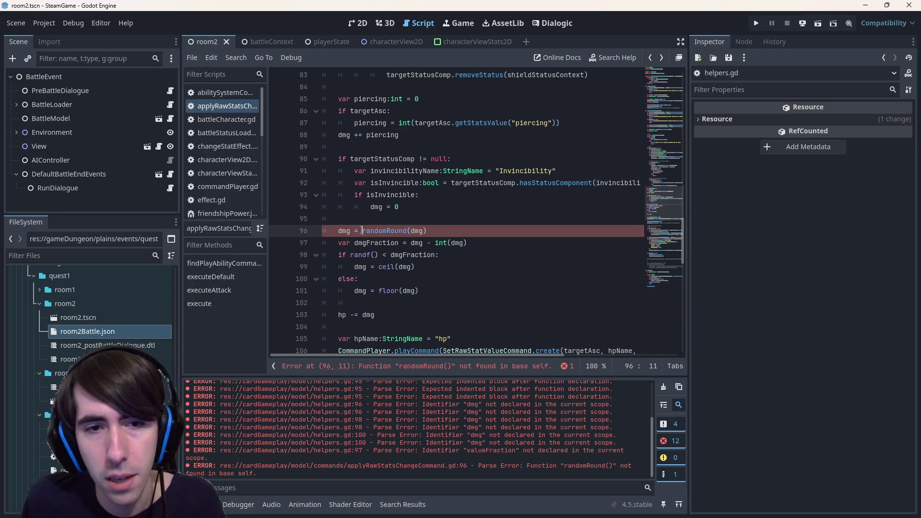
pyautogui.write('Helpers.')
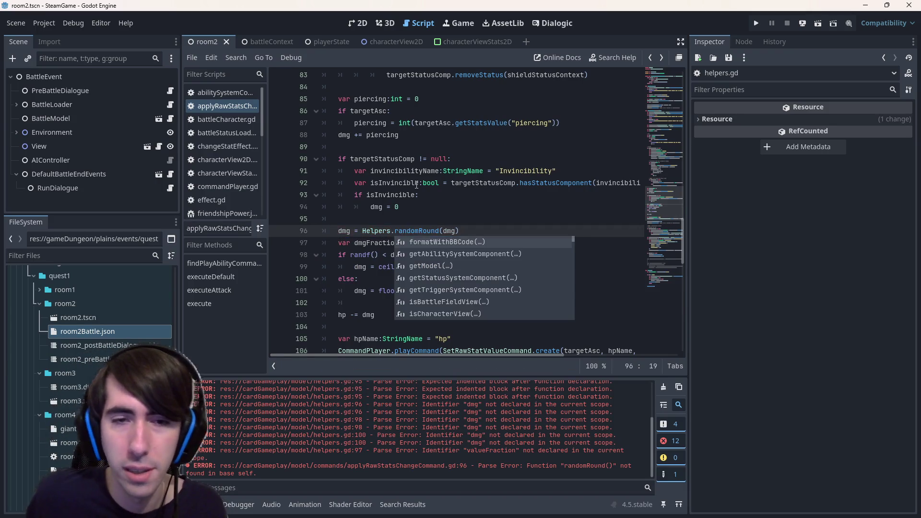
pyautogui.click(416, 184)
# - Delete the old inline ceil/floor rounding lines and the leftover indent
pyautogui.moveTo(456, 295); pyautogui.dragTo(463, 232)
pyautogui.press('BackSpace')
pyautogui.press('Down')
pyautogui.press('BackSpace')
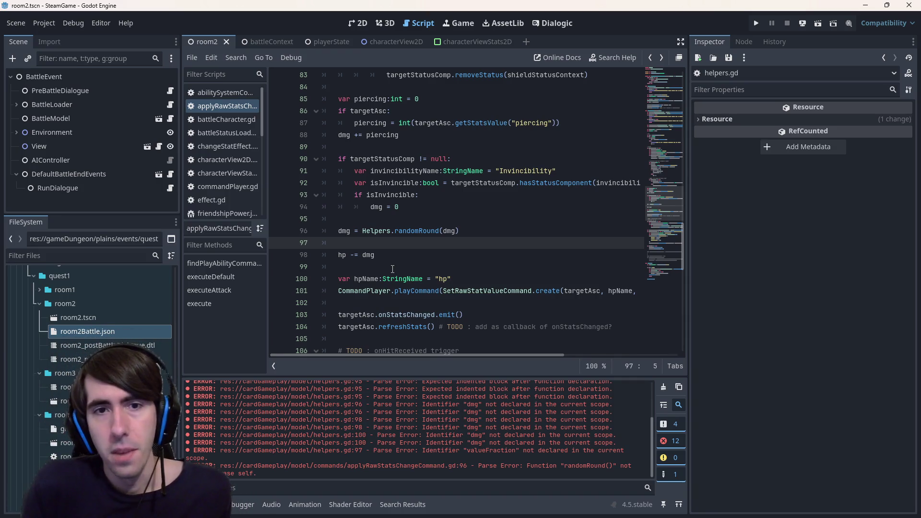
pyautogui.scroll(4, 392, 269)
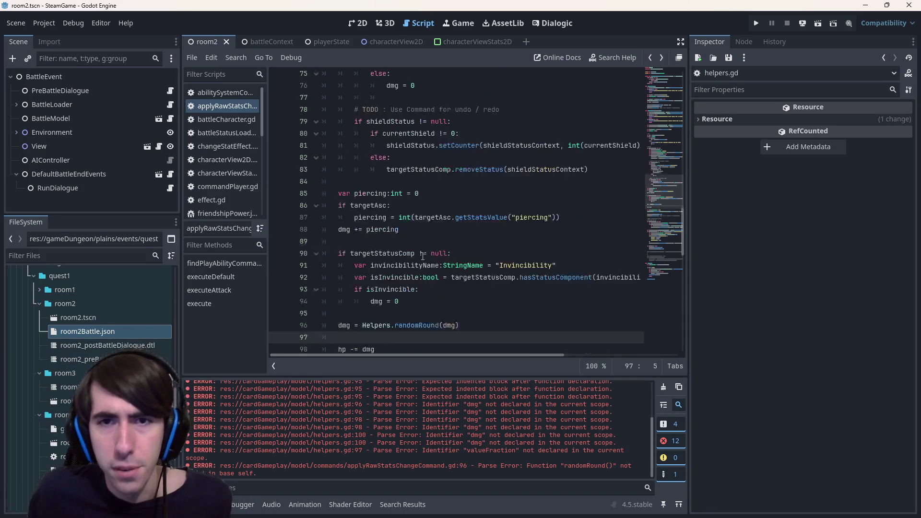
# - Inspect currentShield's declaration on line 58 and its uses on lines 64 and 70
pyautogui.scroll(1, 423, 257)
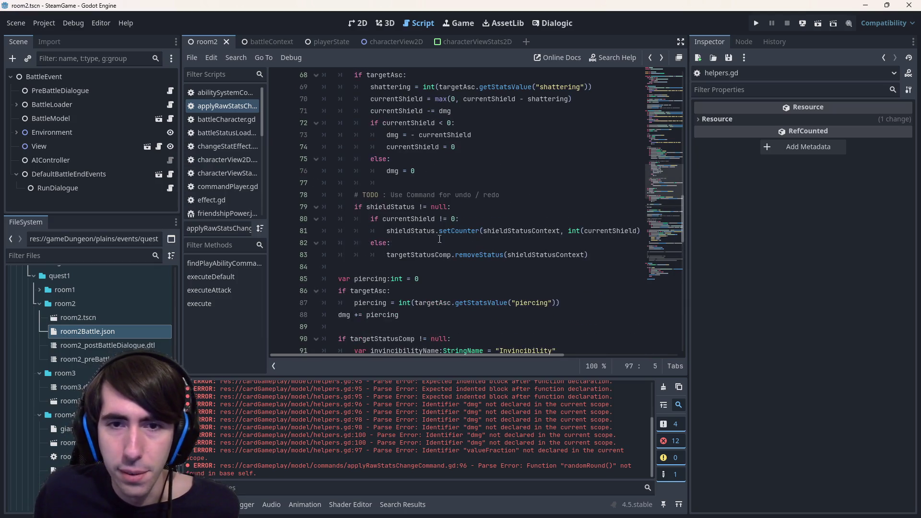
pyautogui.scroll(2, 471, 220)
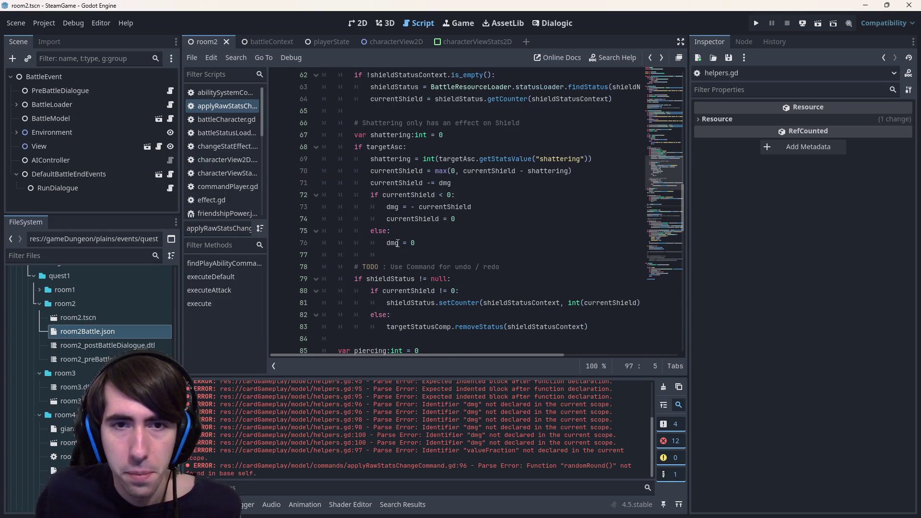
pyautogui.doubleClick(401, 173)
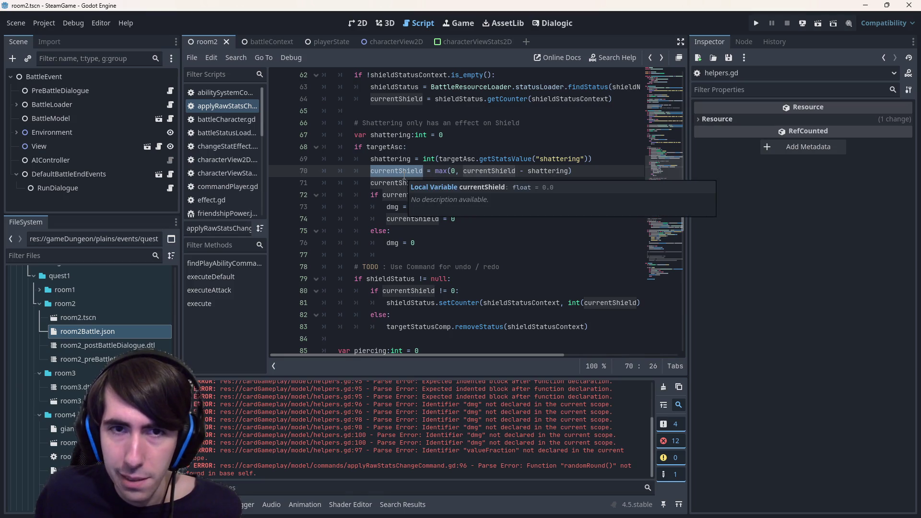
pyautogui.scroll(3, 404, 174)
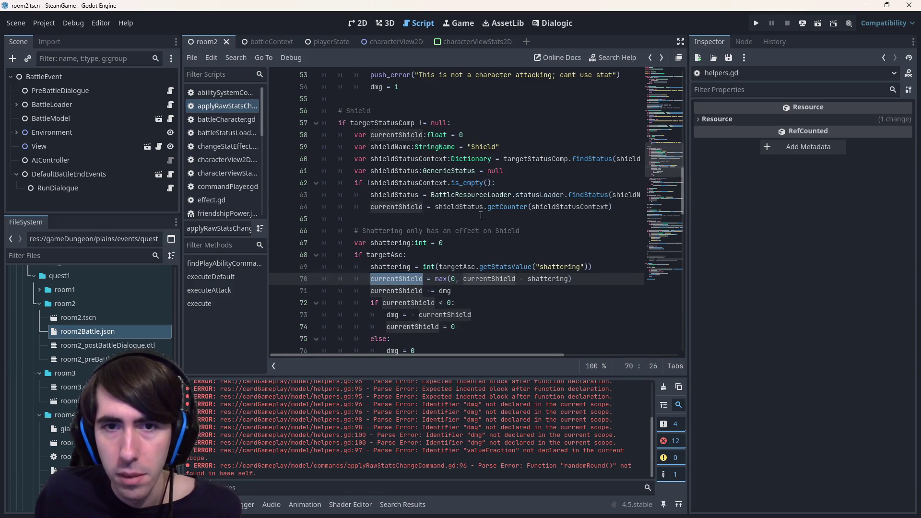
pyautogui.moveTo(499, 204)
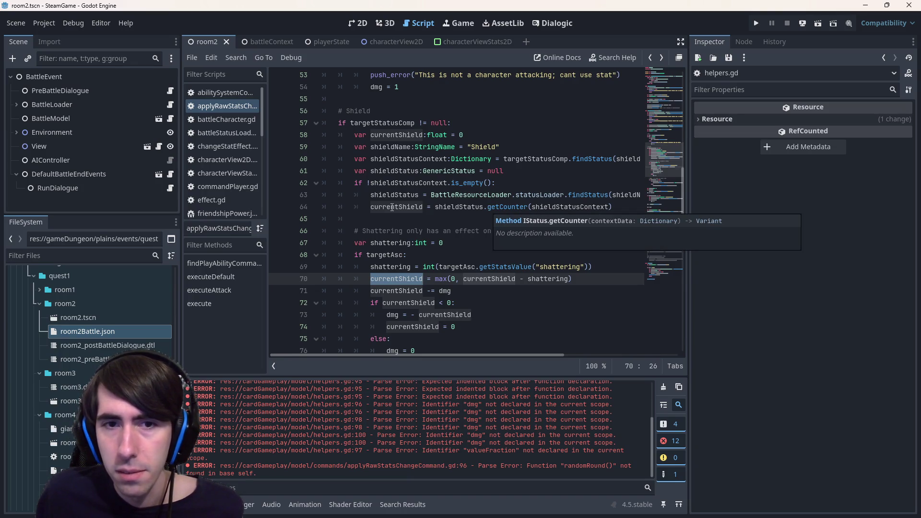
pyautogui.doubleClick(392, 208)
pyautogui.doubleClick(396, 135)
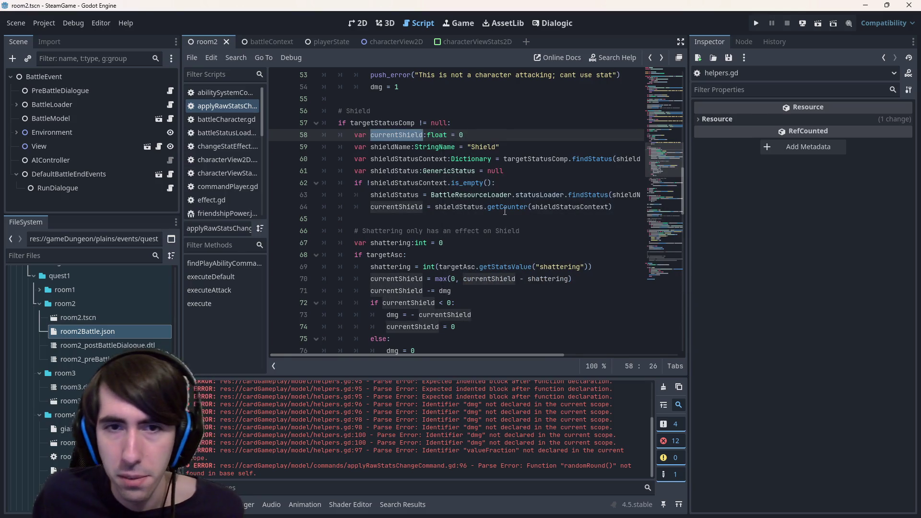
pyautogui.moveTo(505, 211)
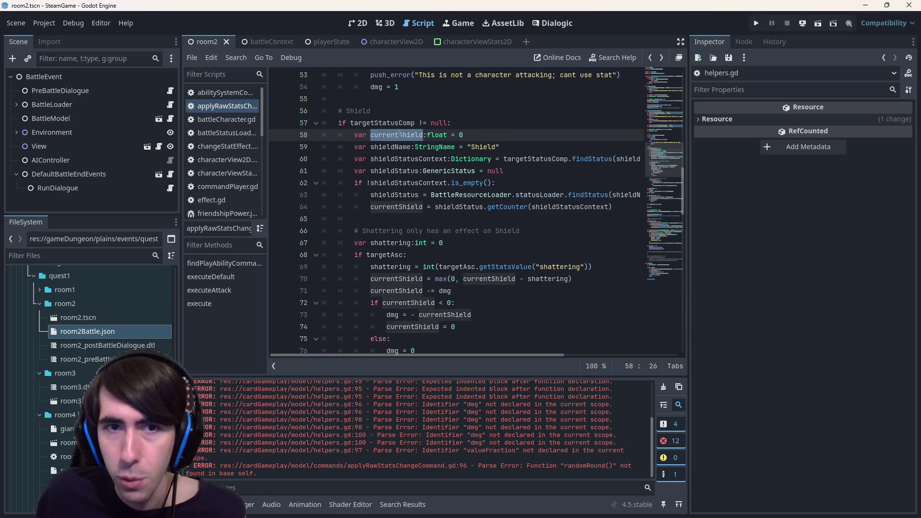
pyautogui.scroll(-2, 458, 248)
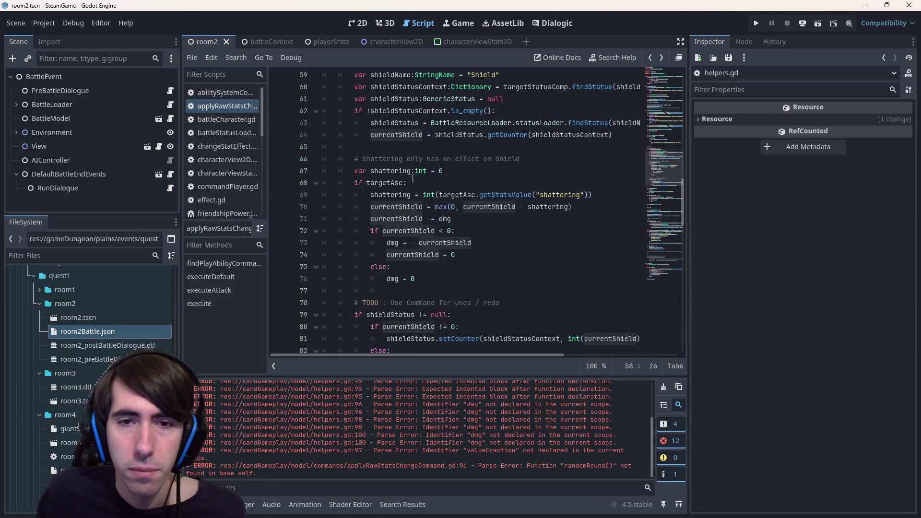
pyautogui.doubleClick(412, 207)
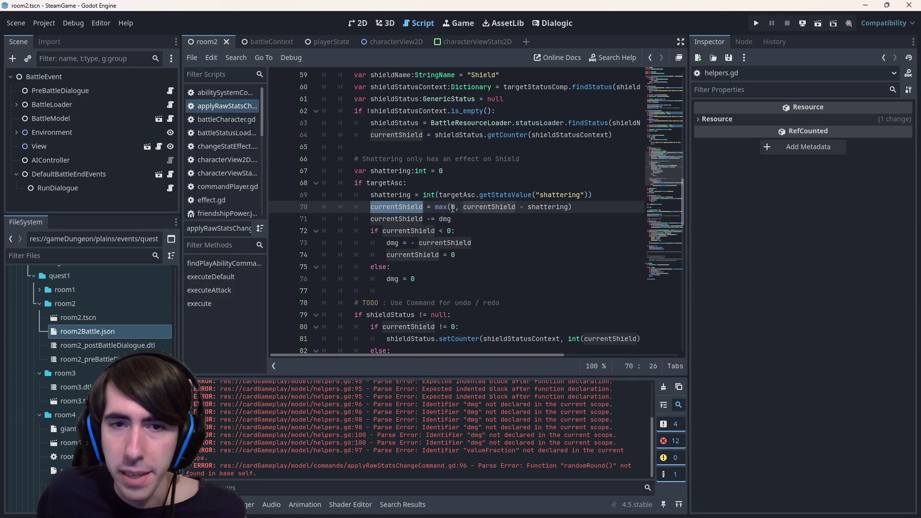
# - Remove the '.f' from '0.f' so line 70 reads max(0, currentShield - shattering)
pyautogui.click(458, 207)
pyautogui.write('f')
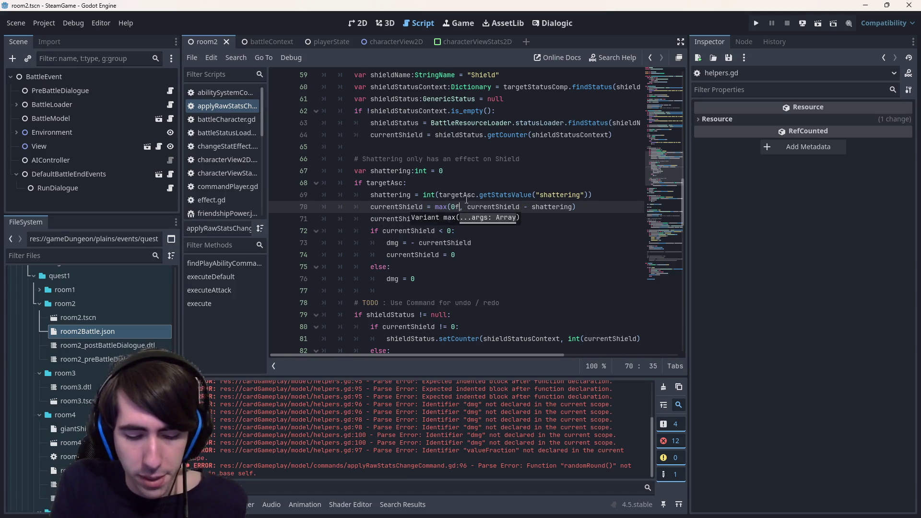
pyautogui.press('BackSpace')
pyautogui.write('.f')
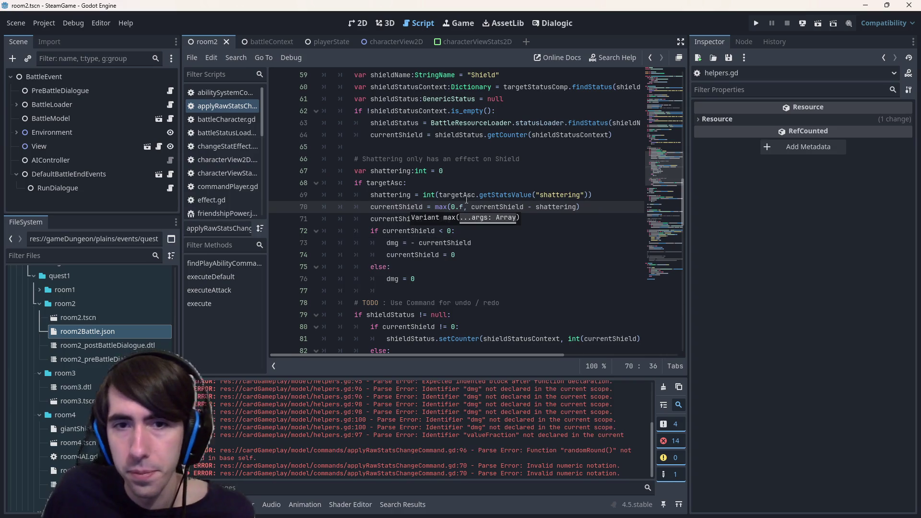
pyautogui.press('Right')
pyautogui.press('Left')
pyautogui.press('BackSpace')
pyautogui.press('BackSpace')
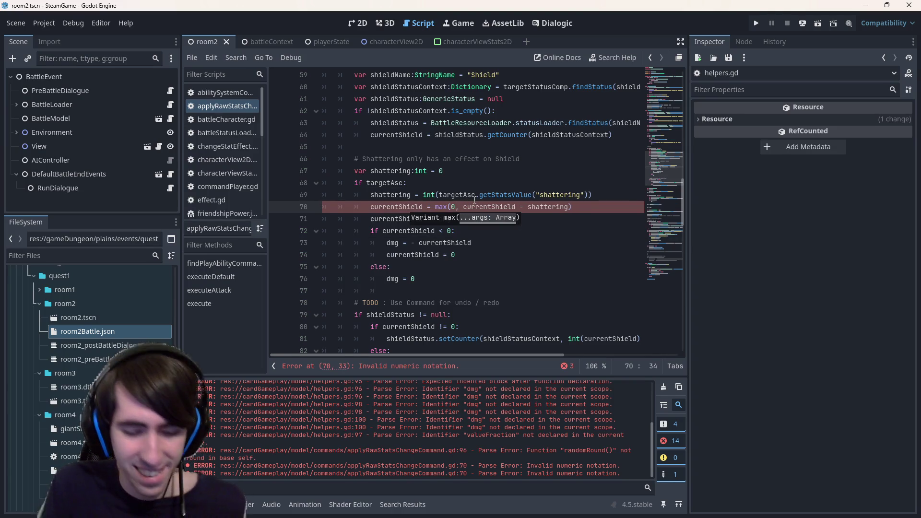
# - Check the shield variables on lines 70–83 and widen the script editor area
pyautogui.doubleClick(489, 207)
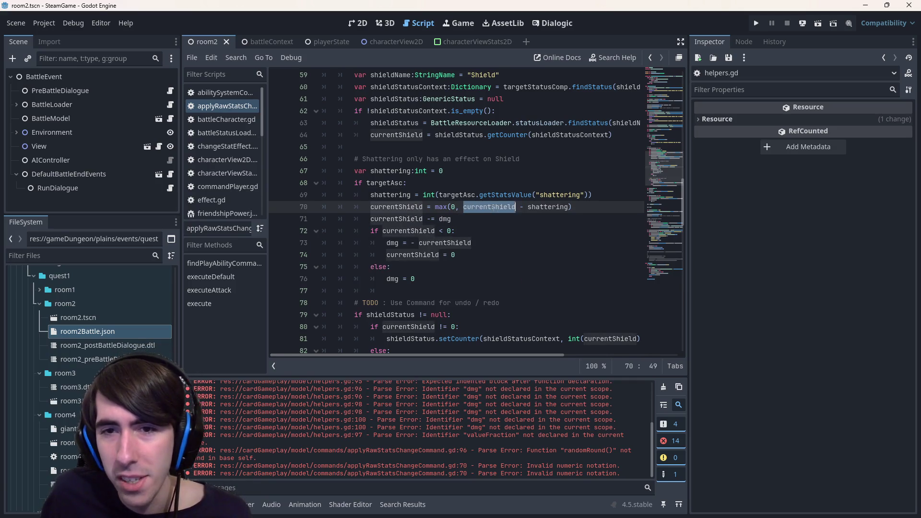
pyautogui.doubleClick(548, 207)
pyautogui.doubleClick(446, 219)
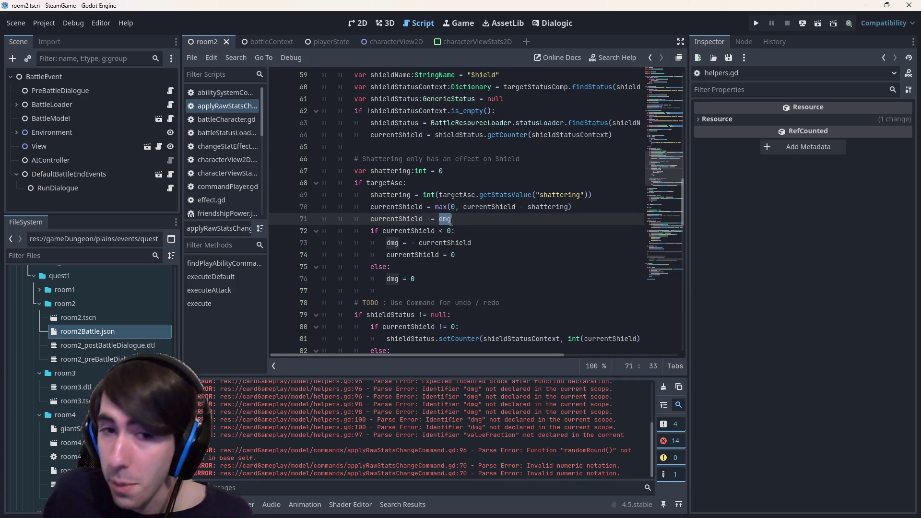
pyautogui.doubleClick(419, 234)
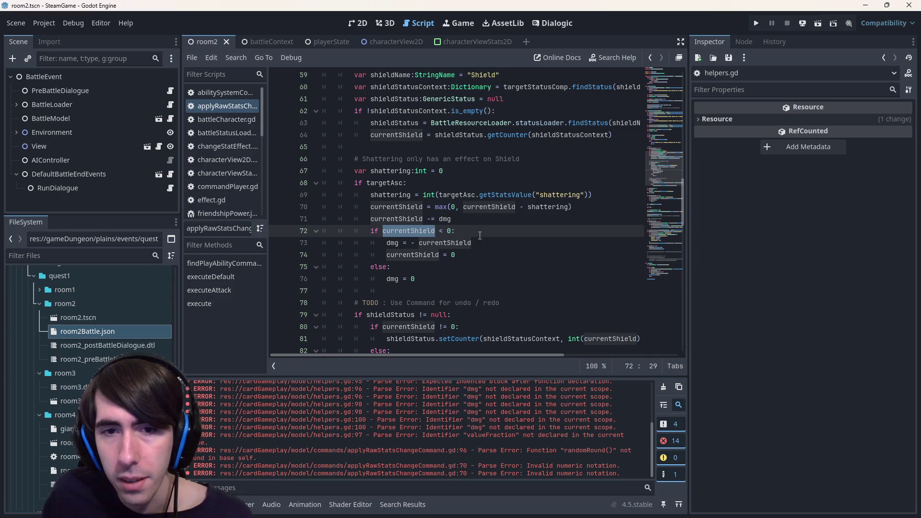
pyautogui.doubleClick(413, 255)
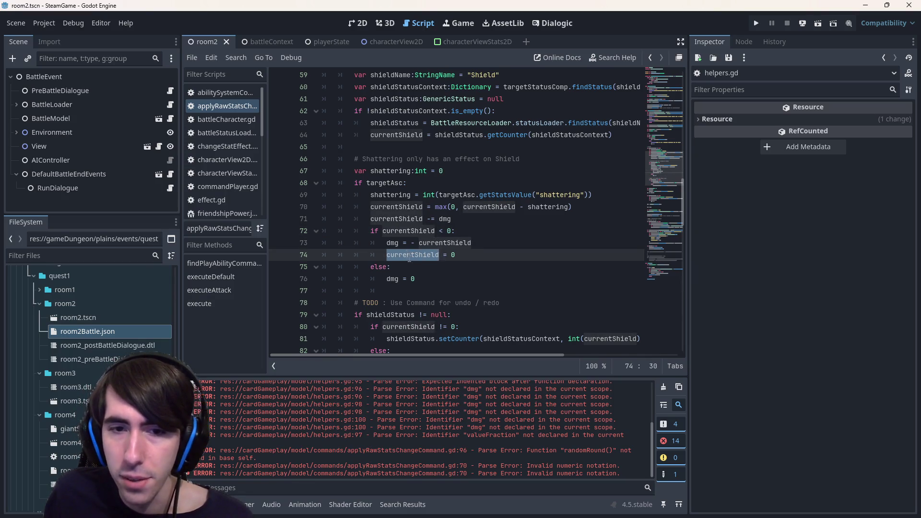
pyautogui.scroll(-2, 412, 259)
pyautogui.click(615, 287)
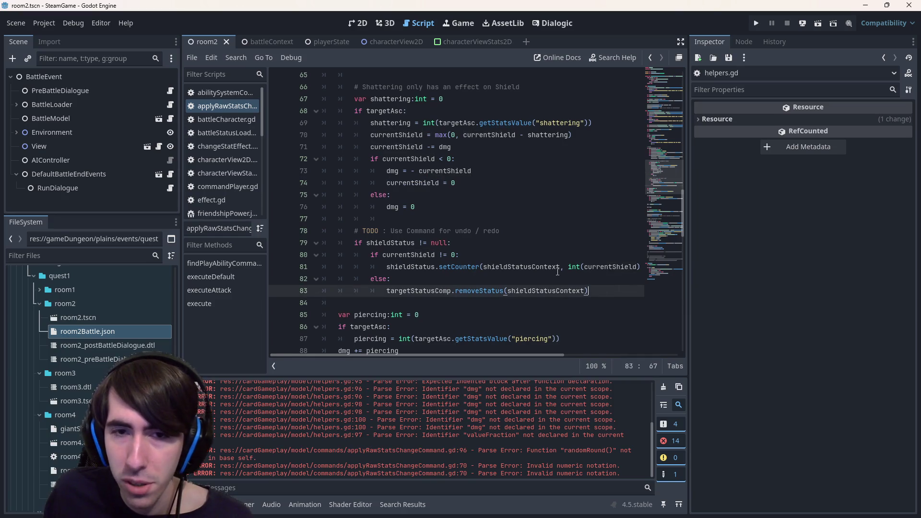
pyautogui.click(573, 266)
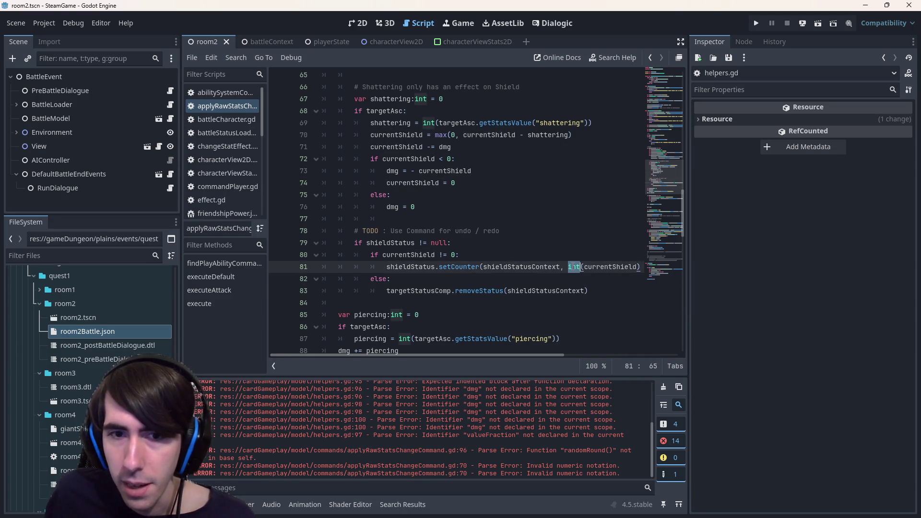
pyautogui.moveTo(574, 267)
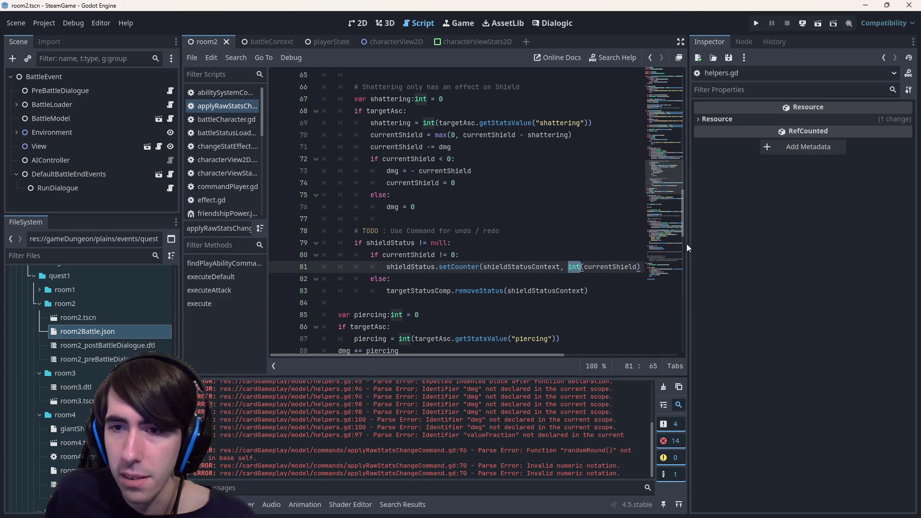
pyautogui.moveTo(687, 243); pyautogui.dragTo(767, 247)
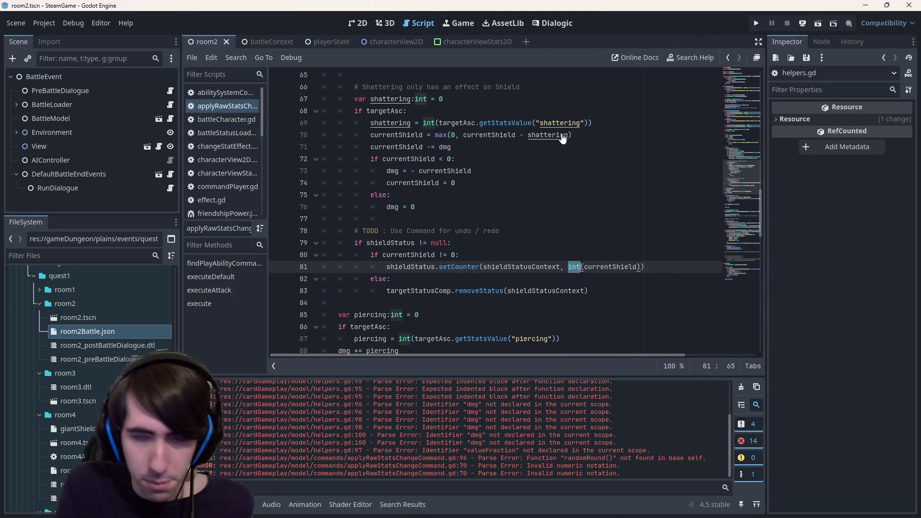
# - Replace the int conversion on line 81 with Helpers.randomRound(currentShield)
pyautogui.write('randomRound')
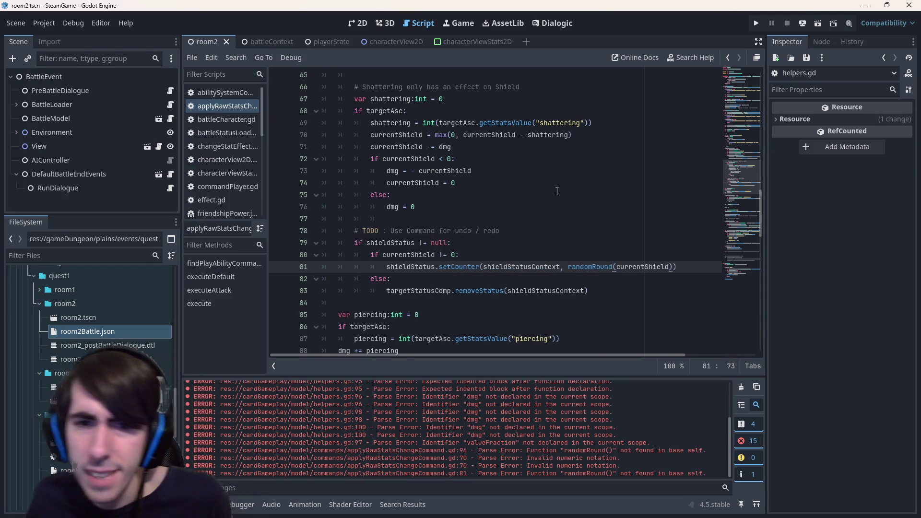
pyautogui.click(586, 267)
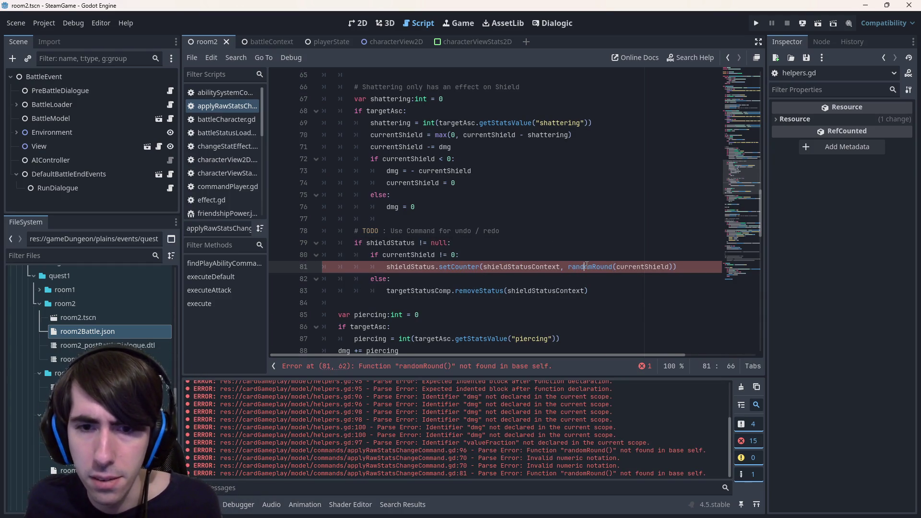
pyautogui.hotkey('ctrl', 'Left')
pyautogui.write('Helpers.')
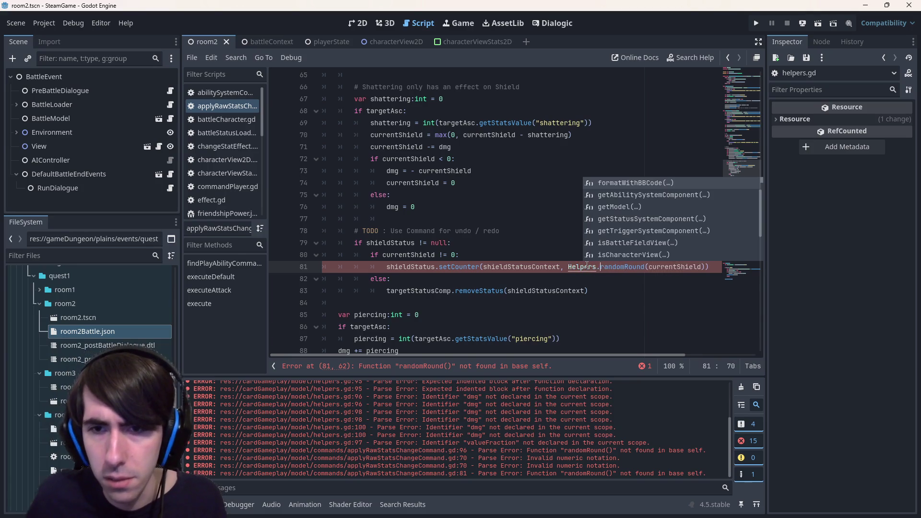
# - Discard a stray currentShield line under line 80 and jump to randomRound's definition in helpers.gd
pyautogui.click(529, 259)
pyautogui.doubleClick(677, 267)
pyautogui.hotkey('ctrl', 'c')
pyautogui.click(648, 255)
pyautogui.press('Return')
pyautogui.hotkey('ctrl', 'v')
pyautogui.write('=')
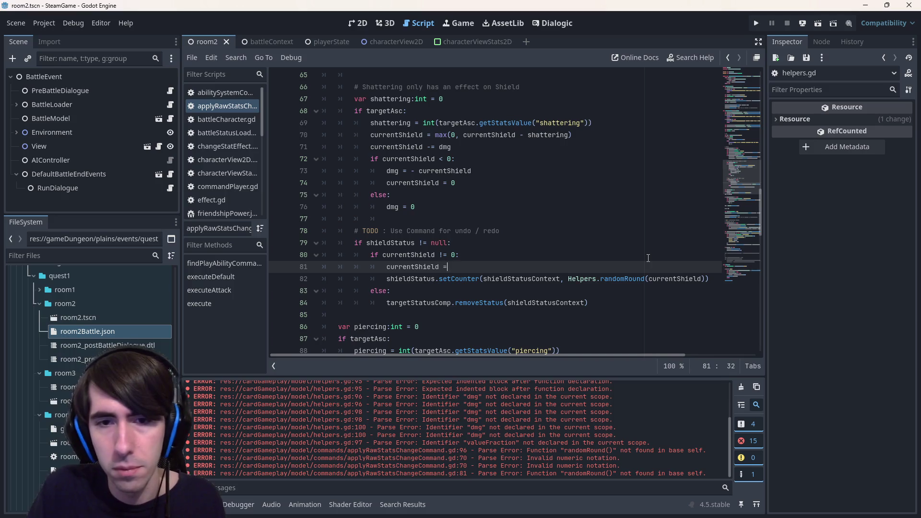
pyautogui.press('Escape')
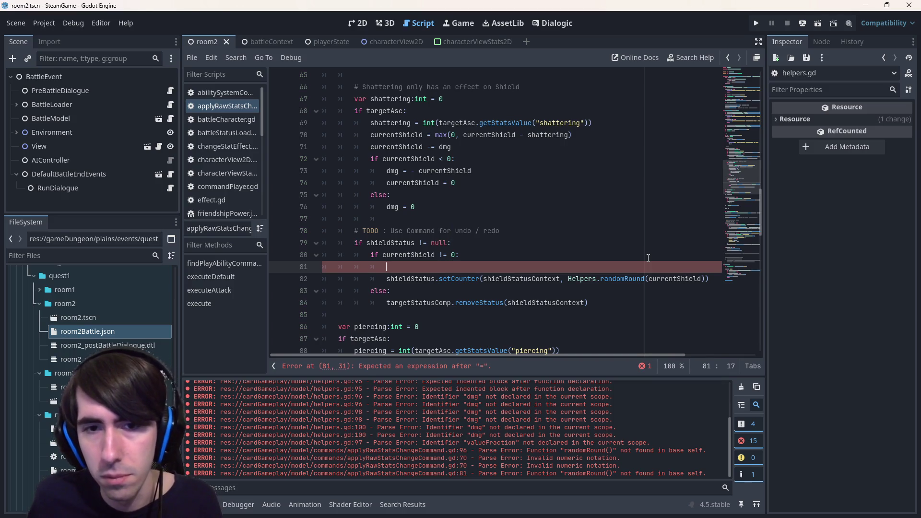
pyautogui.hotkey('ctrl', 'shift', 'k')
pyautogui.click(622, 268)
pyautogui.keyDown('ctrl'); pyautogui.click(621, 268); pyautogui.keyUp('ctrl')
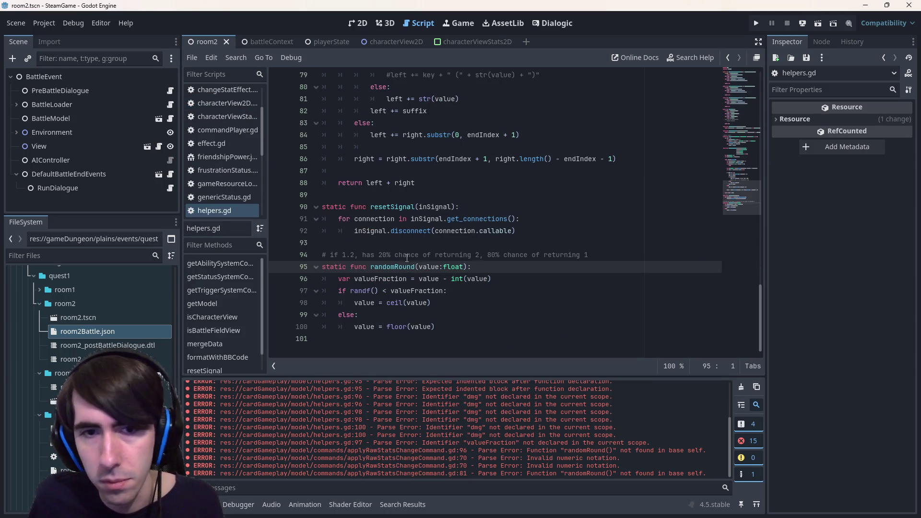
# - Declare randomRound's return type as '-> int' and add a trailing 'return value' line
pyautogui.click(494, 267)
pyautogui.press('Left')
pyautogui.write('-> int')
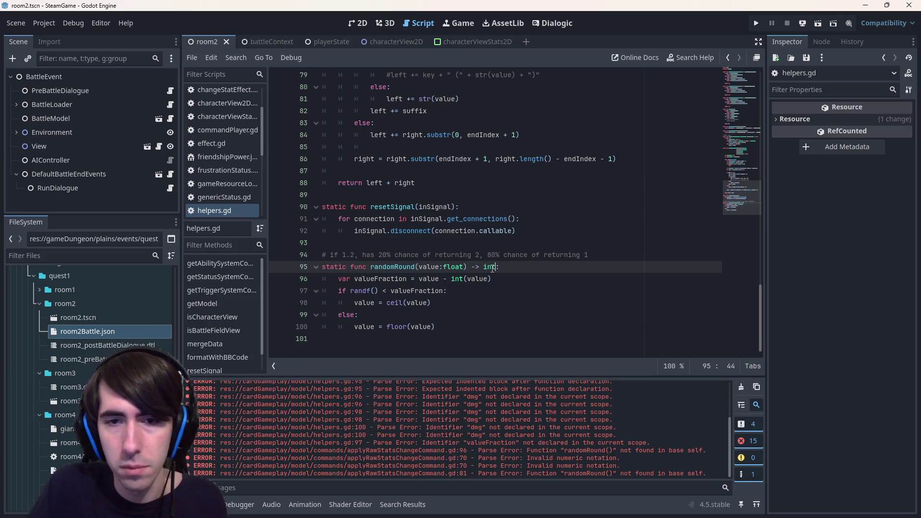
pyautogui.click(459, 338)
pyautogui.press('Tab')
pyautogui.write('return value')
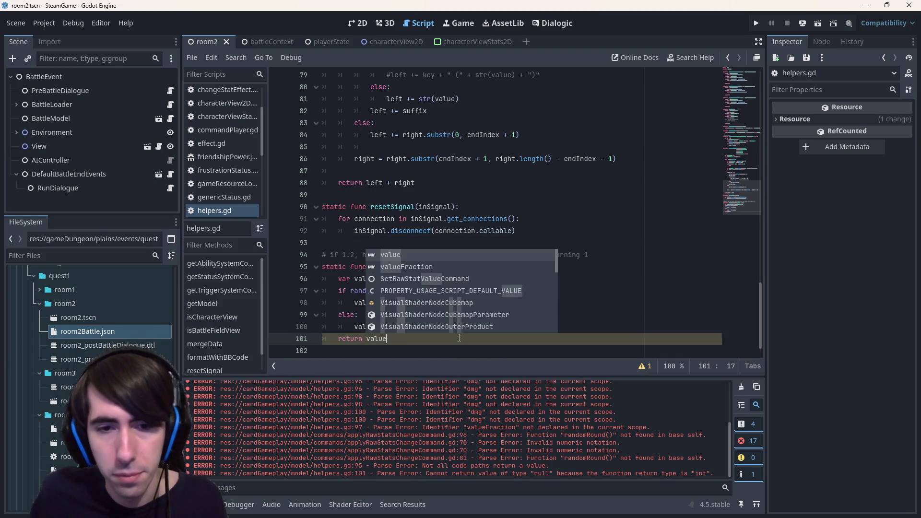
pyautogui.click(483, 347)
pyautogui.click(646, 365)
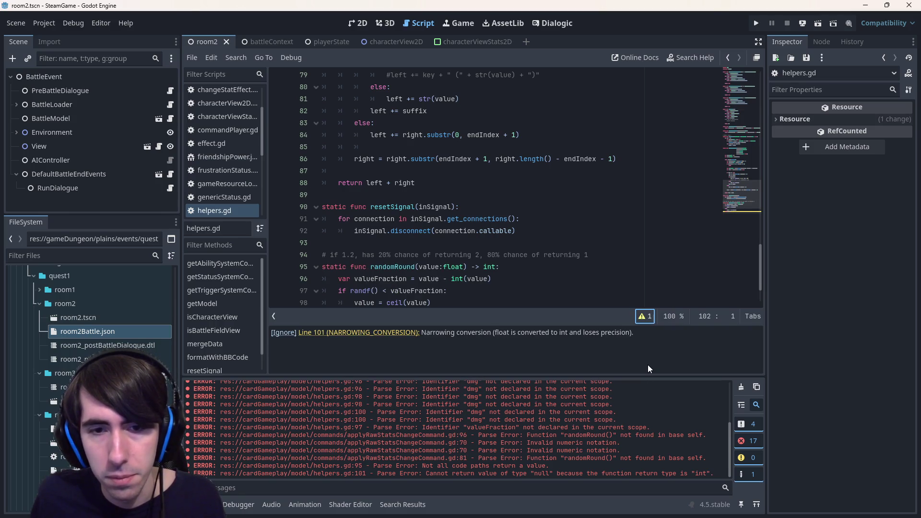
pyautogui.click(646, 317)
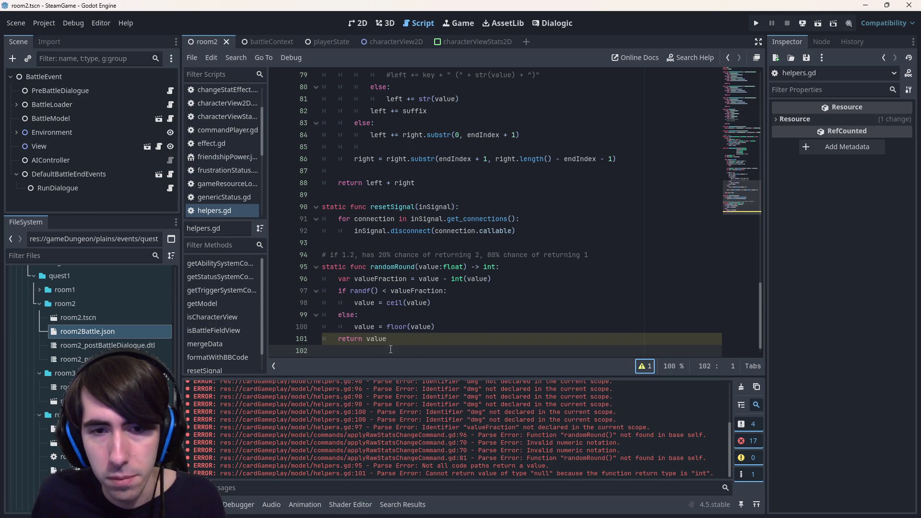
# - Check floor's documentation, delete the extra return line, and make the ceil branch return directly
pyautogui.click(367, 337)
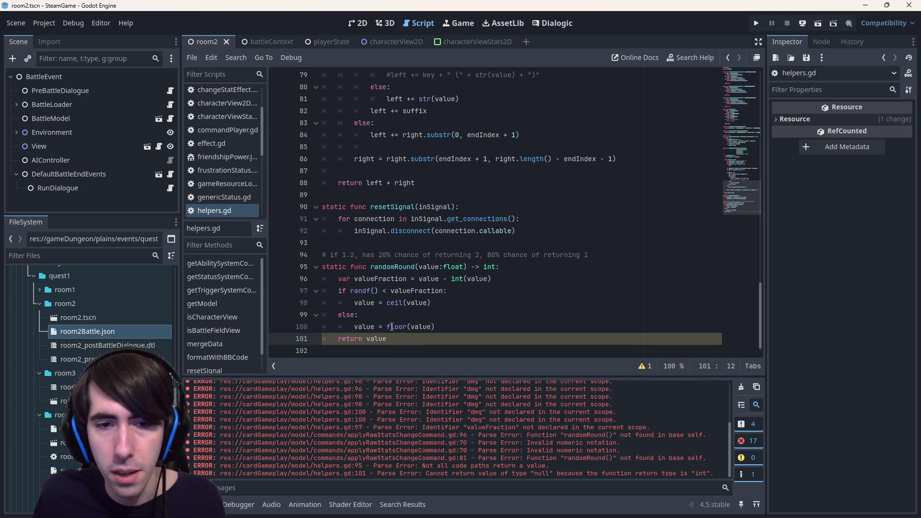
pyautogui.keyDown('ctrl'); pyautogui.click(392, 327); pyautogui.keyUp('ctrl')
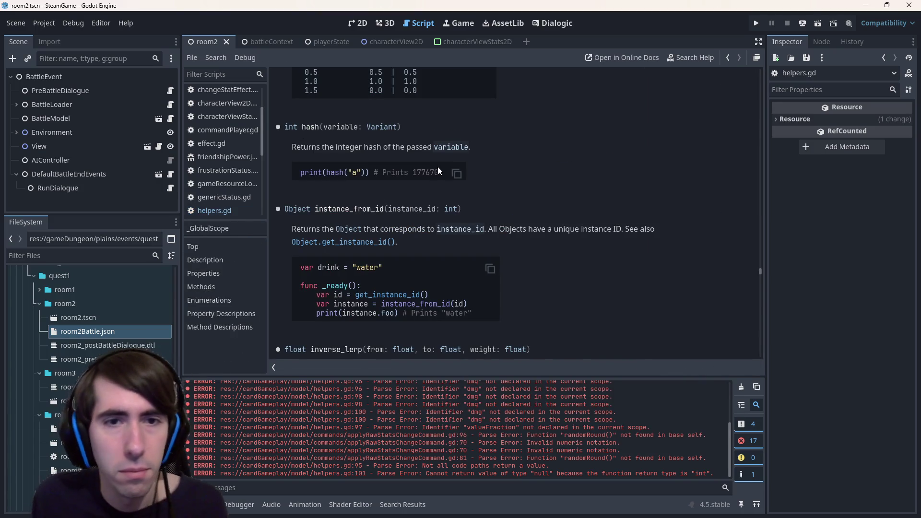
pyautogui.hotkey('alt', 'Left')
pyautogui.press('Down')
pyautogui.press('End')
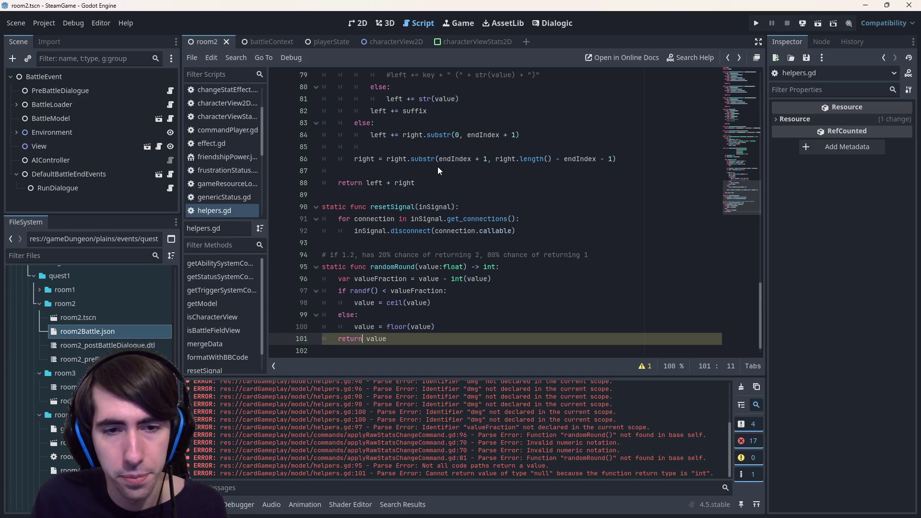
pyautogui.hotkey('ctrl', 'BackSpace')
pyautogui.hotkey('ctrl', 'BackSpace')
pyautogui.press('BackSpace')
pyautogui.press('BackSpace')
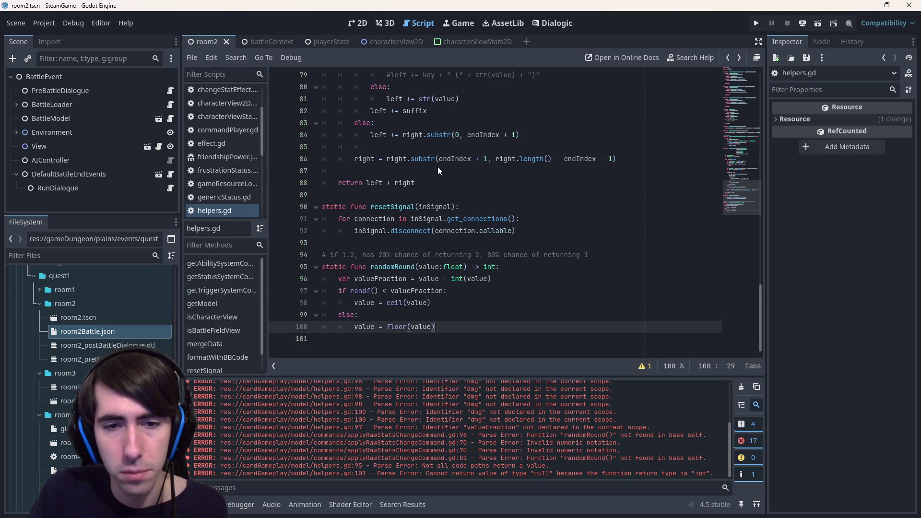
pyautogui.keyDown('alt'); pyautogui.click(354, 302); pyautogui.keyUp('alt')
pyautogui.hotkey('ctrl', 'shift', 'Right')
pyautogui.hotkey('ctrl', 'shift', 'Right')
pyautogui.write('return')
# - Save helpers.gd and run the current scene
pyautogui.hotkey('ctrl', 's')
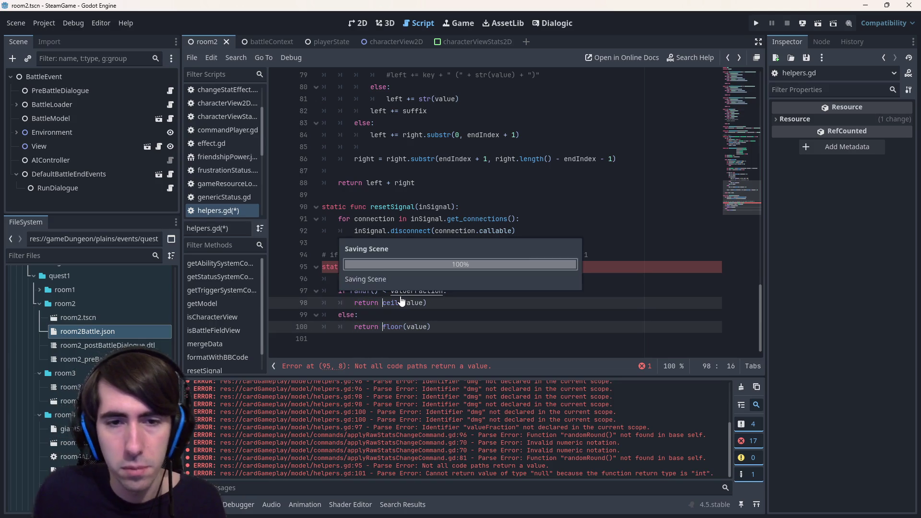
pyautogui.click(472, 255)
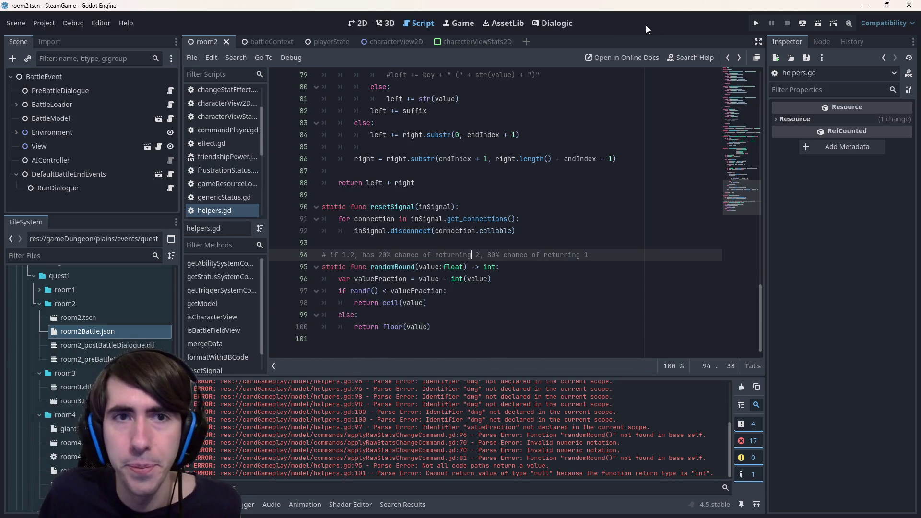
pyautogui.click(818, 23)
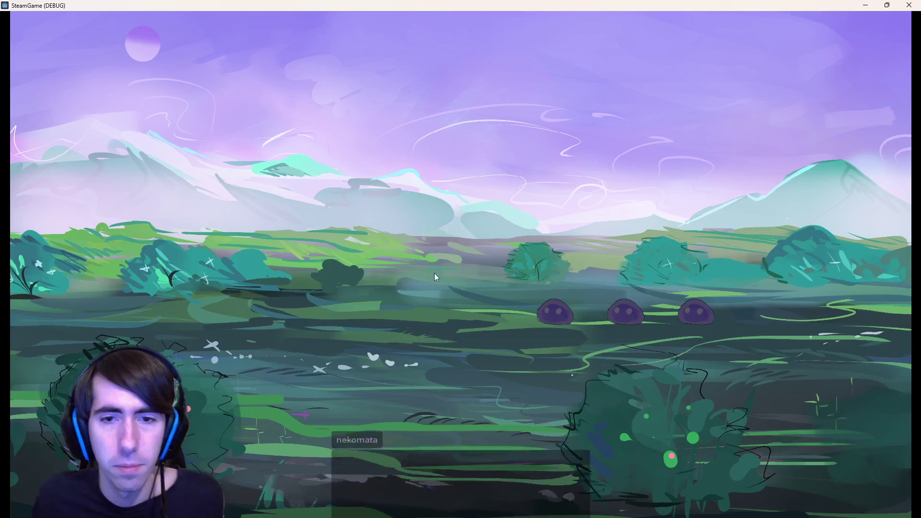
# - Play Shockwave on the dark hero, attack the slimes, then close the game
pyautogui.click(431, 246)
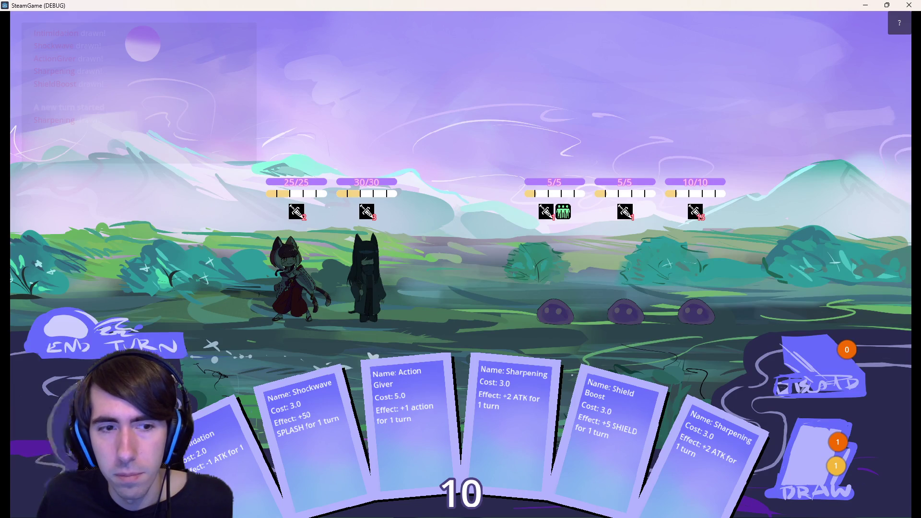
pyautogui.moveTo(330, 433)
pyautogui.mouseDown()
pyautogui.moveTo(329, 316)
pyautogui.moveTo(375, 269)
pyautogui.mouseUp()
pyautogui.click(628, 266)
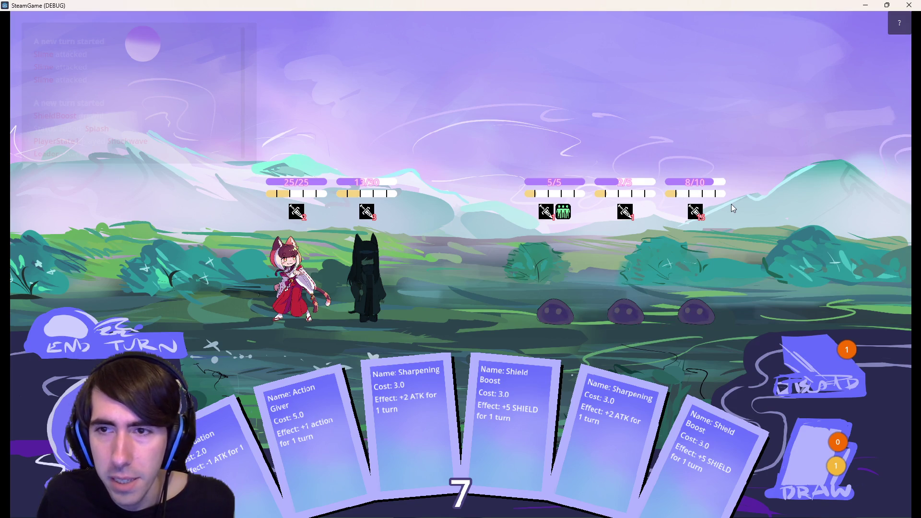
pyautogui.click(904, 5)
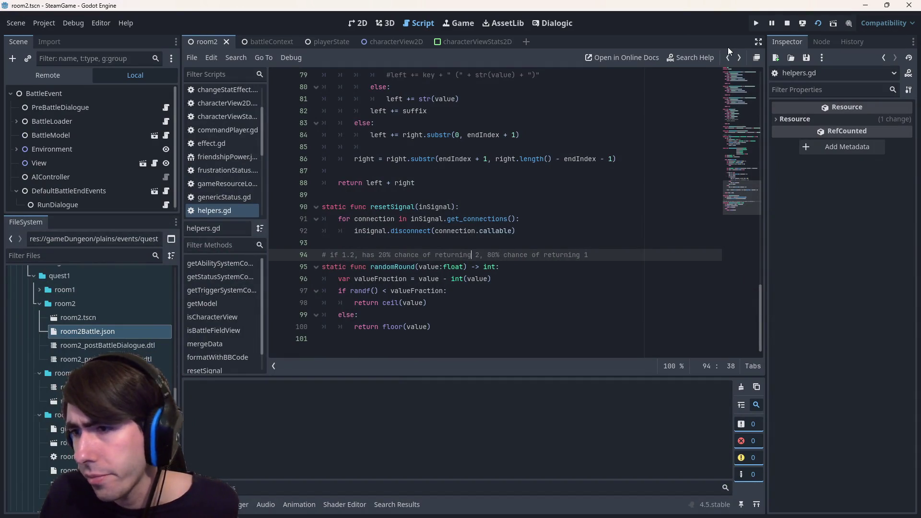
# - Relaunch the scene, place the cat-eared character, play Shockwave on the dark-haired ally, and close the game
pyautogui.press('F6')
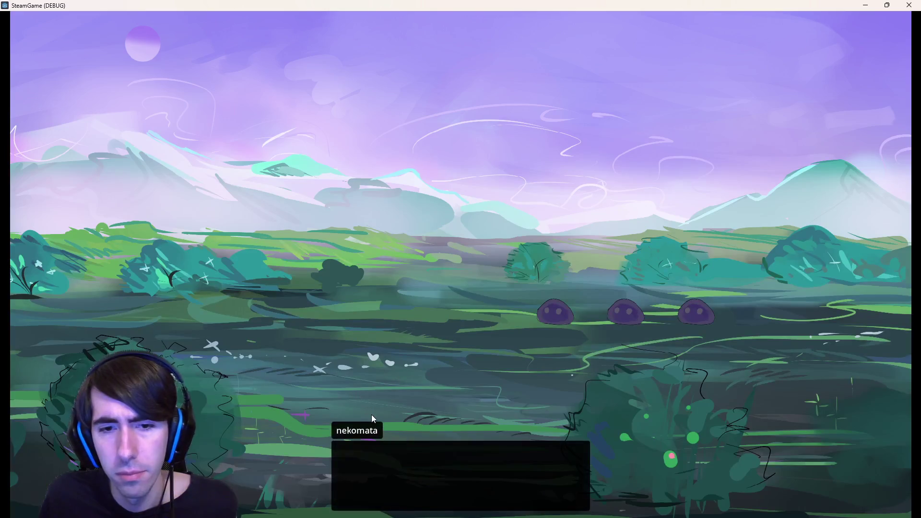
pyautogui.click(375, 389)
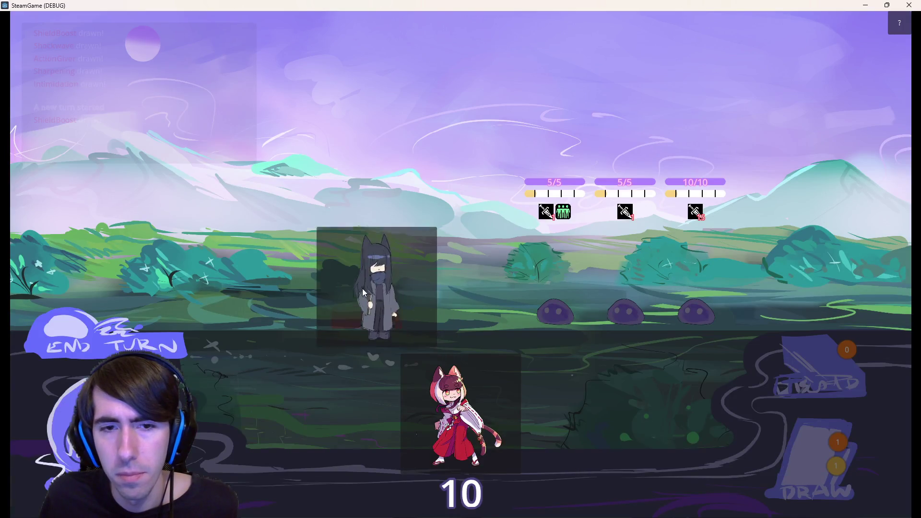
pyautogui.click(435, 389)
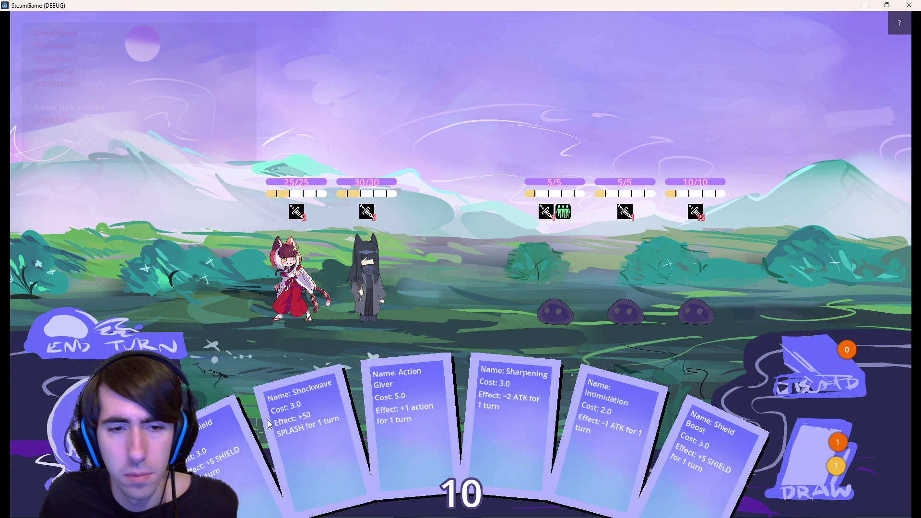
pyautogui.moveTo(292, 468); pyautogui.dragTo(375, 275)
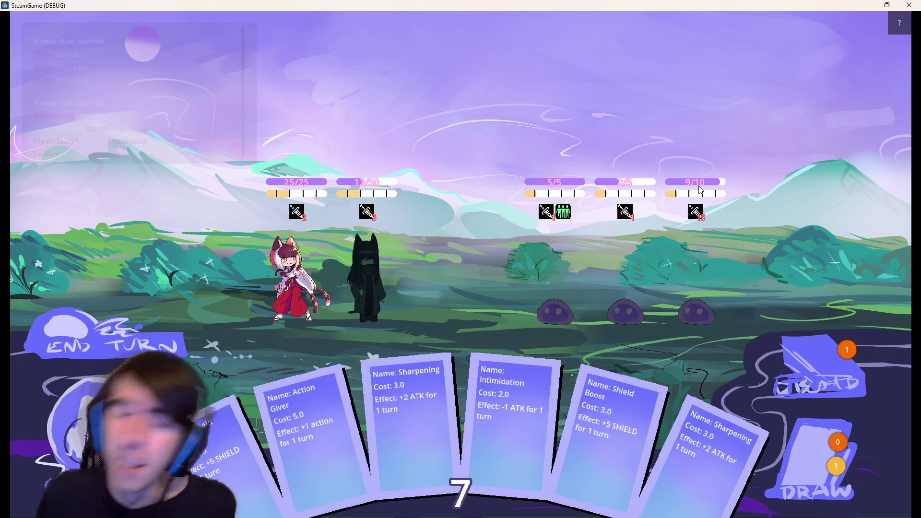
pyautogui.click(909, 6)
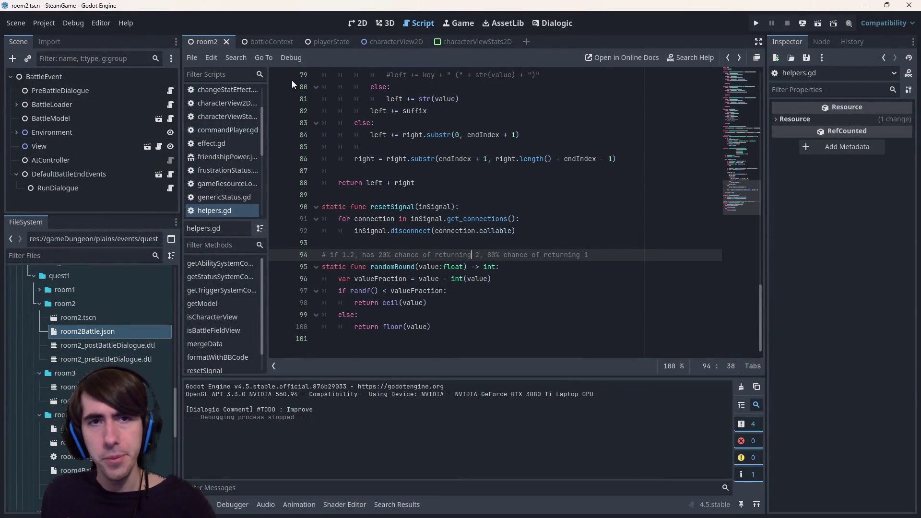
# - Switch to the 2D view and collapse the cardGameplay folder in the FileSystem dock
pyautogui.click(355, 24)
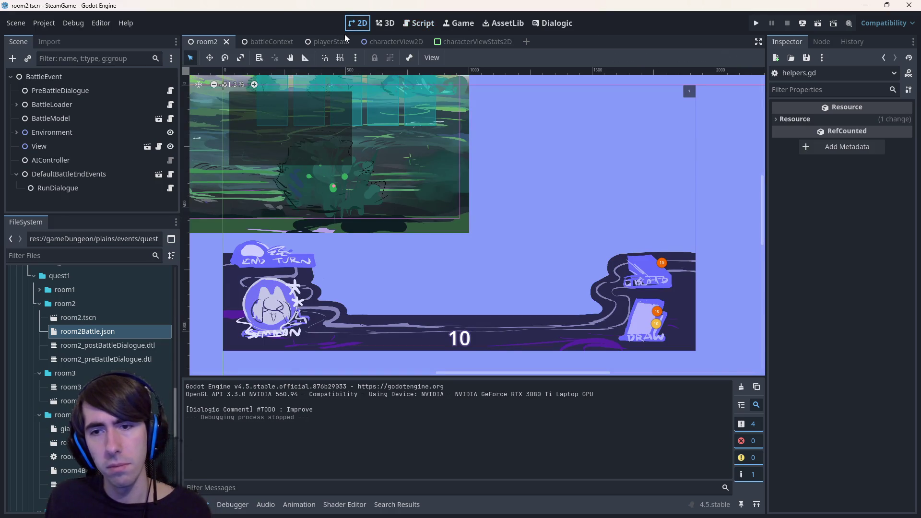
pyautogui.scroll(1, 423, 257)
pyautogui.scroll(-3, 423, 254)
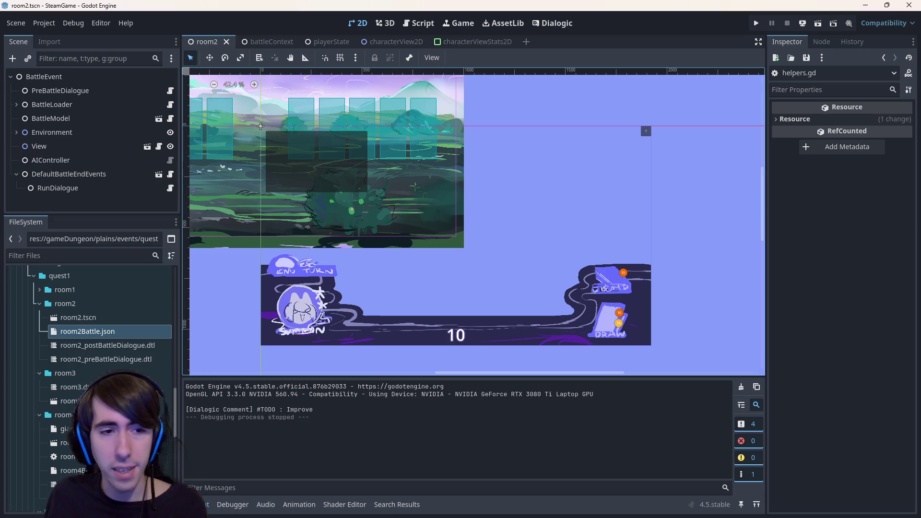
pyautogui.scroll(15, 102, 358)
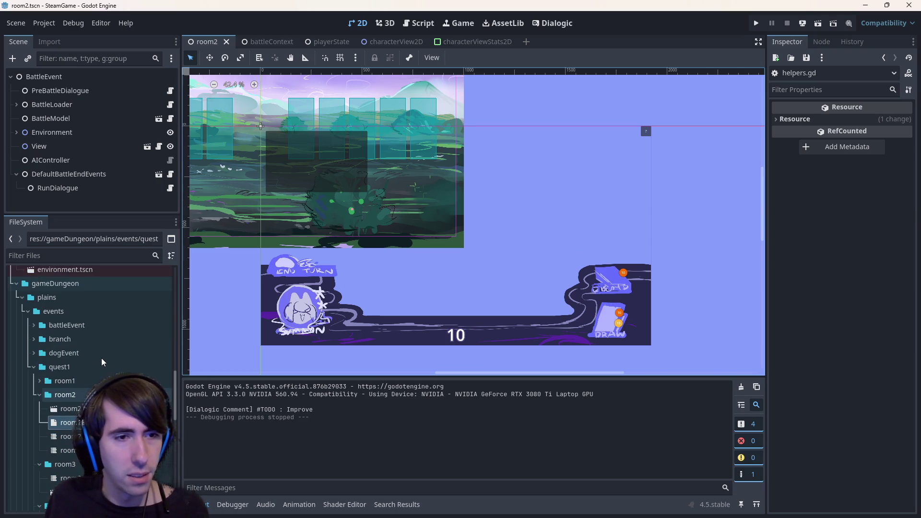
pyautogui.scroll(3, 119, 362)
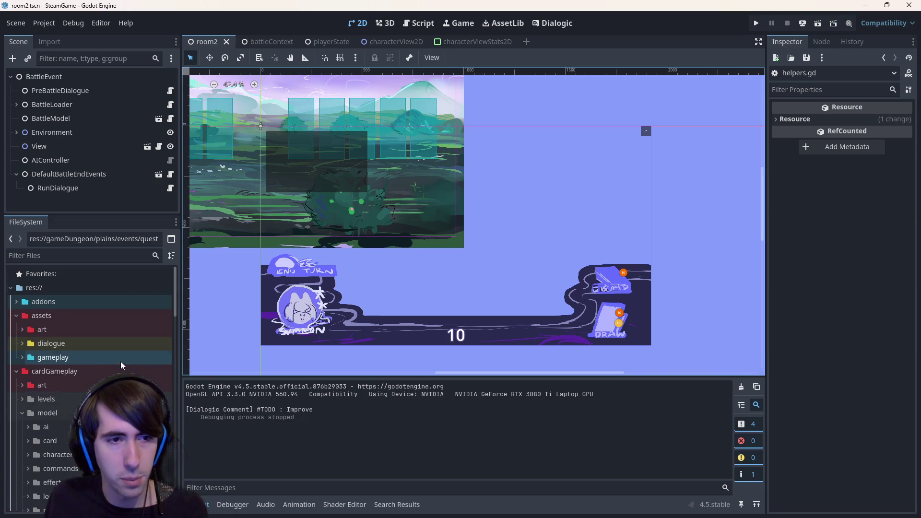
pyautogui.click(72, 382)
pyautogui.scroll(-10, 68, 418)
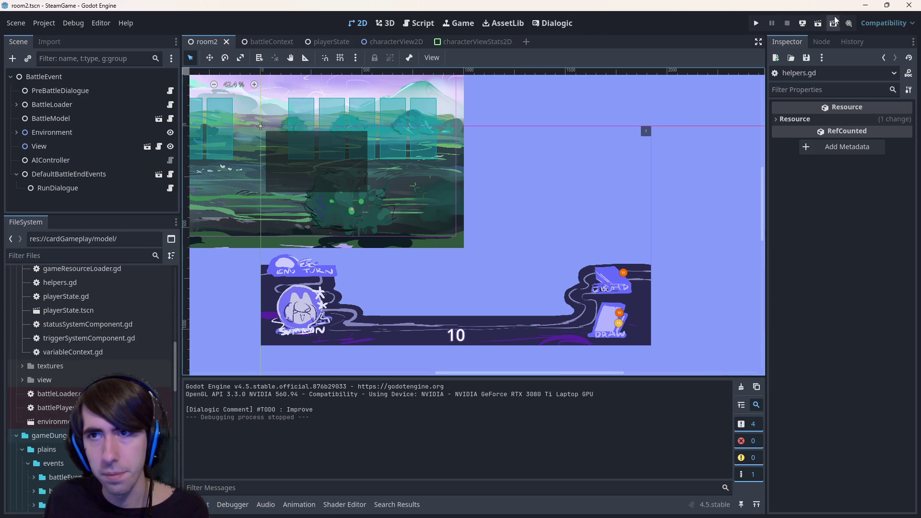
pyautogui.scroll(10, 91, 369)
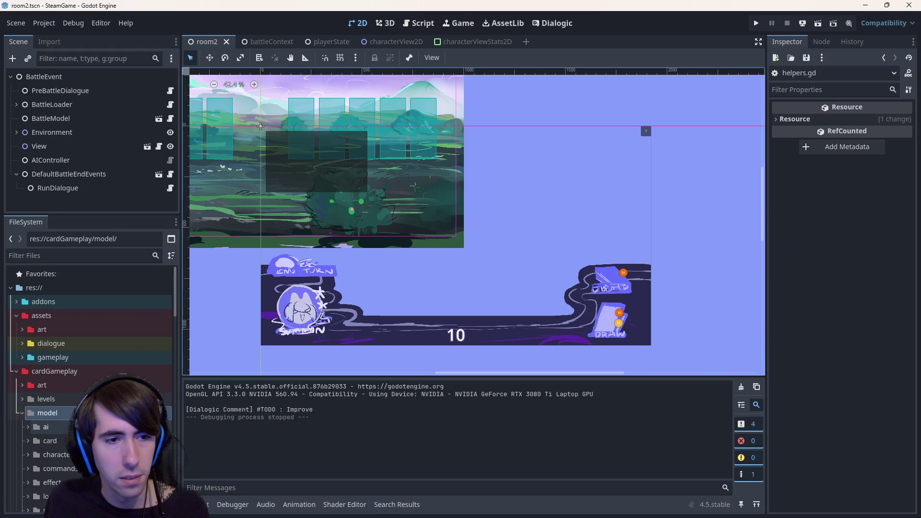
pyautogui.doubleClick(75, 373)
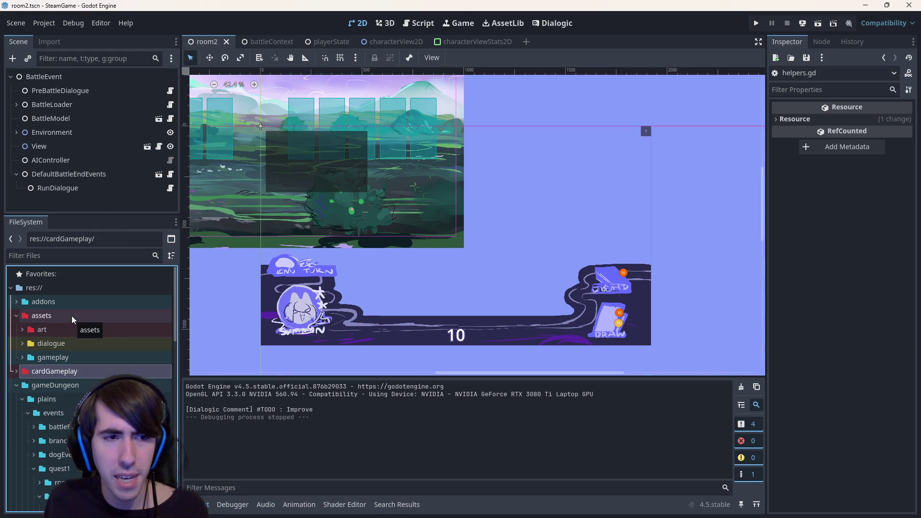
# - Expand assets/gameplay/cards and open shockwave.json
pyautogui.scroll(-5, 72, 365)
pyautogui.scroll(5, 73, 381)
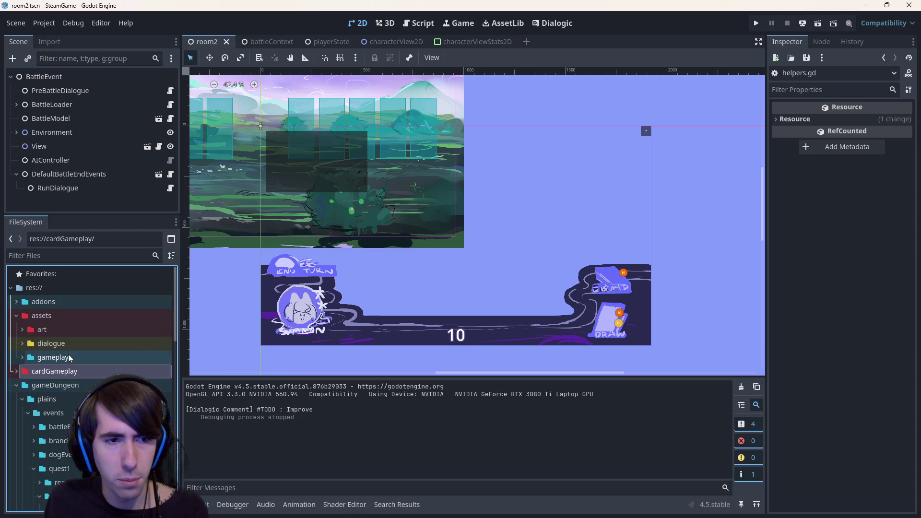
pyautogui.doubleClick(53, 358)
pyautogui.doubleClick(52, 366)
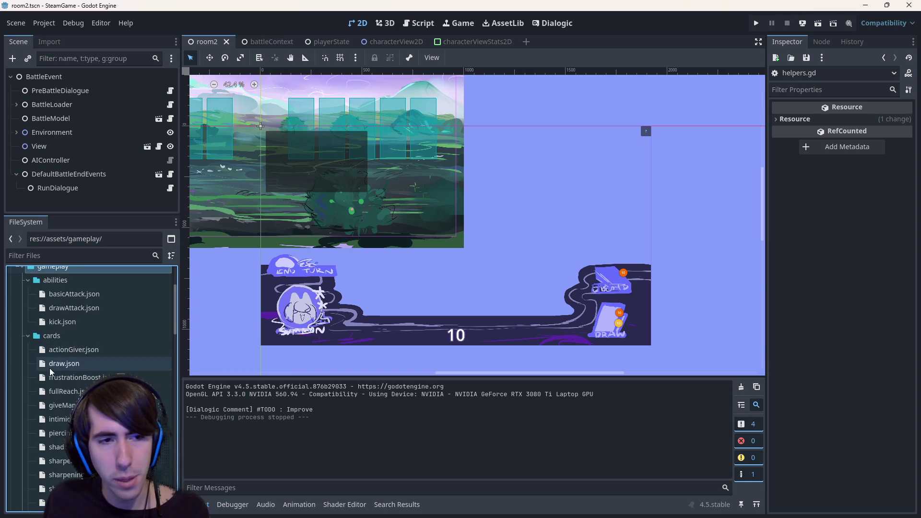
pyautogui.scroll(-3, 76, 373)
pyautogui.scroll(-2, 110, 408)
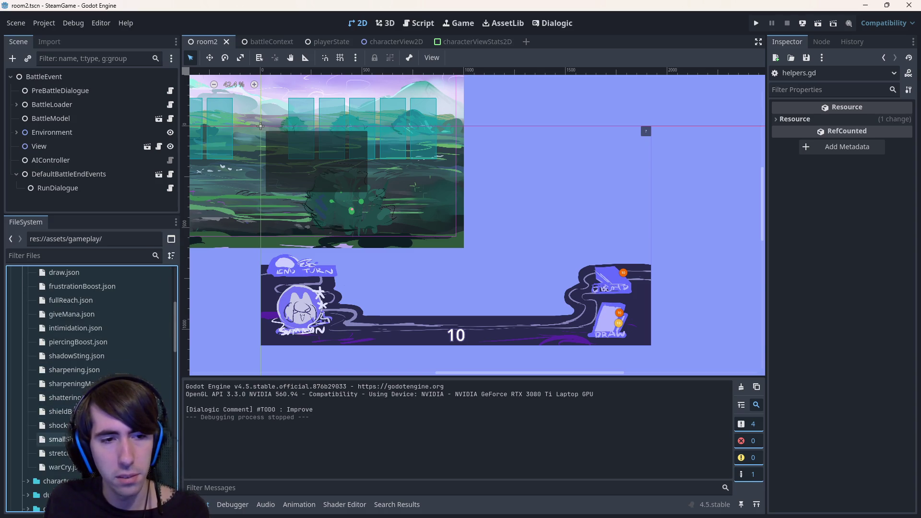
pyautogui.doubleClick(58, 425)
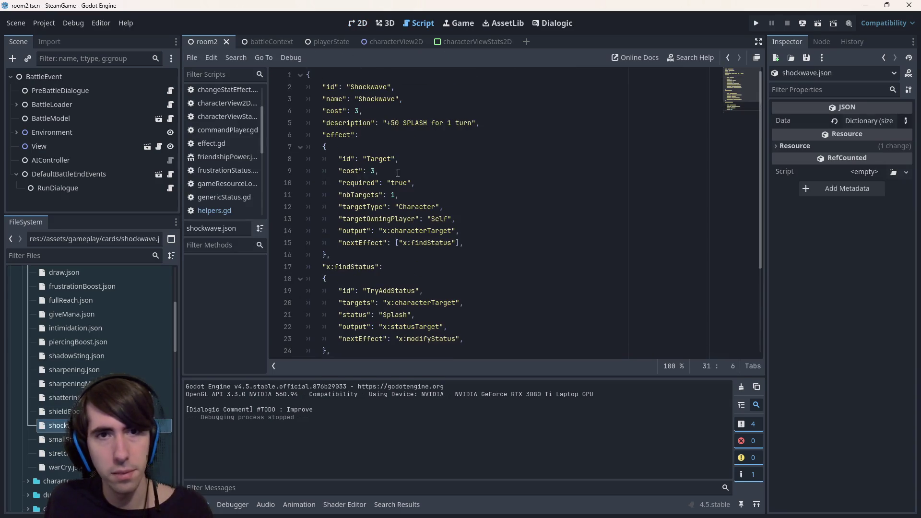
# - Browse to the levels folder and open tutorial1.json
pyautogui.doubleClick(369, 86)
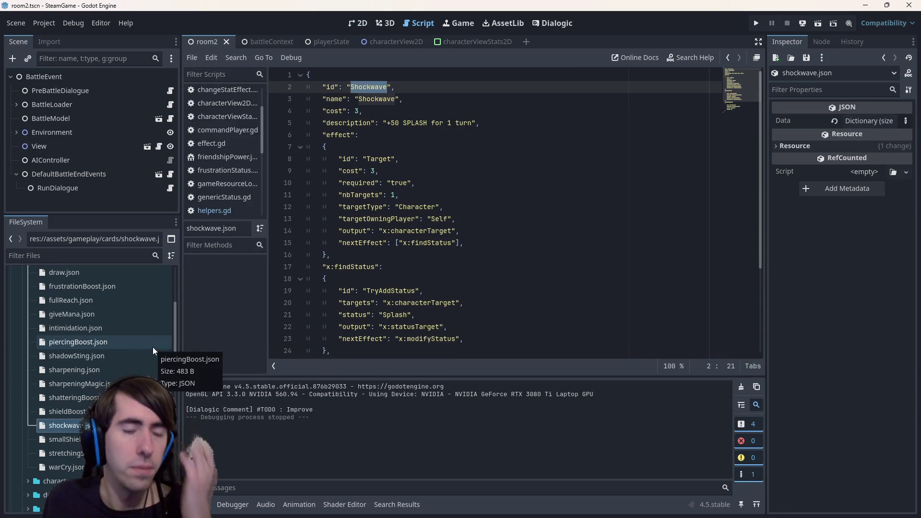
pyautogui.scroll(2, 153, 347)
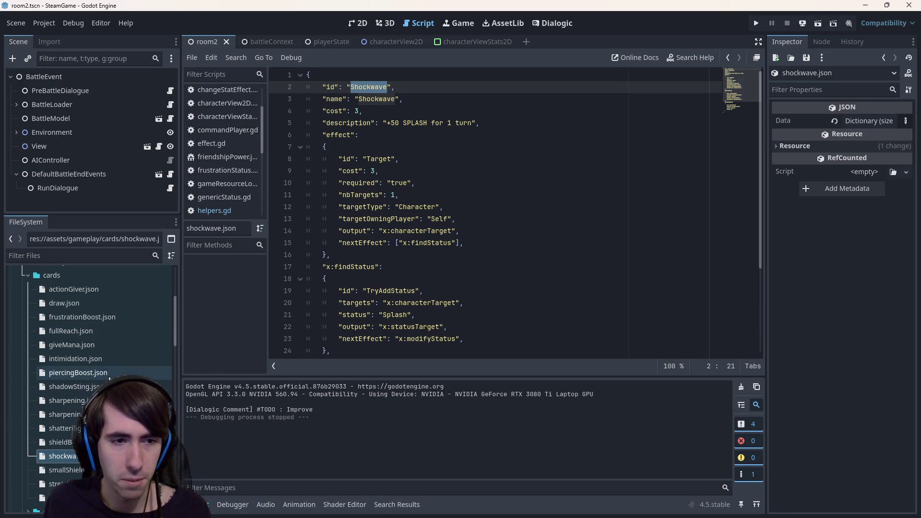
pyautogui.scroll(10, 104, 324)
pyautogui.click(102, 321)
pyautogui.scroll(-10, 106, 338)
pyautogui.scroll(-5, 105, 344)
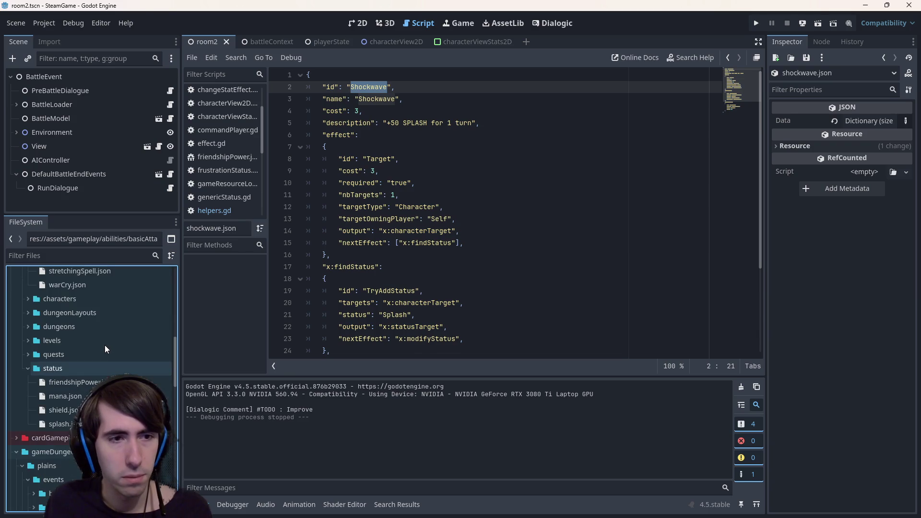
pyautogui.scroll(-10, 94, 353)
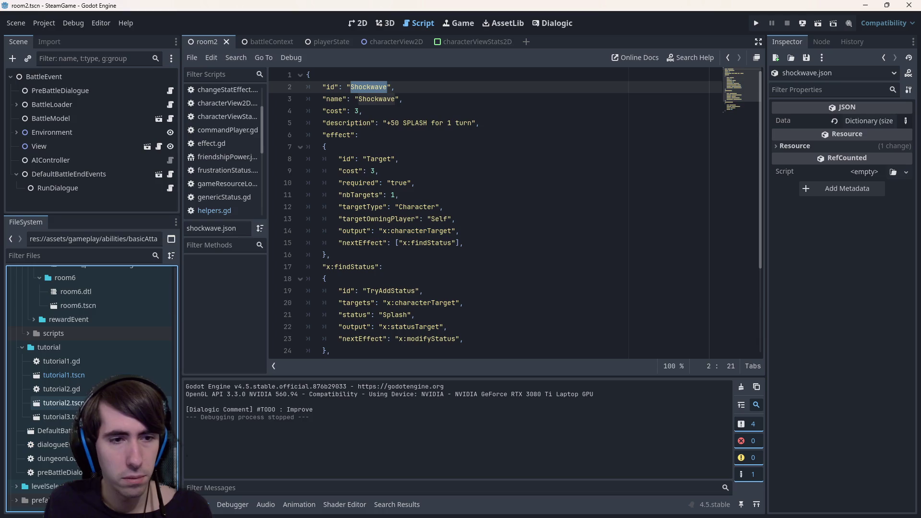
pyautogui.scroll(10, 93, 360)
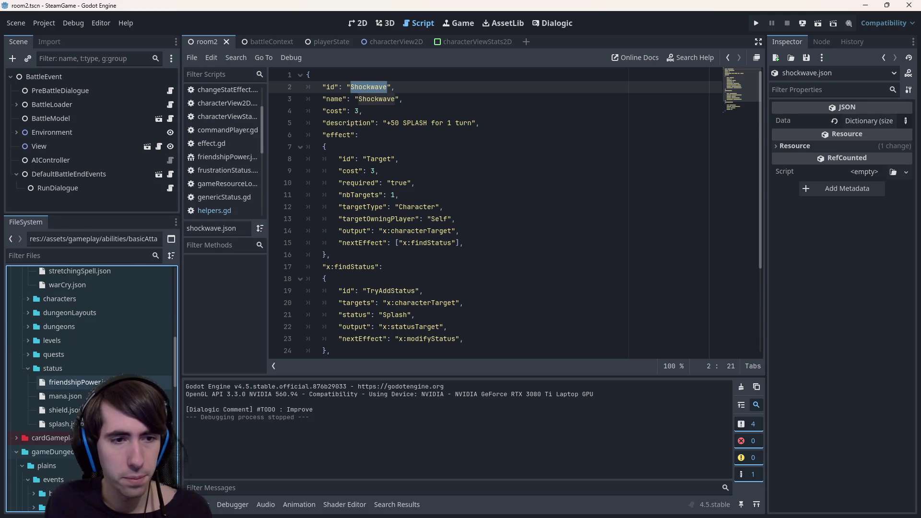
pyautogui.doubleClick(85, 344)
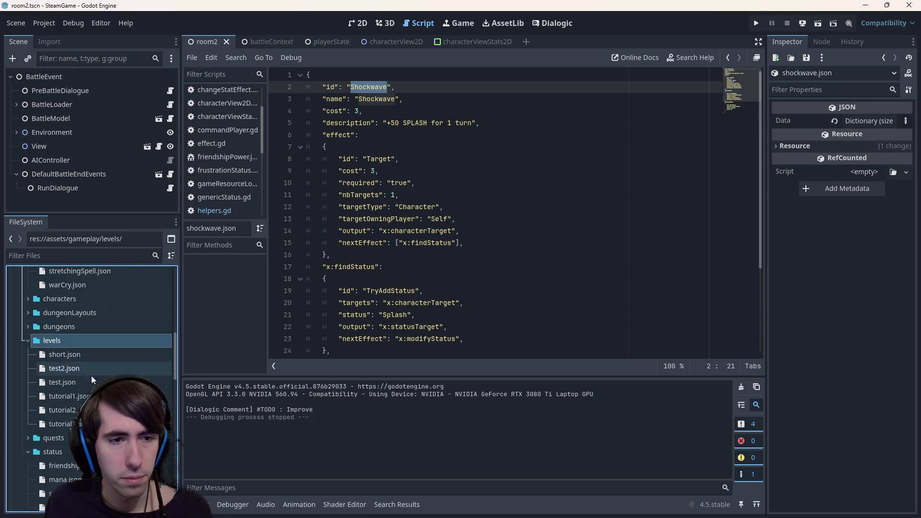
pyautogui.click(91, 396)
pyautogui.doubleClick(91, 396)
# - Replace ShadowSting with Shockwave in the tutorial2.json and tutorial3.json card lists
pyautogui.scroll(-3, 455, 245)
pyautogui.scroll(3, 455, 245)
pyautogui.press('Down')
pyautogui.press('Return')
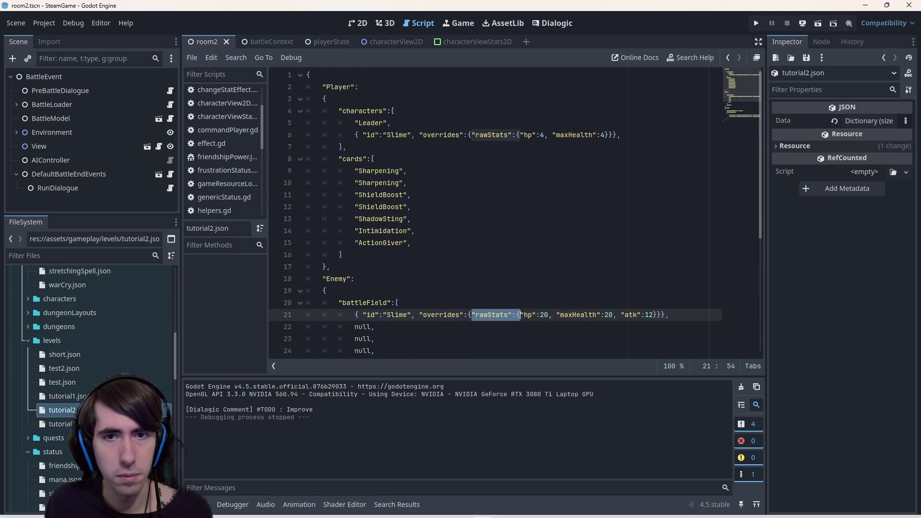
pyautogui.doubleClick(379, 219)
pyautogui.write('Shockwave')
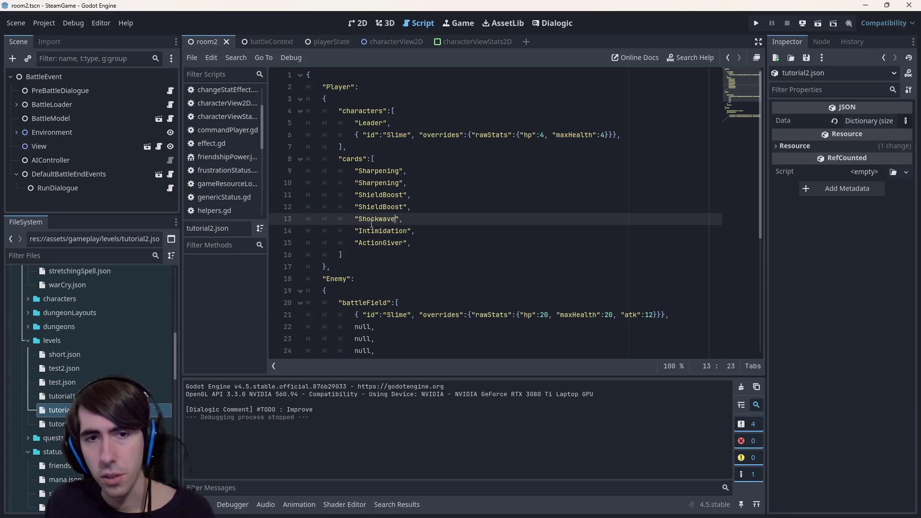
pyautogui.doubleClick(96, 423)
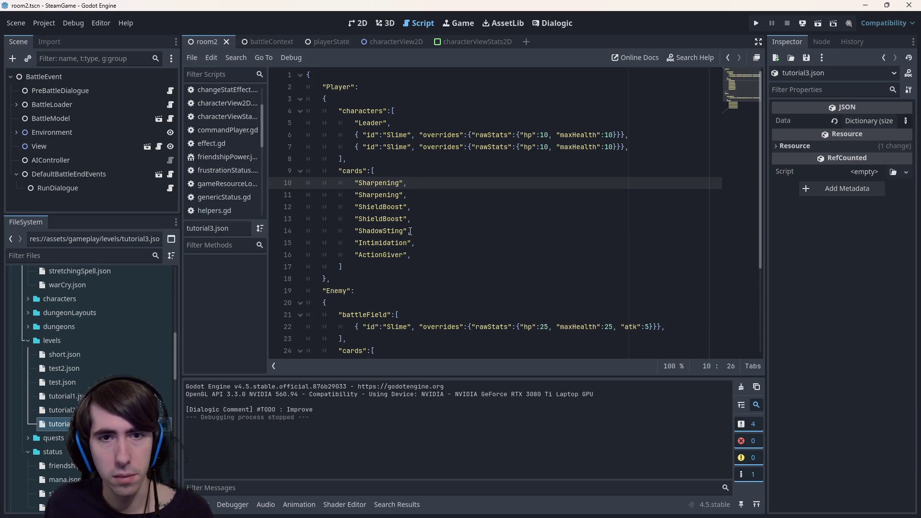
pyautogui.doubleClick(393, 230)
pyautogui.write('Shockwave')
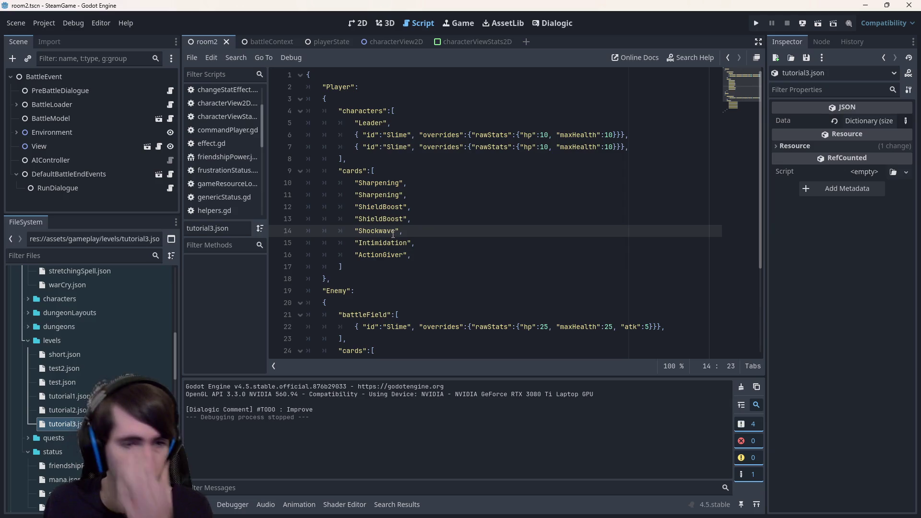
# - Quick-open tutorial1.gd by searching 'tutorial1'
pyautogui.click(447, 206)
pyautogui.hotkey('shift', 'alt', 'o')
pyautogui.write('tutorial1')
pyautogui.press('Return')
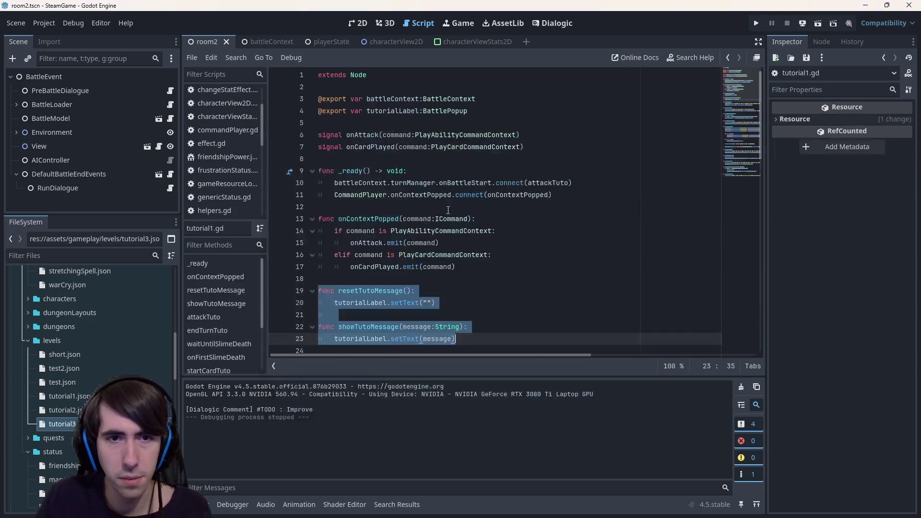
pyautogui.scroll(-10, 480, 192)
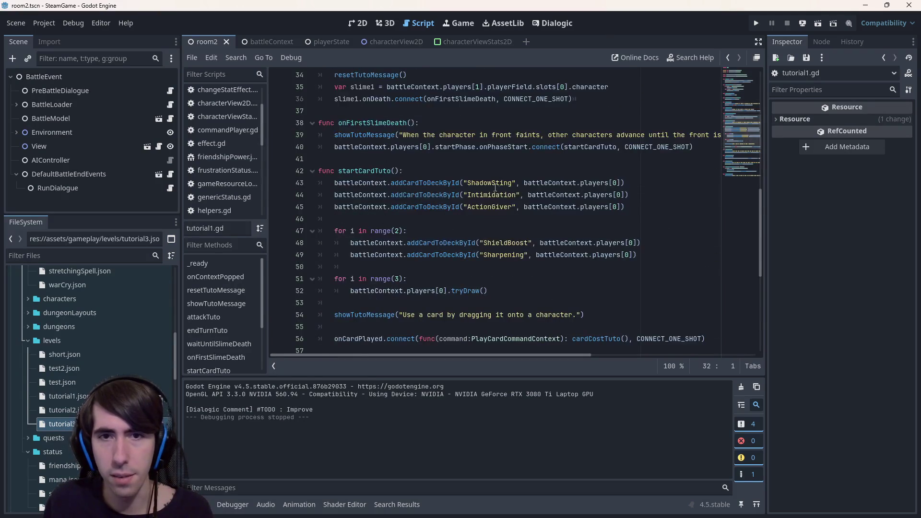
pyautogui.click(499, 182)
pyautogui.write('Shockwave')
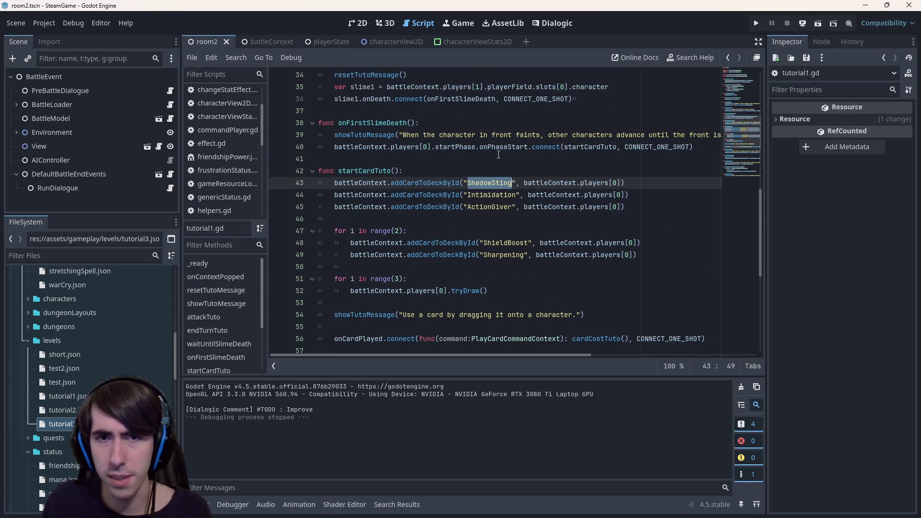
pyautogui.write('Shockwave')
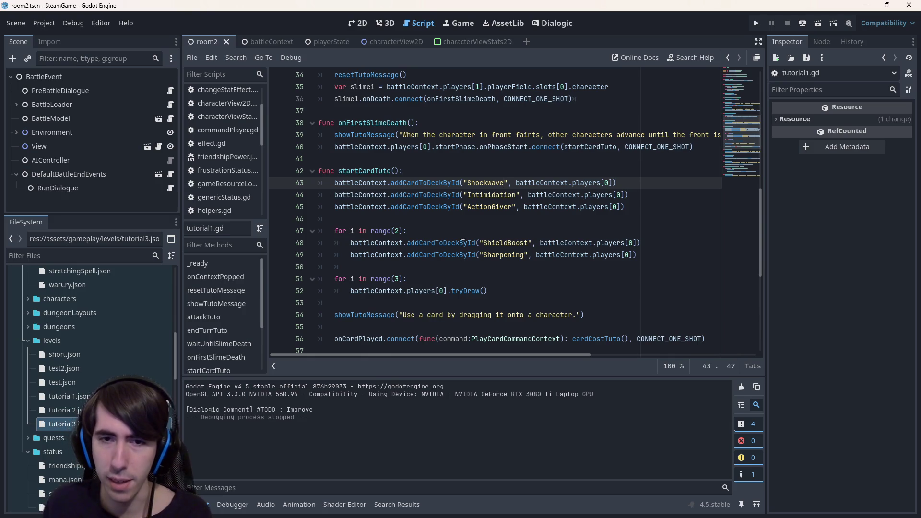
pyautogui.doubleClick(486, 183)
pyautogui.scroll(-3, 125, 358)
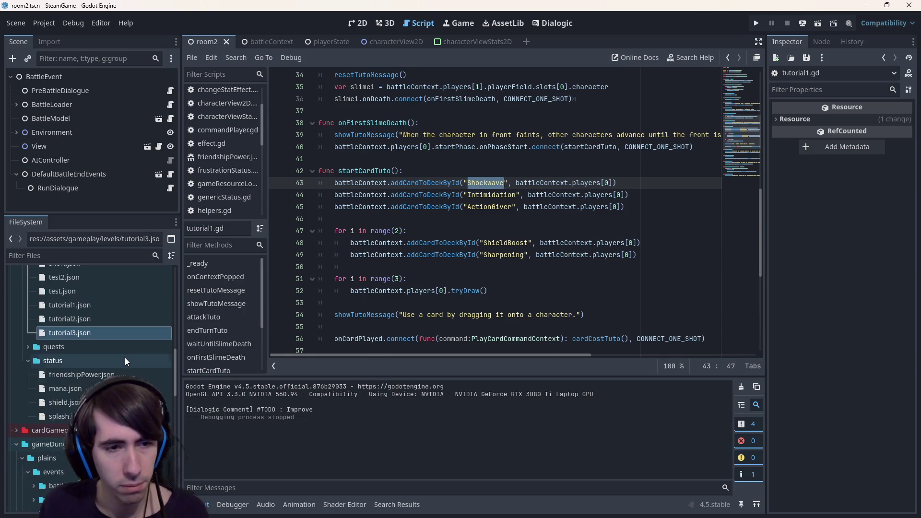
pyautogui.scroll(-9, 125, 358)
pyautogui.scroll(-8, 124, 361)
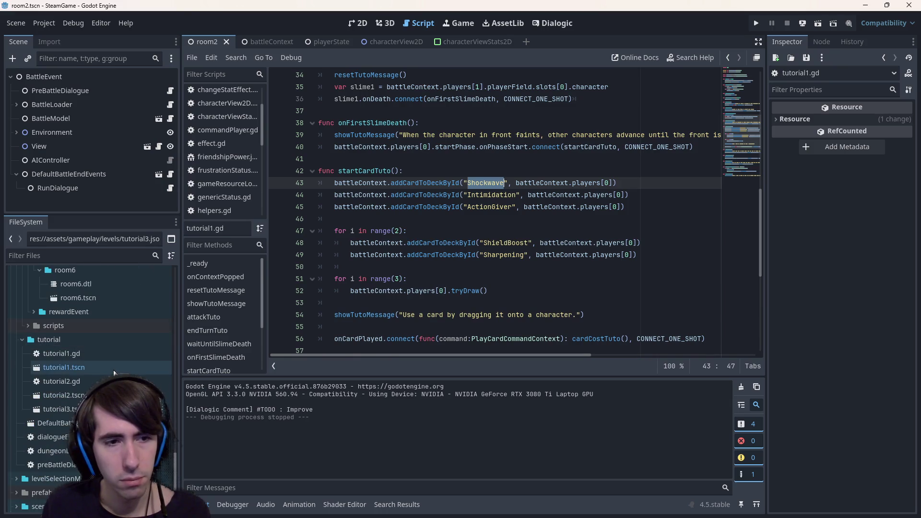
pyautogui.scroll(4, 114, 374)
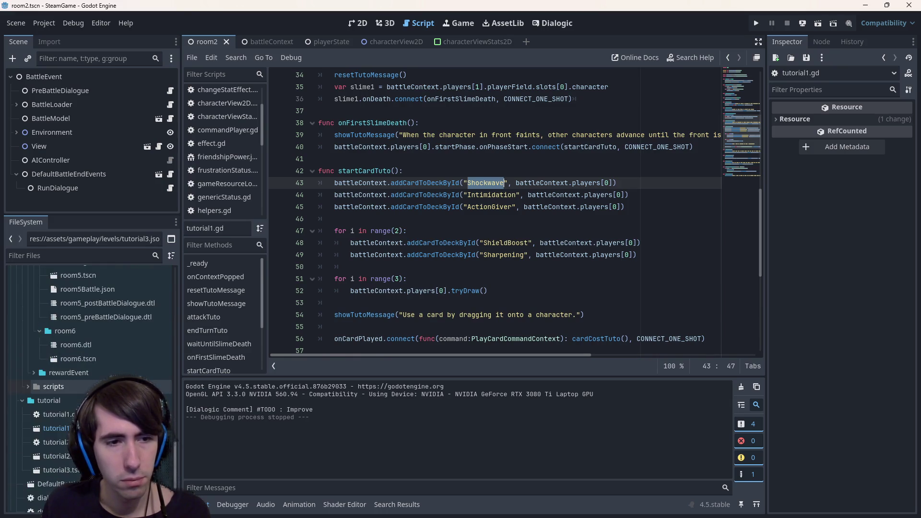
pyautogui.scroll(6, 96, 342)
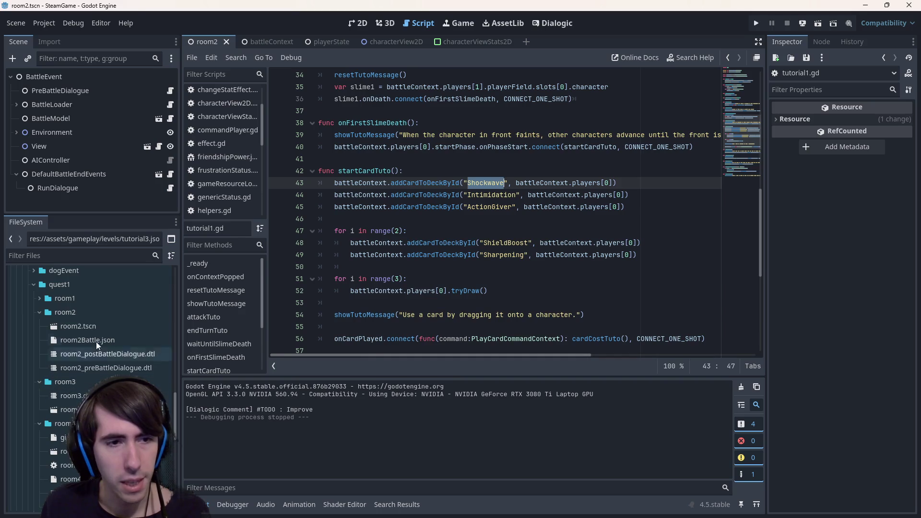
# - Copy the Shockwave id from room2Battle.json and paste it over ShadowSting in room4Battle.json
pyautogui.doubleClick(110, 336)
pyautogui.scroll(1, 489, 211)
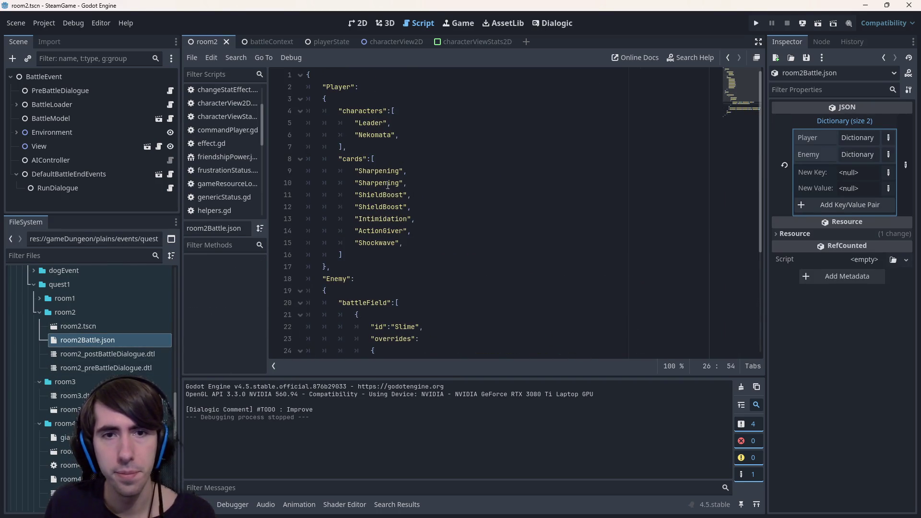
pyautogui.doubleClick(396, 242)
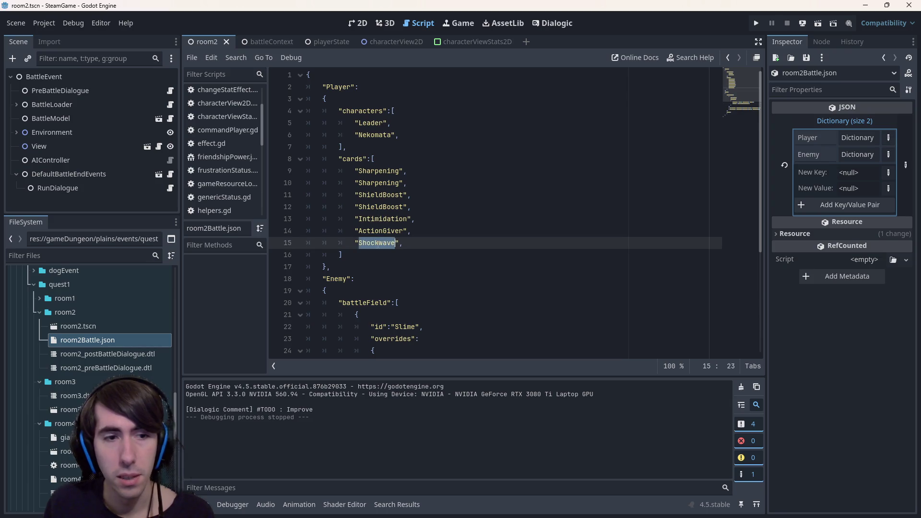
pyautogui.scroll(-2, 92, 351)
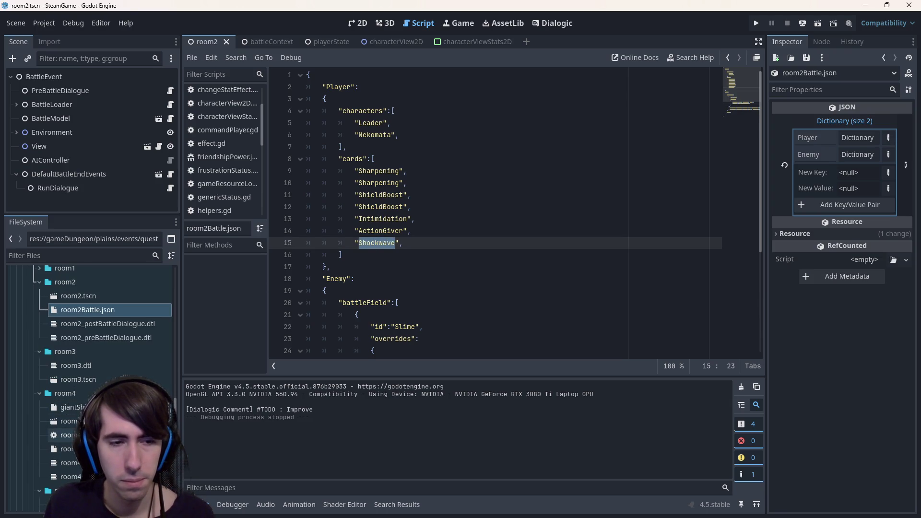
pyautogui.doubleClick(68, 449)
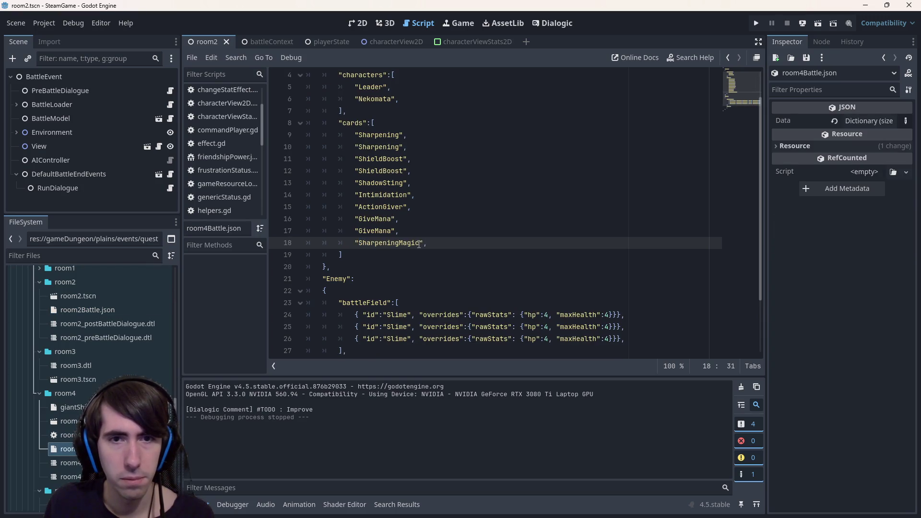
pyautogui.scroll(1, 419, 243)
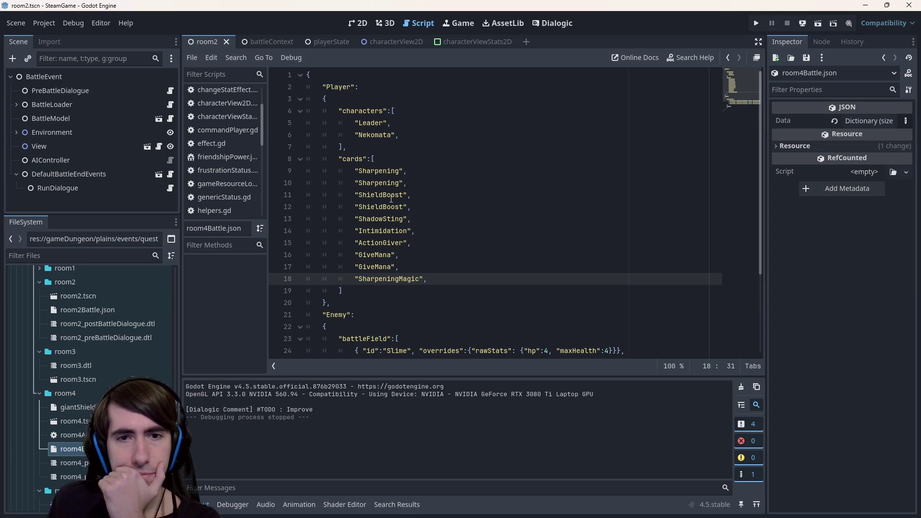
pyautogui.doubleClick(390, 220)
pyautogui.write('"Shockwave')
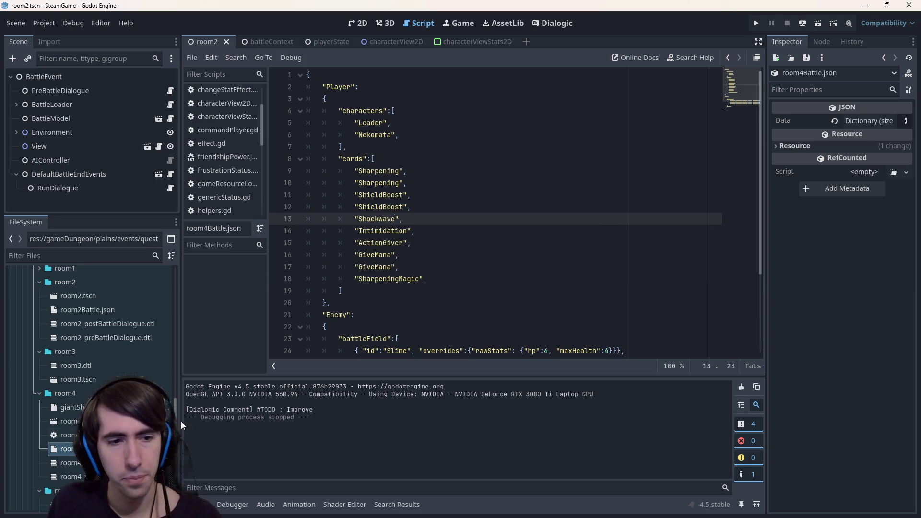
pyautogui.scroll(-5, 91, 364)
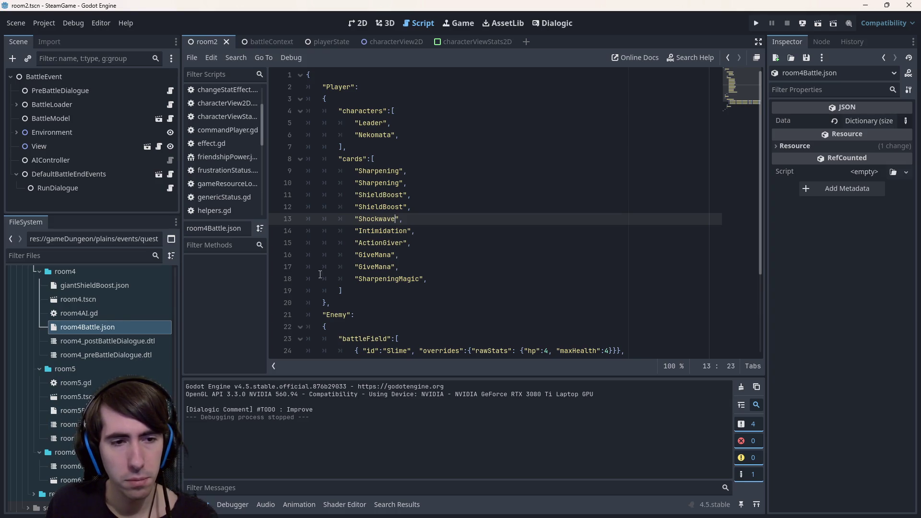
# - Copy the GiveMana, GiveMana and SharpeningMagic card lines from room4Battle.json
pyautogui.doubleClick(70, 410)
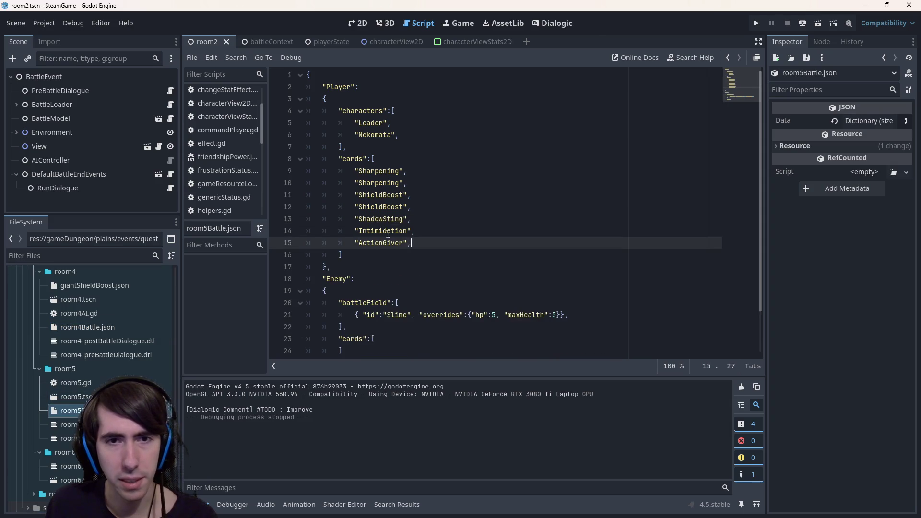
pyautogui.write('"Shockwave')
pyautogui.doubleClick(128, 323)
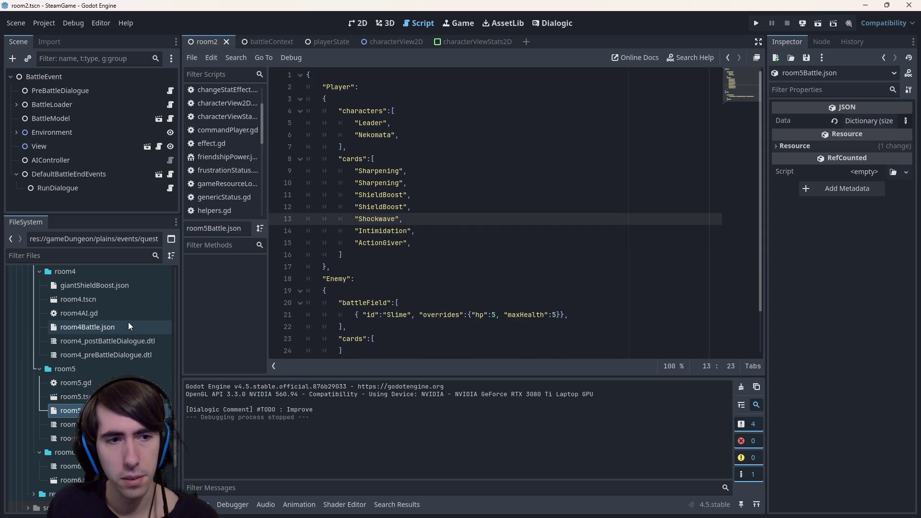
pyautogui.moveTo(427, 279); pyautogui.dragTo(307, 255)
pyautogui.hotkey('ctrl', 'c')
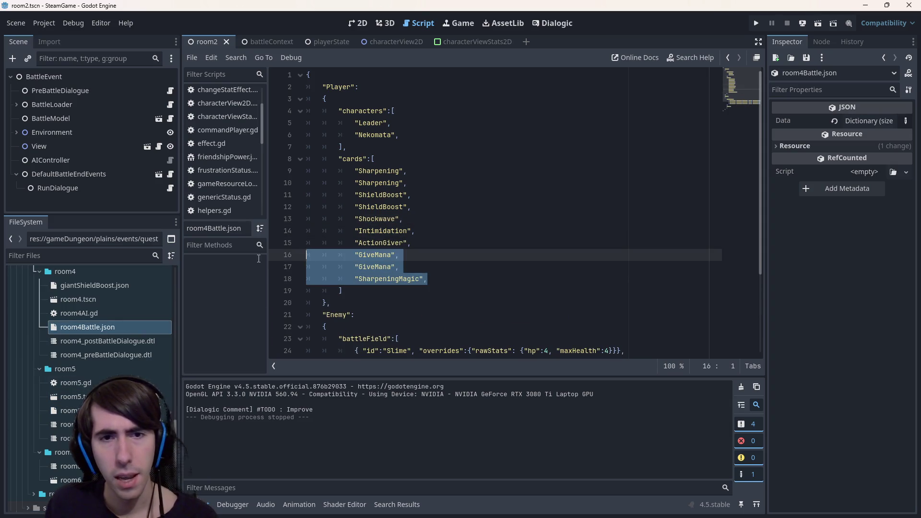
# - Insert the copied card lines after ActionGiver in room5Battle.json, save, and launch the game
pyautogui.doubleClick(70, 411)
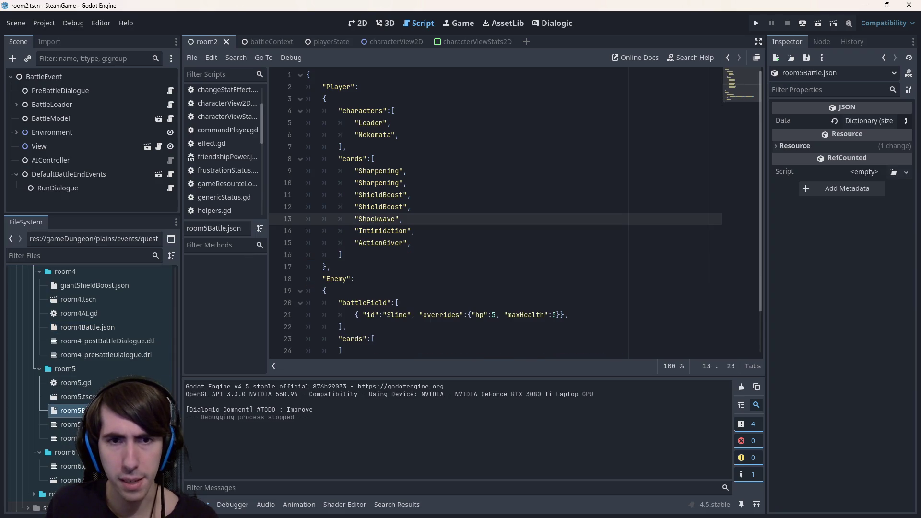
pyautogui.click(425, 243)
pyautogui.press('Return')
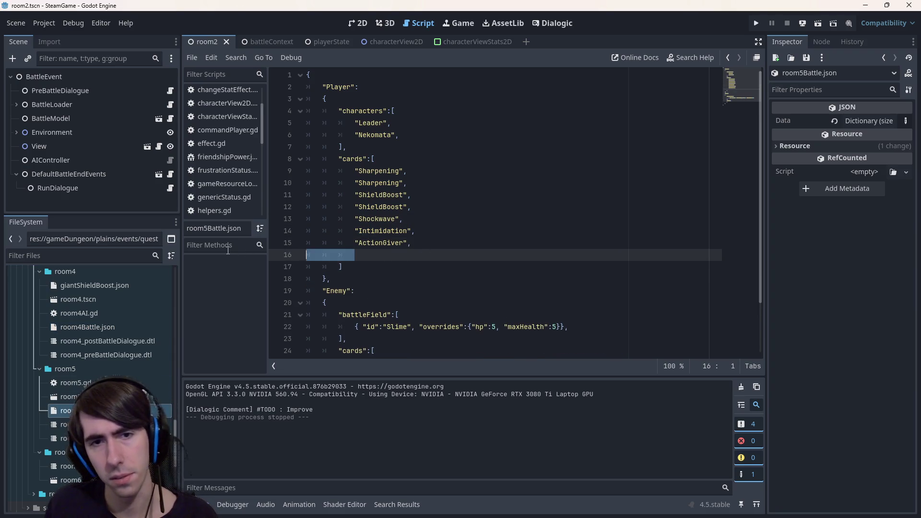
pyautogui.hotkey('ctrl', 'v')
pyautogui.hotkey('ctrl', 's')
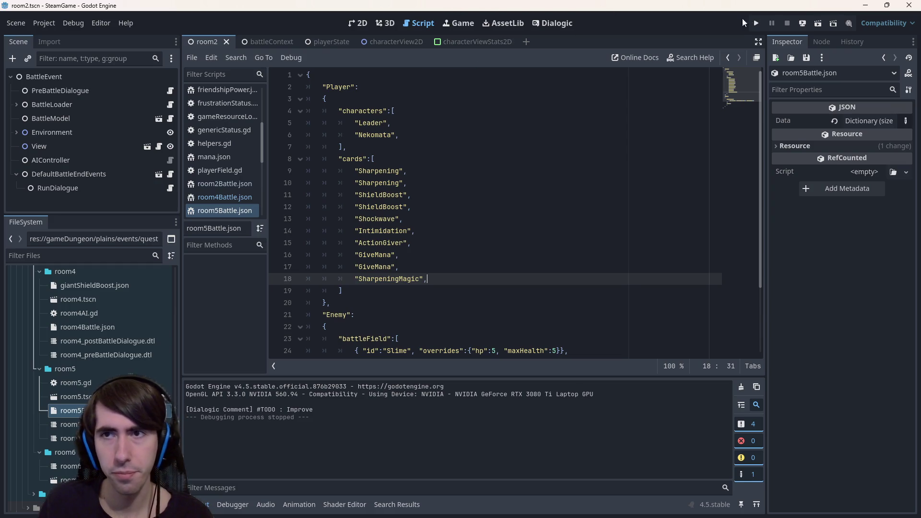
pyautogui.click(814, 25)
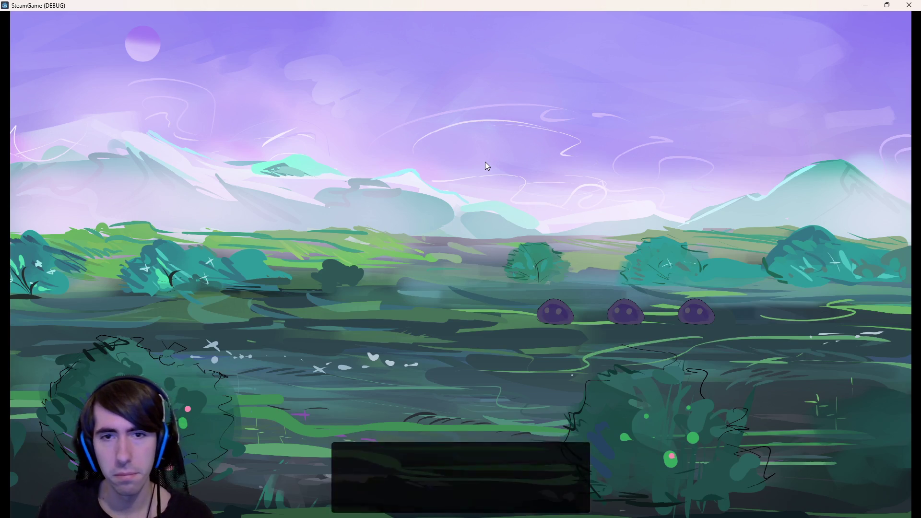
pyautogui.click(485, 163)
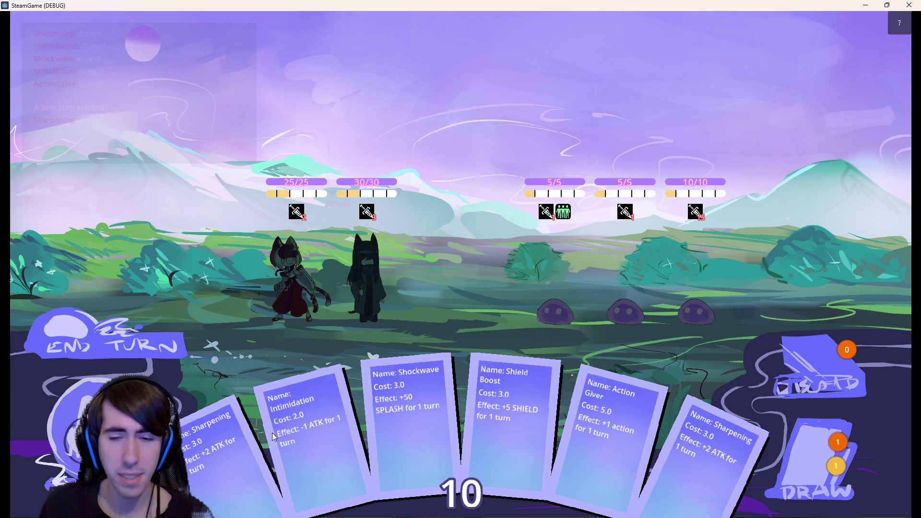
pyautogui.click(915, 5)
pyautogui.scroll(5, 96, 365)
# - Collapse the gameplay, gameDungeon, addons and assets folders, then open a terminal at res://
pyautogui.click(110, 357)
pyautogui.doubleClick(99, 386)
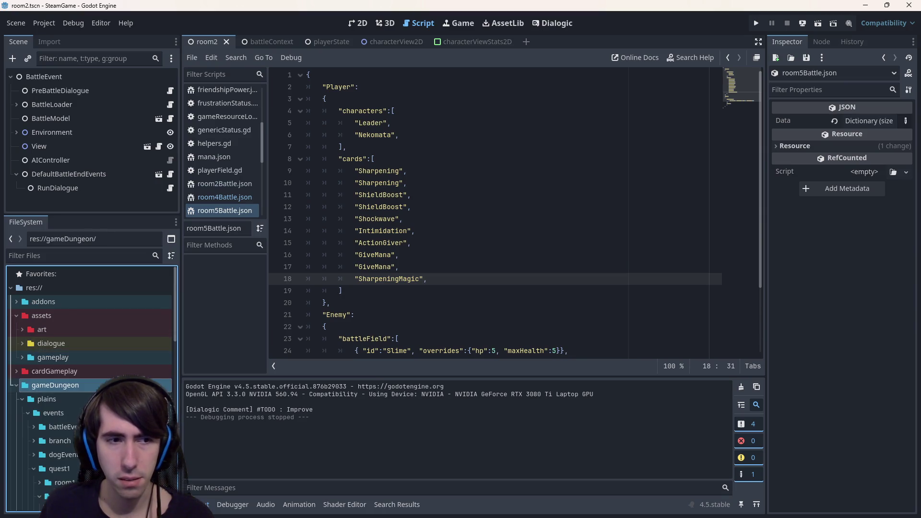
pyautogui.doubleClick(99, 300)
pyautogui.doubleClick(99, 305)
pyautogui.doubleClick(99, 314)
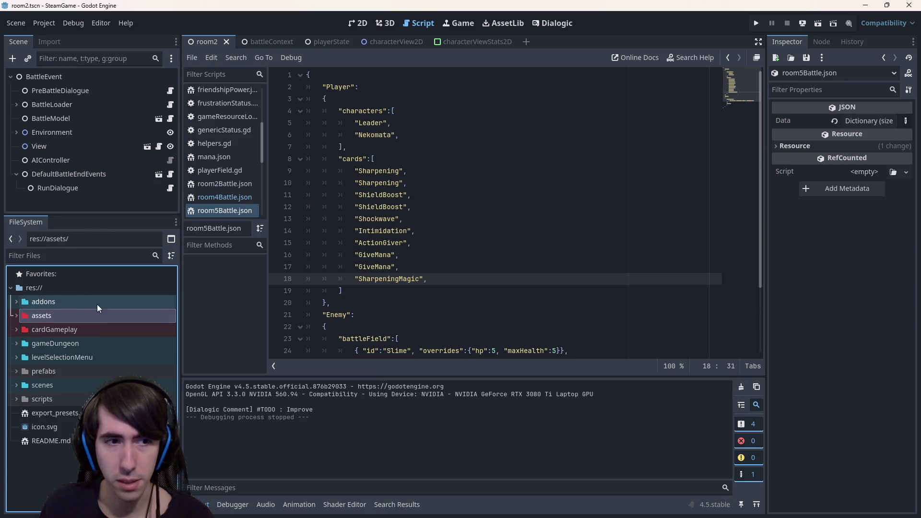
pyautogui.rightClick(83, 287)
pyautogui.click(672, 303)
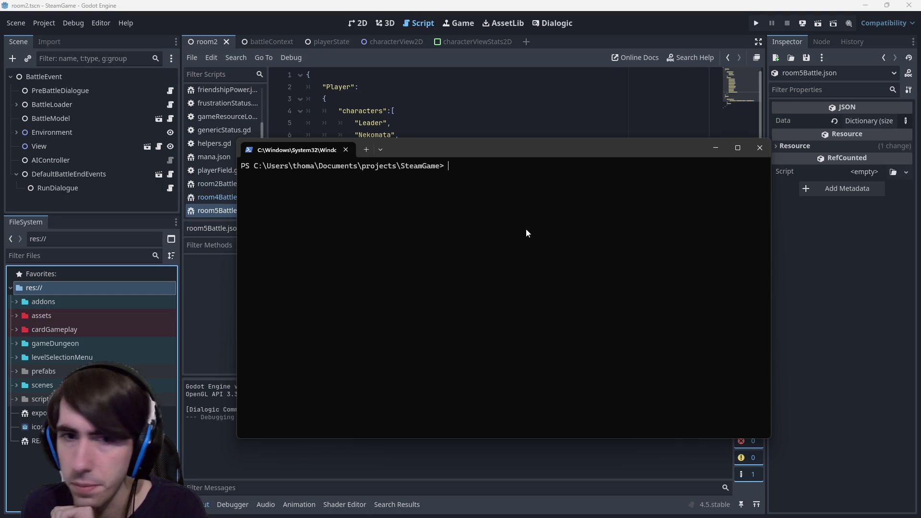
# - Check git status and stage all changes with 'git add .'
pyautogui.write('git status')
pyautogui.press('Return')
pyautogui.write('git add')
pyautogui.scroll(5, 532, 224)
pyautogui.scroll(-5, 557, 240)
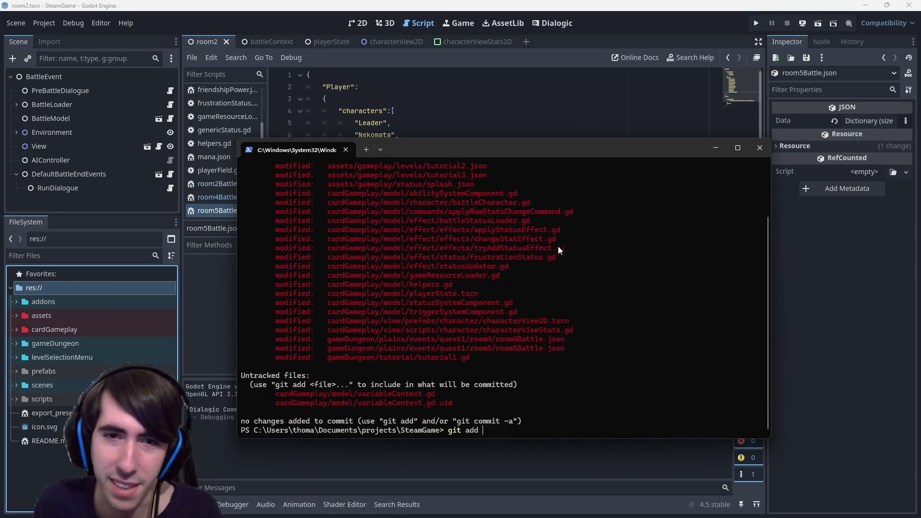
pyautogui.write('.')
pyautogui.press('Return')
# - Commit as '[MAD-162] Splash status implemented' and git push
pyautogui.write('git commit -m ')
pyautogui.write('[MAD]-162')
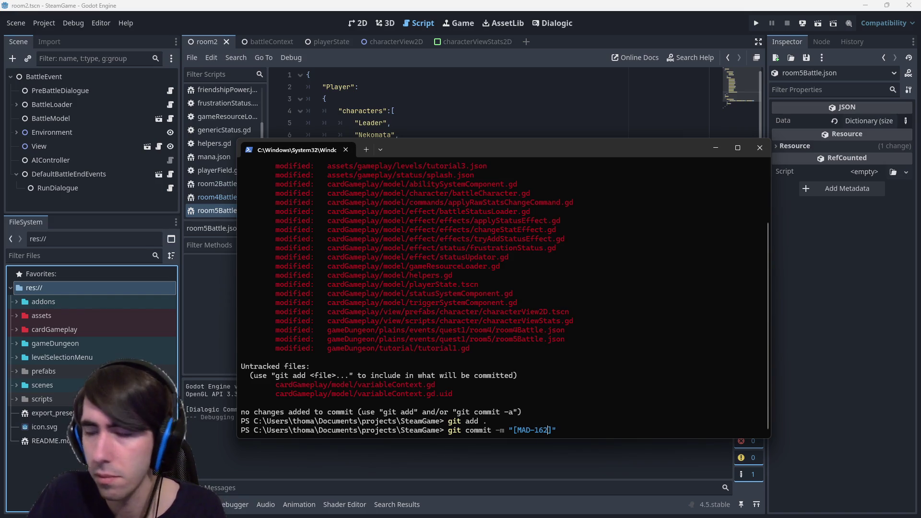
pyautogui.press('Right')
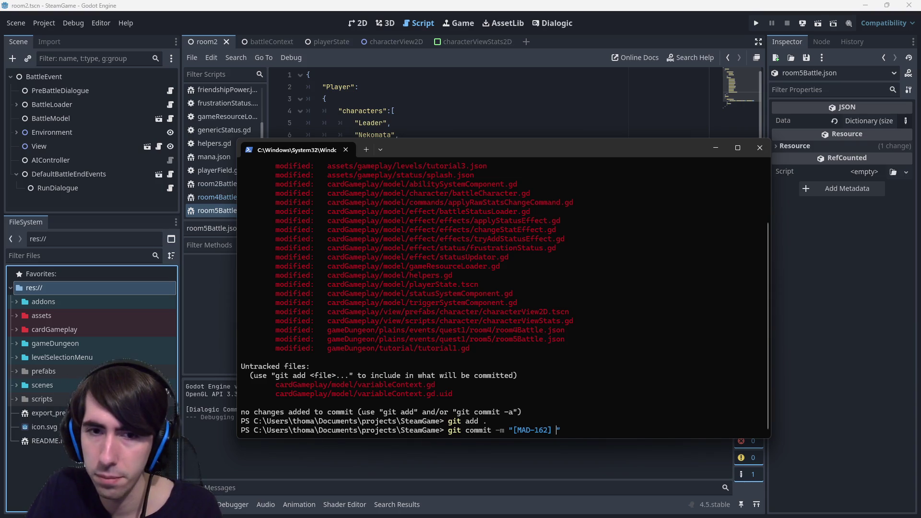
pyautogui.write('Splash implement')
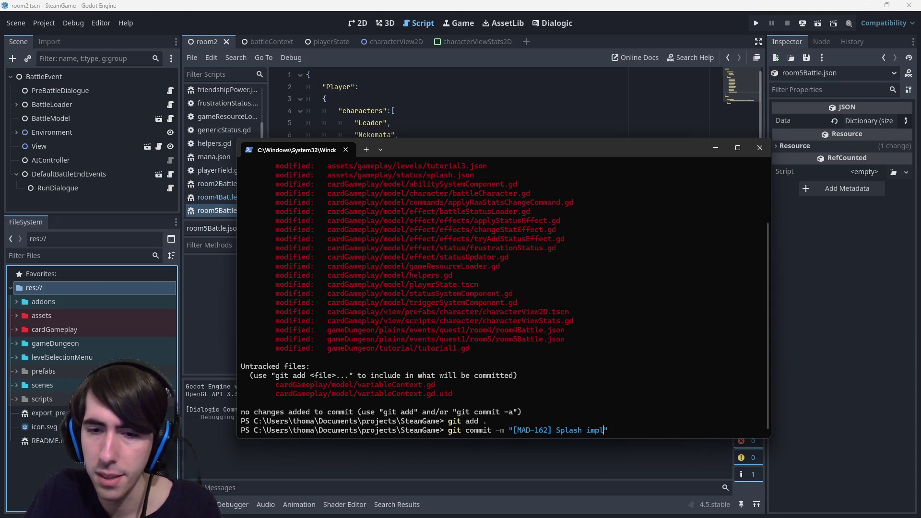
pyautogui.write('edstatus')
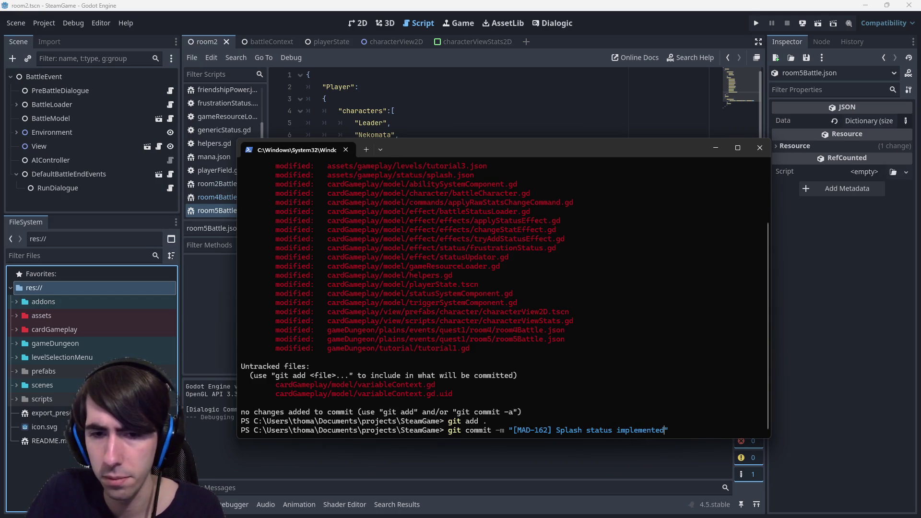
pyautogui.press('Return')
pyautogui.write('git push')
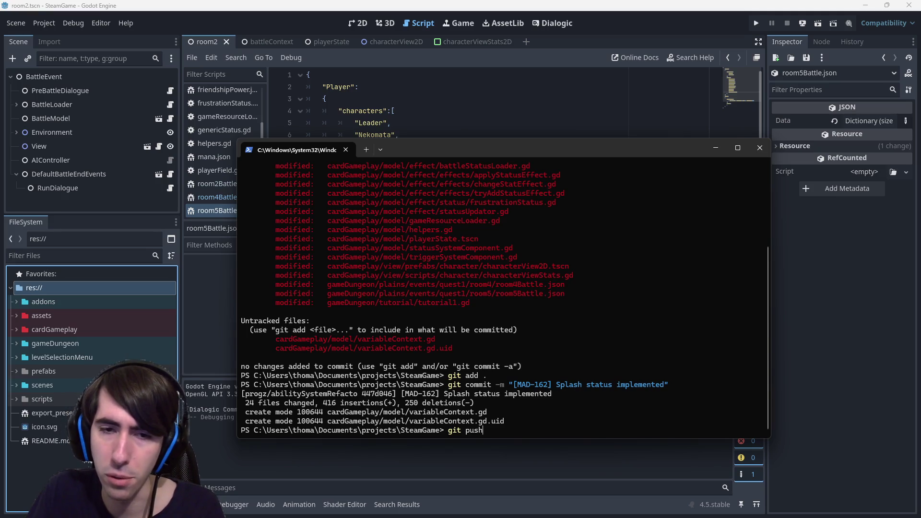
pyautogui.press('Return')
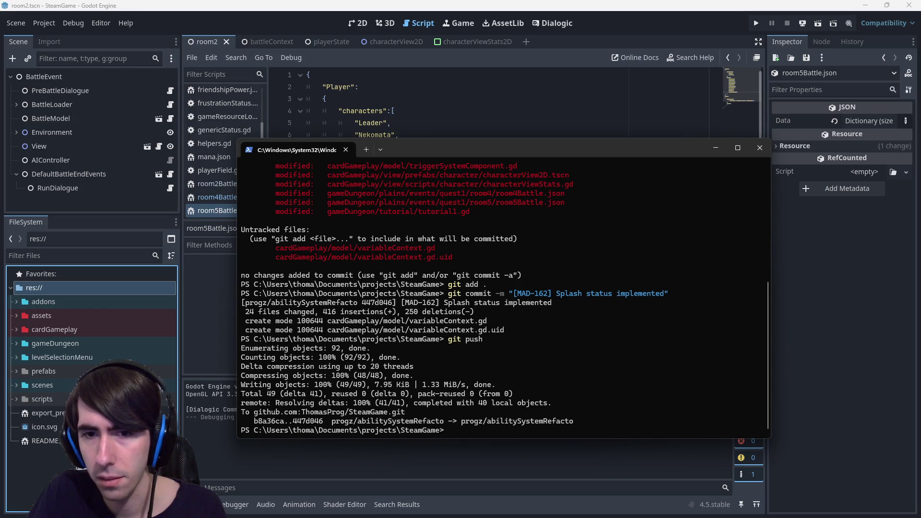
# - Check out master and list the local branches
pyautogui.write('git checkout master')
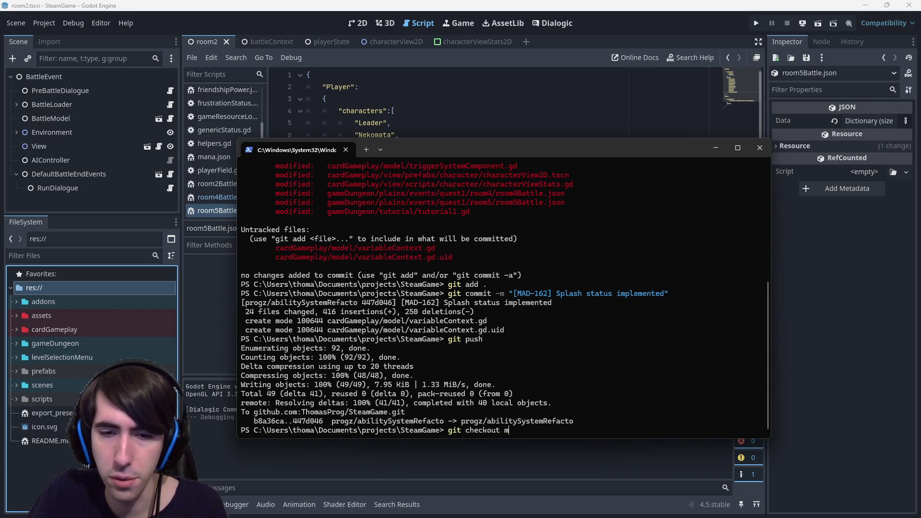
pyautogui.press('Return')
pyautogui.write('gi')
pyautogui.press('BackSpace')
pyautogui.write('branch')
pyautogui.press('Return')
# - Merge progz/abilitySystemRefacto into master, push, and switch back to Godot
pyautogui.write('git mer')
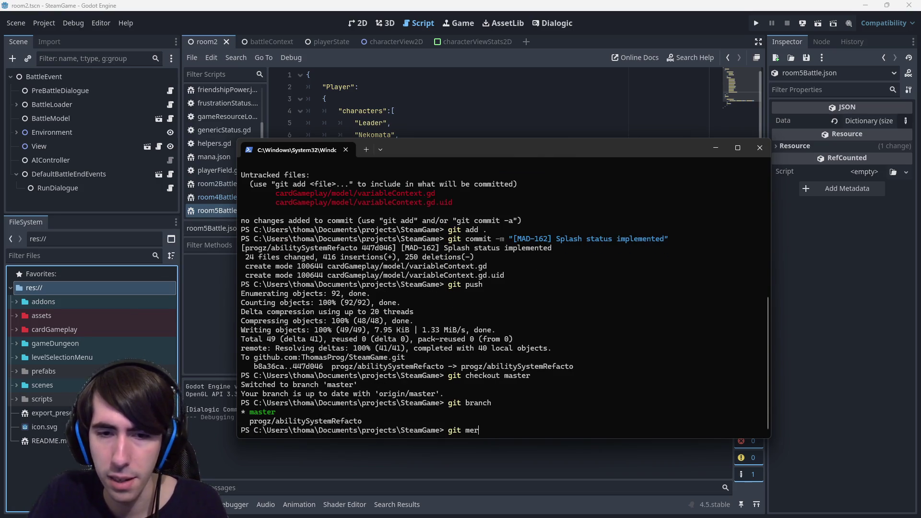
pyautogui.write('ge')
pyautogui.moveTo(250, 424); pyautogui.dragTo(363, 421)
pyautogui.hotkey('ctrl', 'c')
pyautogui.hotkey('ctrl', 'v')
pyautogui.press('Return')
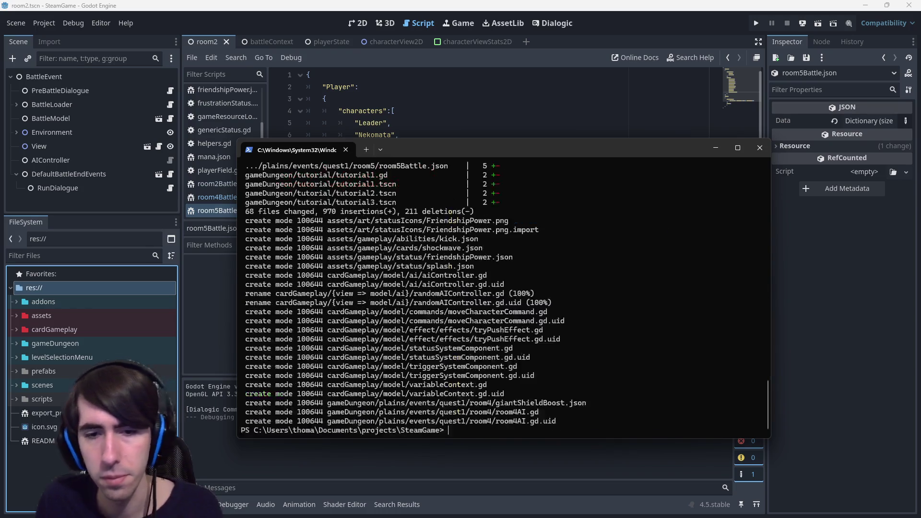
pyautogui.write('git push')
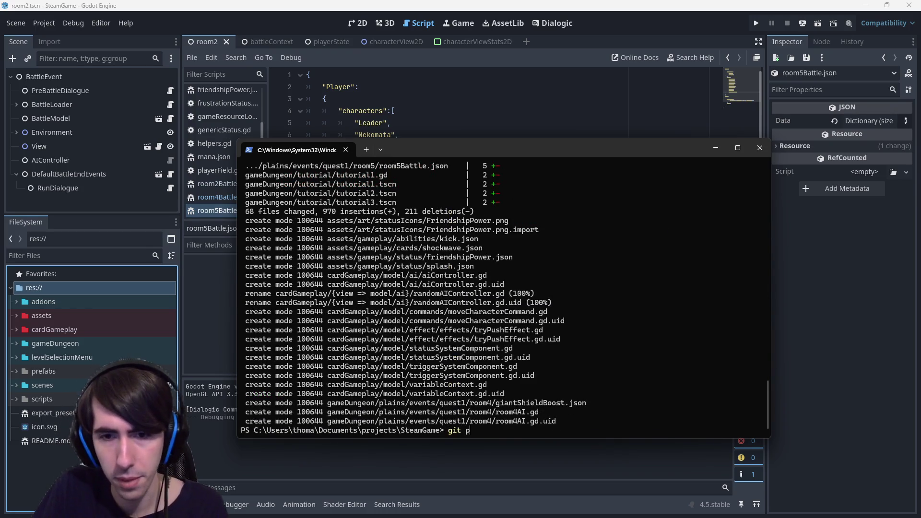
pyautogui.press('Return')
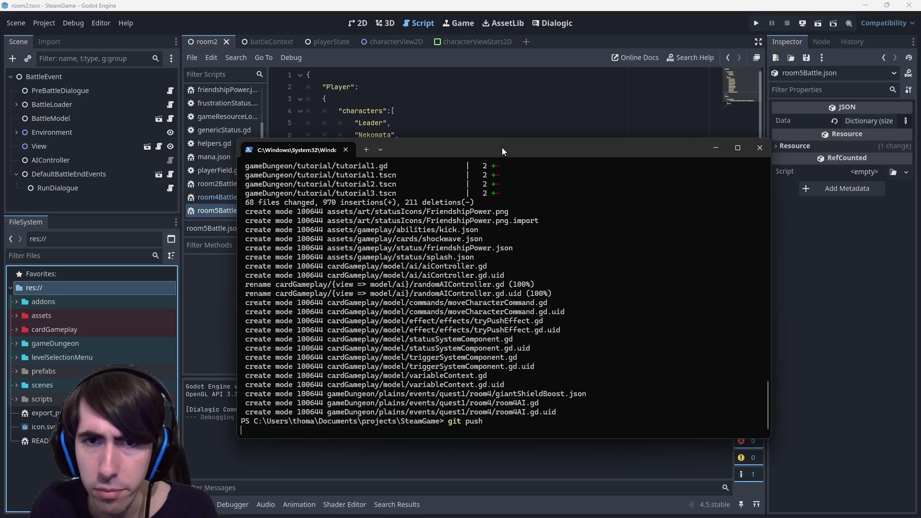
pyautogui.moveTo(502, 148); pyautogui.dragTo(716, 163)
pyautogui.hotkey('alt', 'Tab')
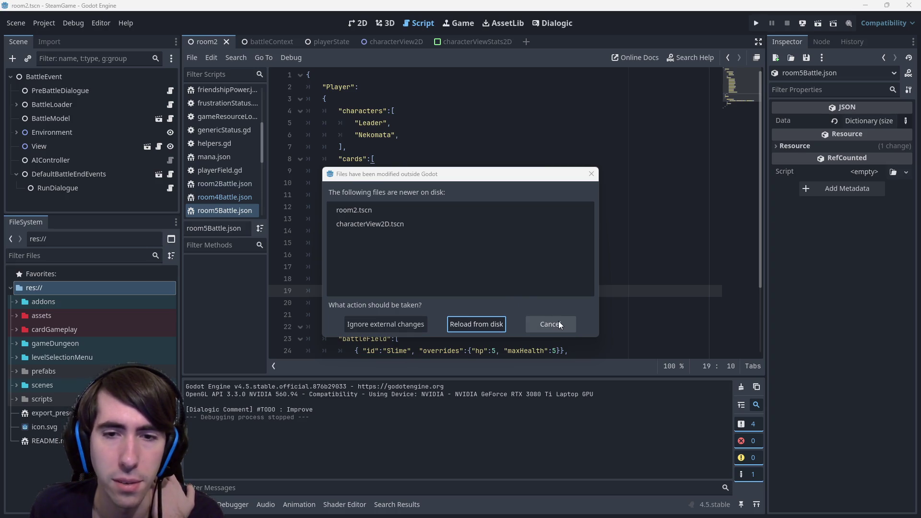
# - Ignore the external changes to room2.tscn and characterView2D.tscn, keeping the editor versions
pyautogui.click(411, 321)
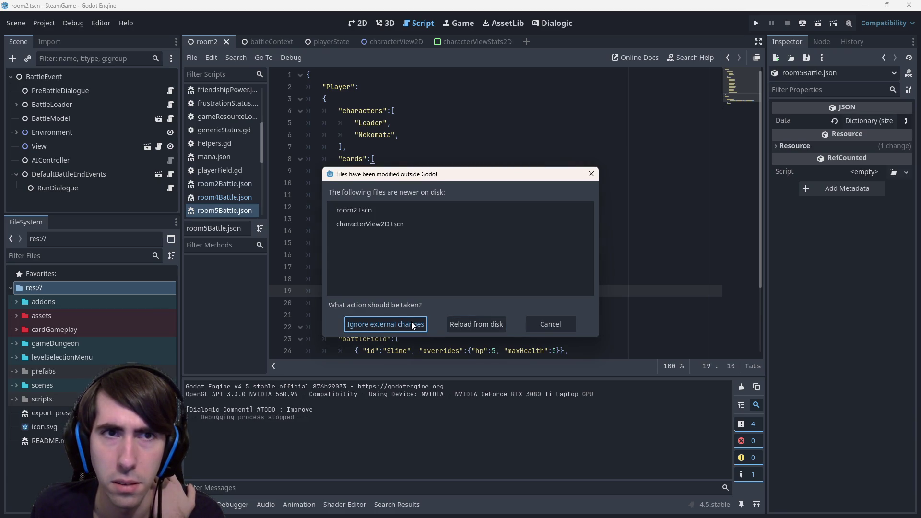
pyautogui.click(410, 321)
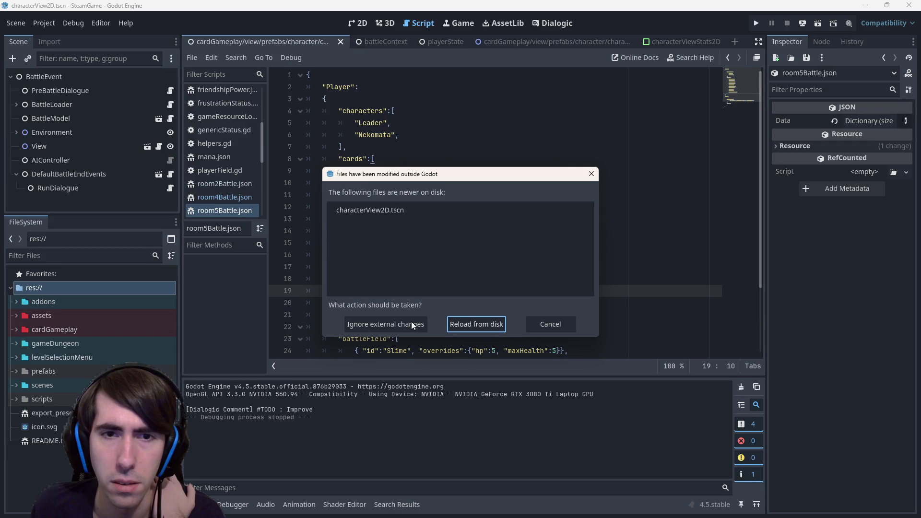
pyautogui.click(411, 322)
pyautogui.click(301, 36)
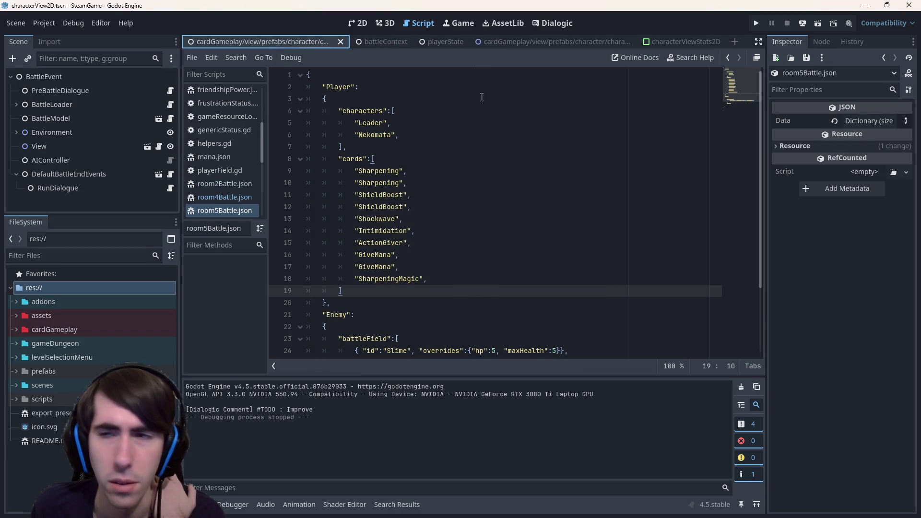
# - Review git status and the uncommitted diff of kick.json and characterView2D.tscn in the terminal
pyautogui.hotkey('alt', 'Tab')
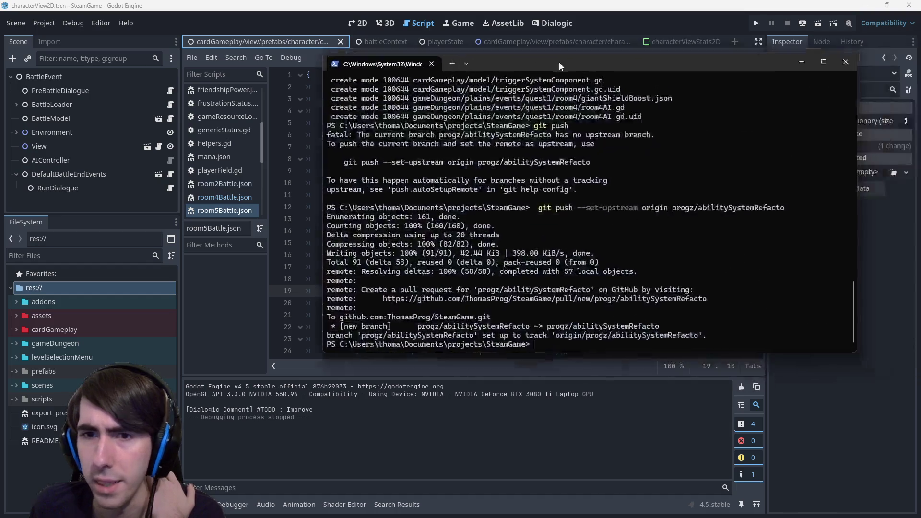
pyautogui.moveTo(560, 65); pyautogui.dragTo(513, 132)
pyautogui.write('git status')
pyautogui.press('Return')
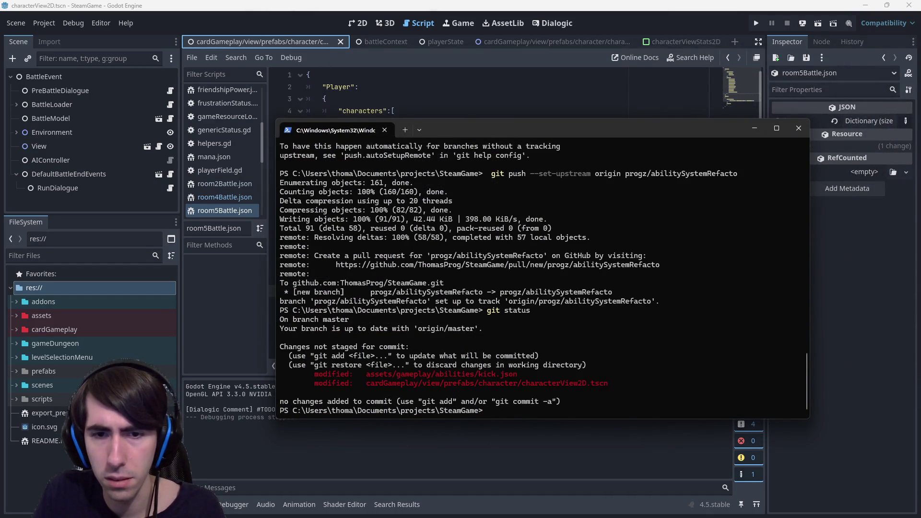
pyautogui.write('git diff')
pyautogui.press('Return')
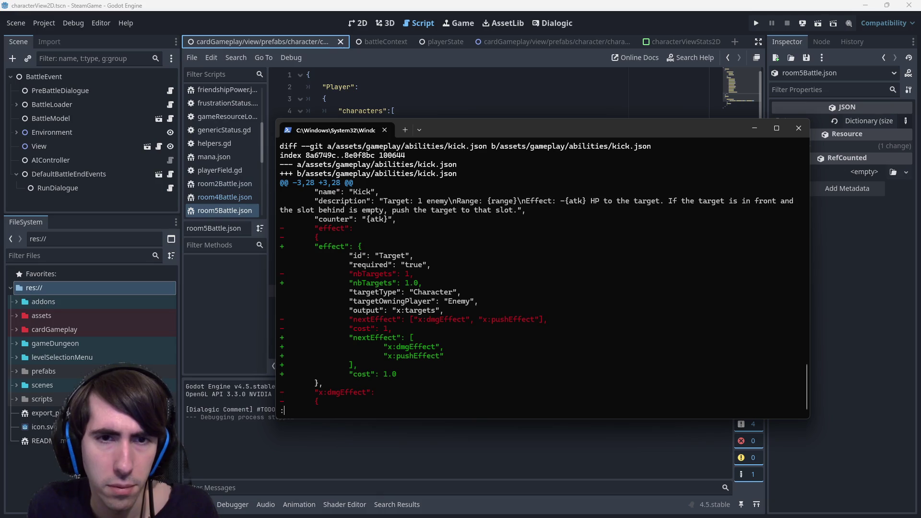
pyautogui.press('Down')
pyautogui.press('Down')
pyautogui.press('Down')
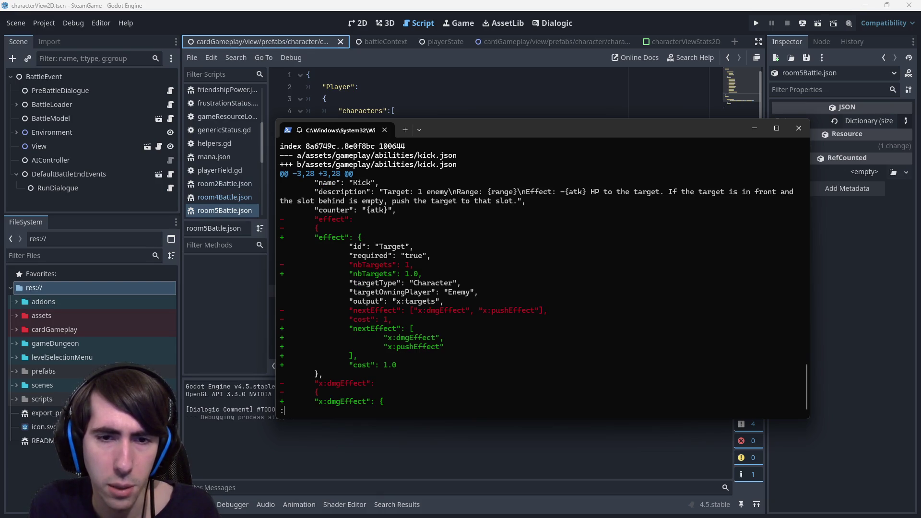
pyautogui.write('qgit status')
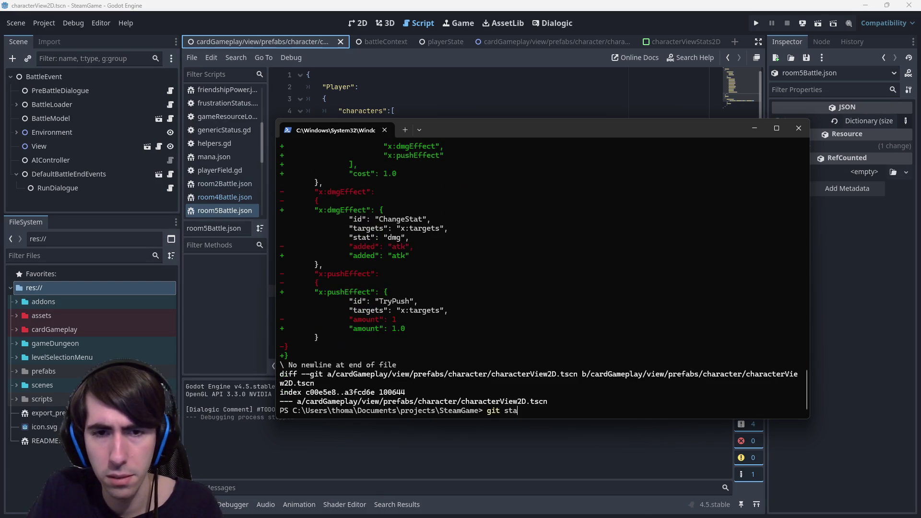
pyautogui.press('Return')
pyautogui.write('git diff')
pyautogui.press('Return')
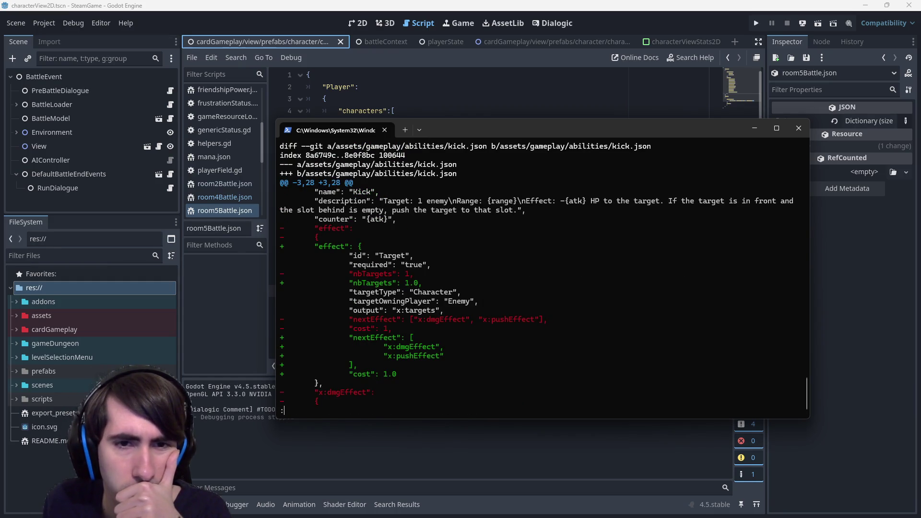
pyautogui.scroll(-3, 536, 274)
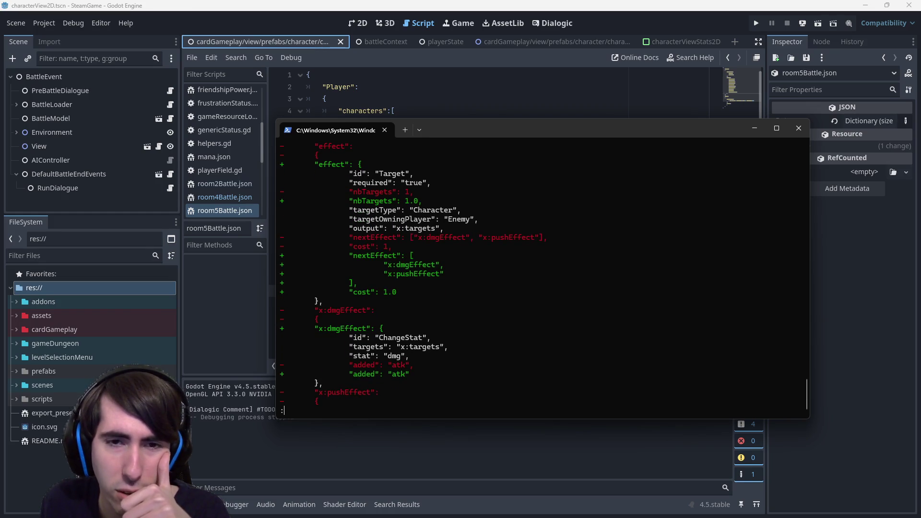
pyautogui.scroll(-2, 542, 273)
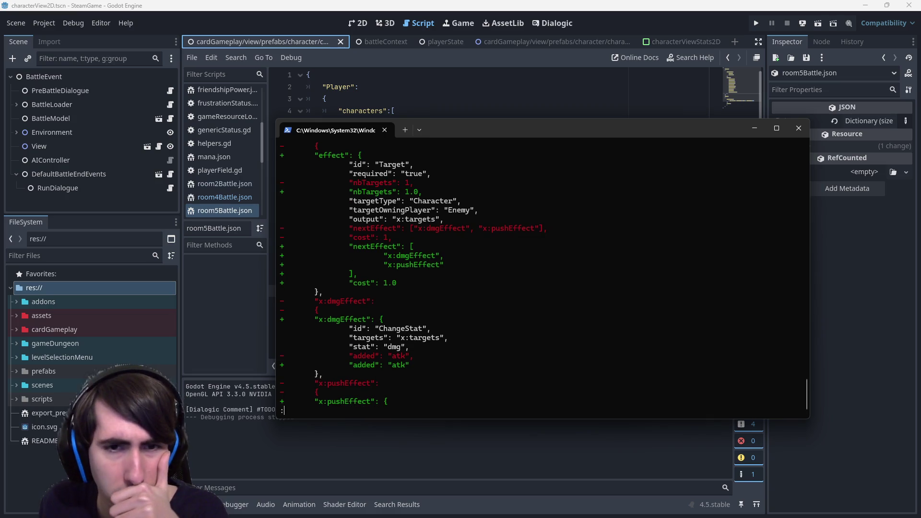
pyautogui.scroll(3, 542, 274)
pyautogui.scroll(1, 542, 273)
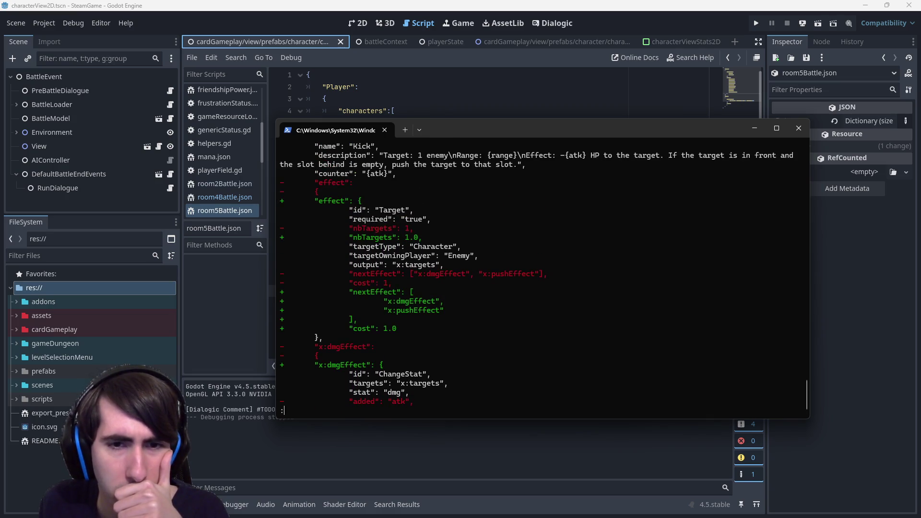
pyautogui.scroll(-4, 542, 273)
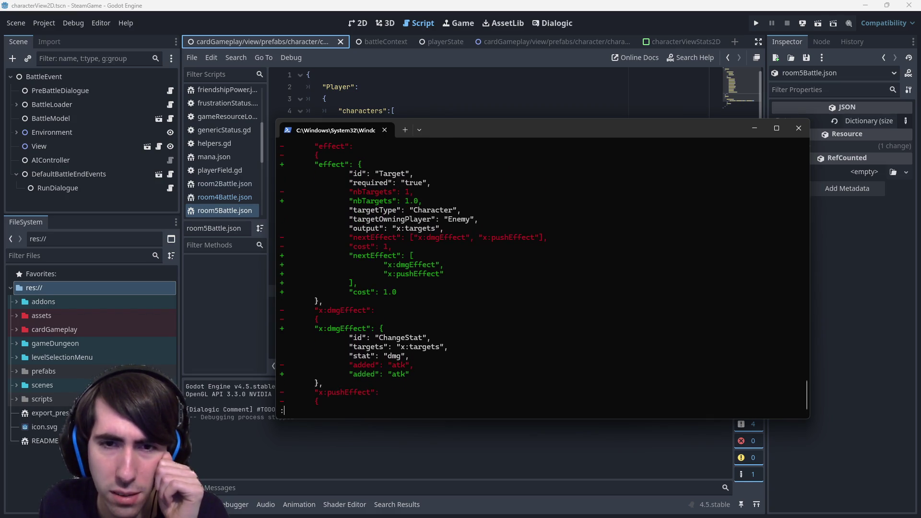
pyautogui.scroll(-3, 542, 273)
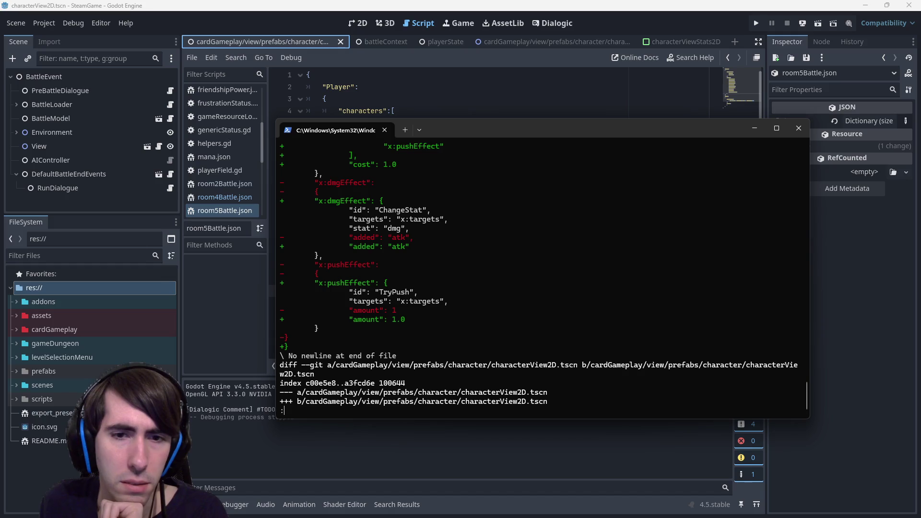
pyautogui.scroll(-5, 542, 274)
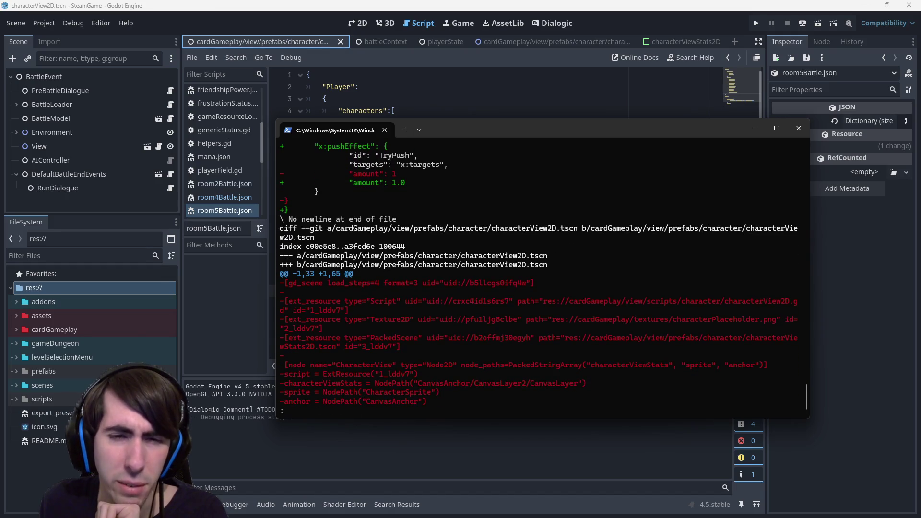
pyautogui.scroll(-3, 543, 274)
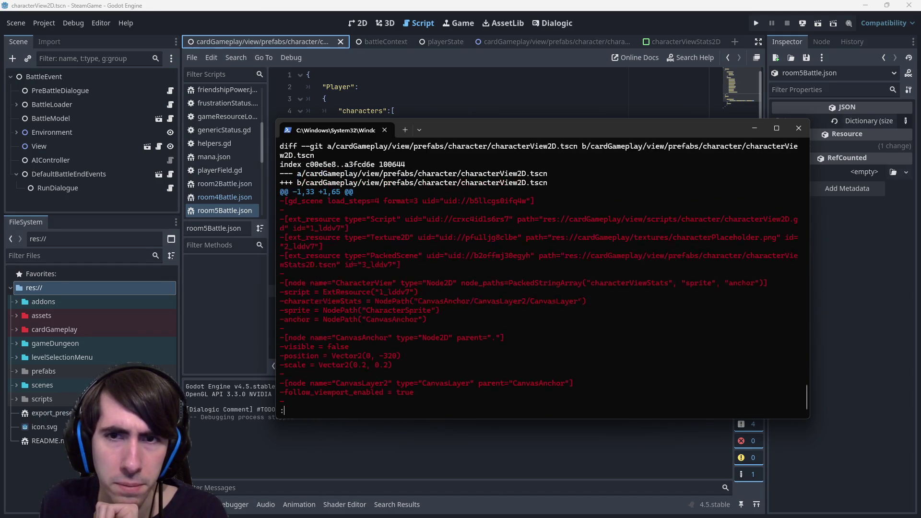
pyautogui.scroll(1, 538, 274)
pyautogui.scroll(-20, 542, 274)
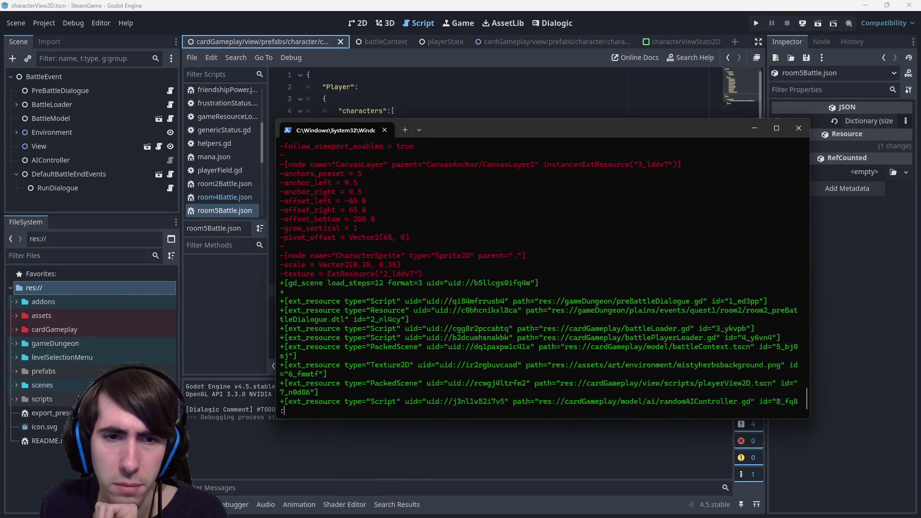
pyautogui.scroll(-10, 542, 274)
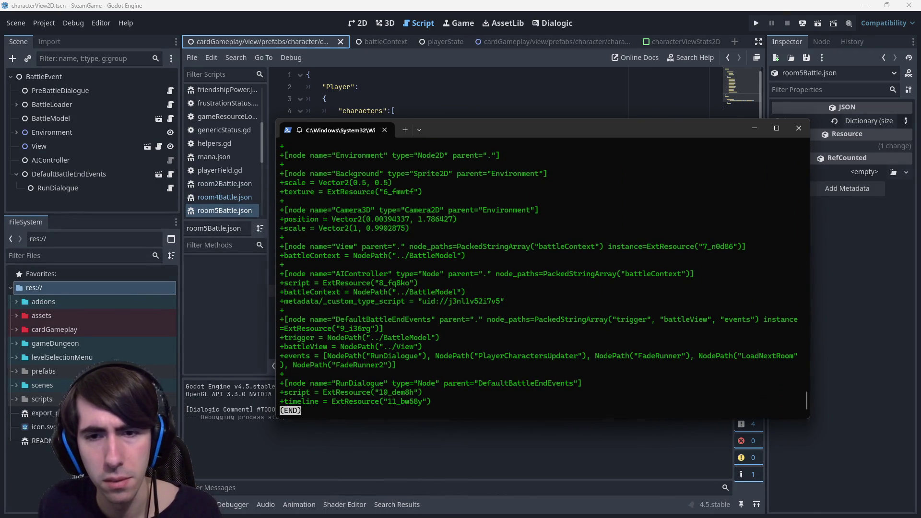
pyautogui.scroll(8, 543, 279)
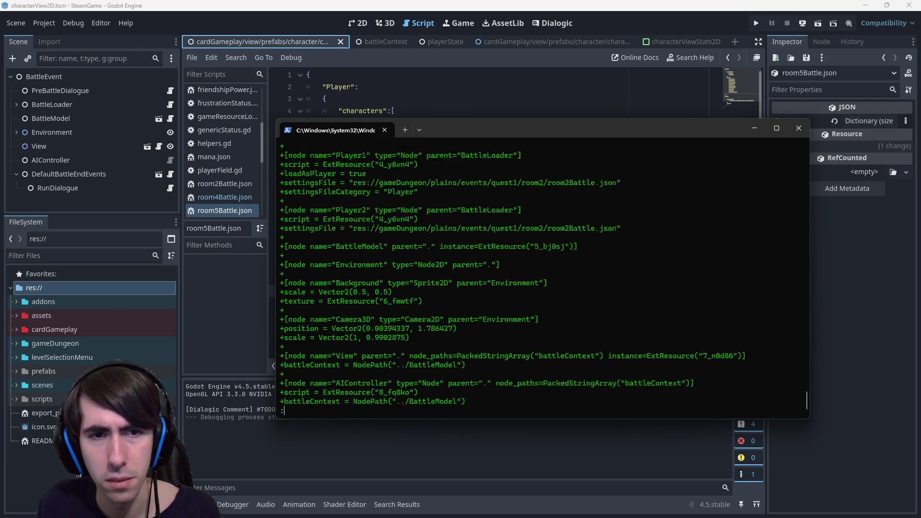
# - Discard the changes to kick.json and characterView2D.tscn with git checkout
pyautogui.write('qgit status')
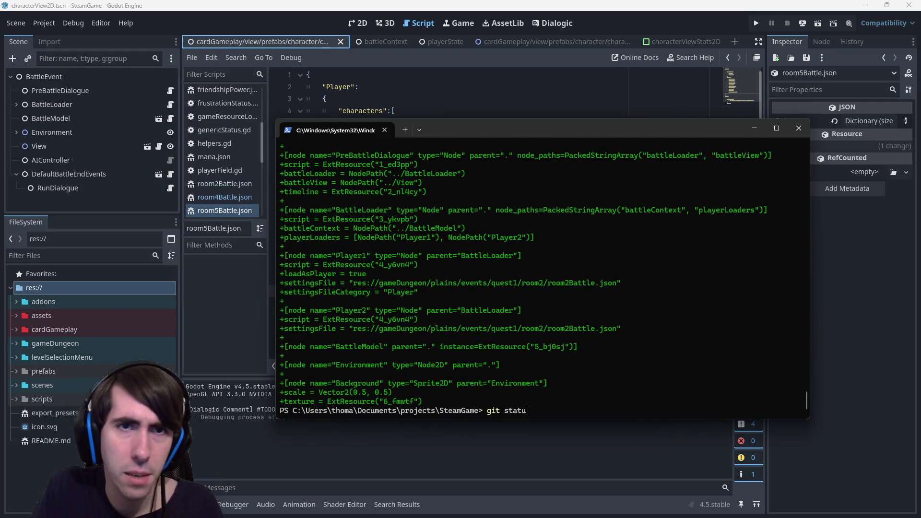
pyautogui.press('Return')
pyautogui.write('git checkout')
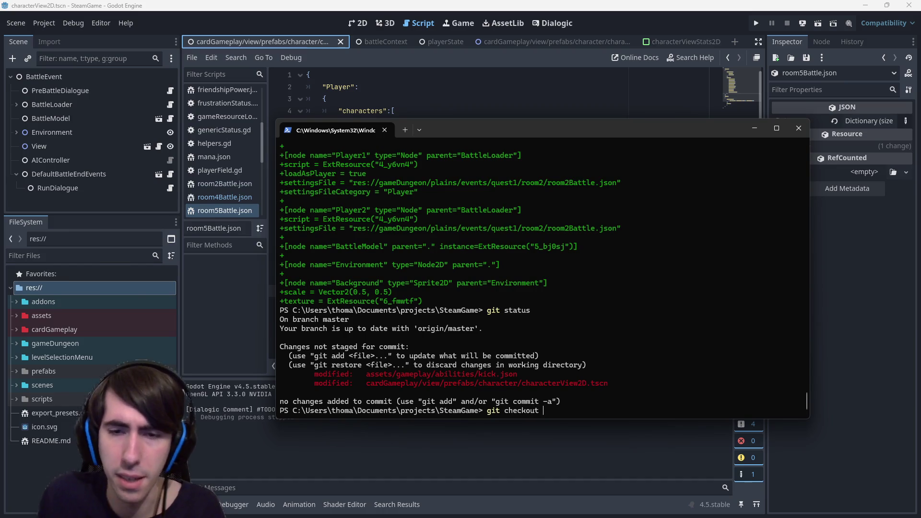
pyautogui.moveTo(363, 374)
pyautogui.mouseDown()
pyautogui.moveTo(552, 386)
pyautogui.moveTo(517, 374)
pyautogui.mouseUp()
pyautogui.rightClick(517, 374)
pyautogui.rightClick(518, 356)
pyautogui.moveTo(361, 384); pyautogui.dragTo(624, 384)
pyautogui.rightClick(623, 383)
pyautogui.rightClick(649, 358)
pyautogui.press('Return')
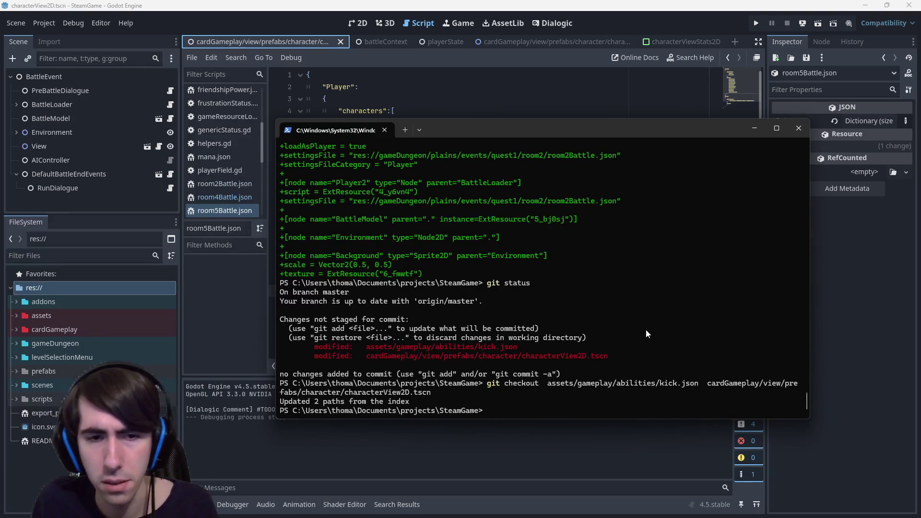
# - Confirm the working tree is clean, then git pull and git push master
pyautogui.write('git status')
pyautogui.press('Return')
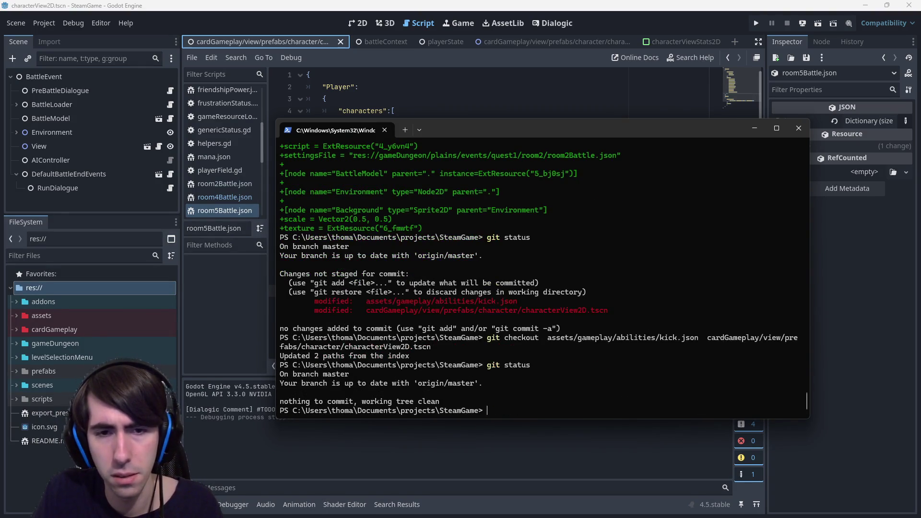
pyautogui.write('git pull')
pyautogui.press('Return')
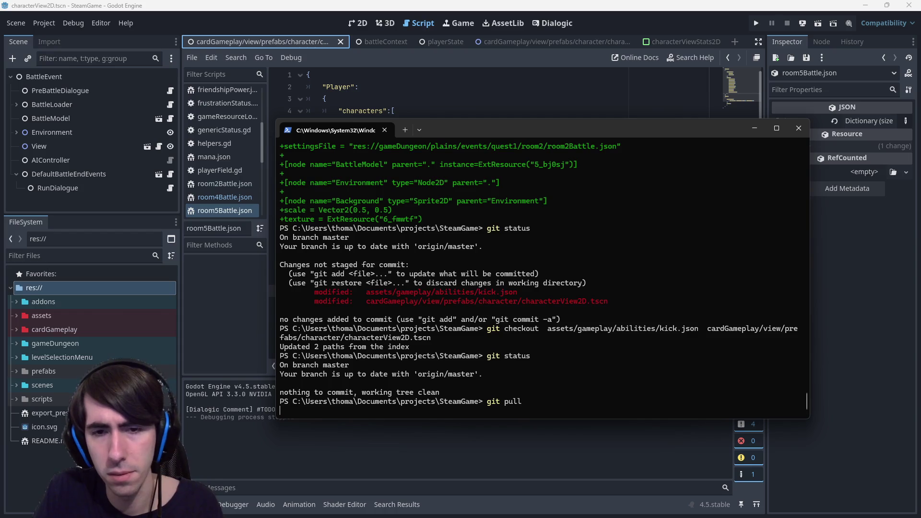
pyautogui.write('git push')
pyautogui.press('Return')
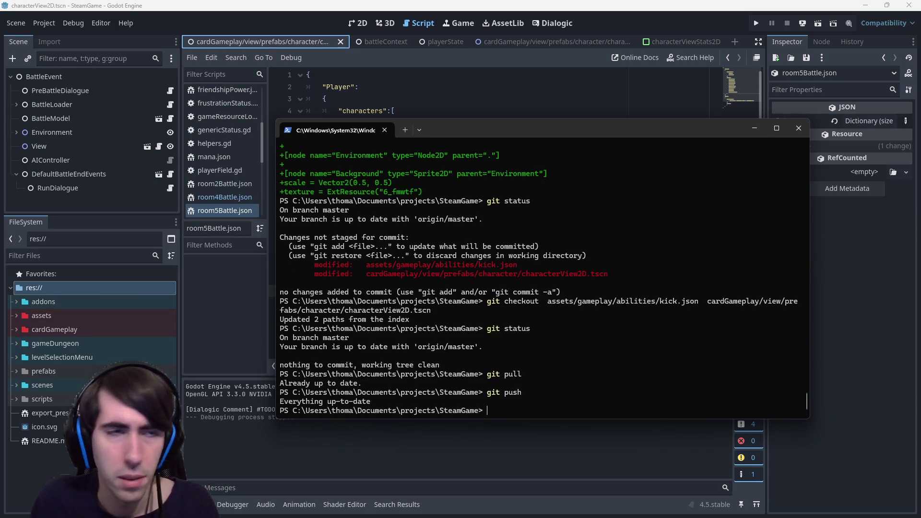
# - Reload the changed character scene from disk, view it in 2D, then show the SteamGame backlog board
pyautogui.click(752, 127)
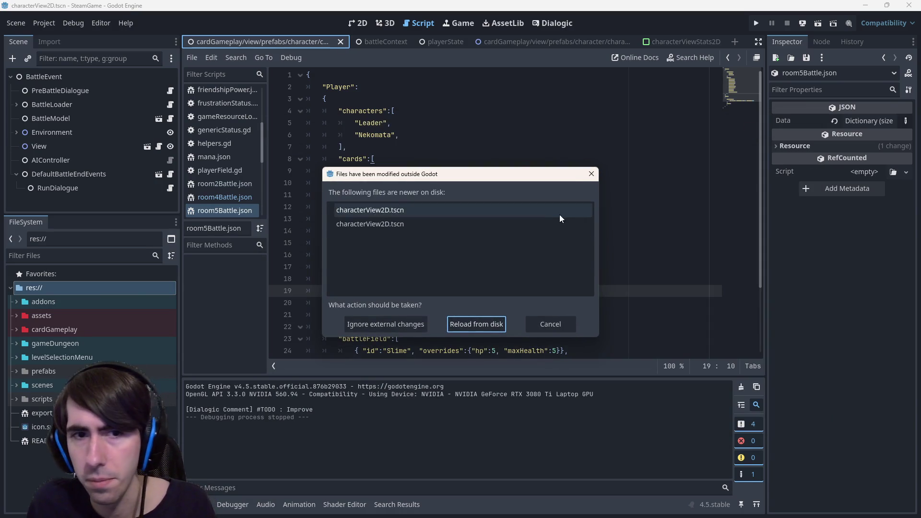
pyautogui.click(491, 325)
pyautogui.click(441, 219)
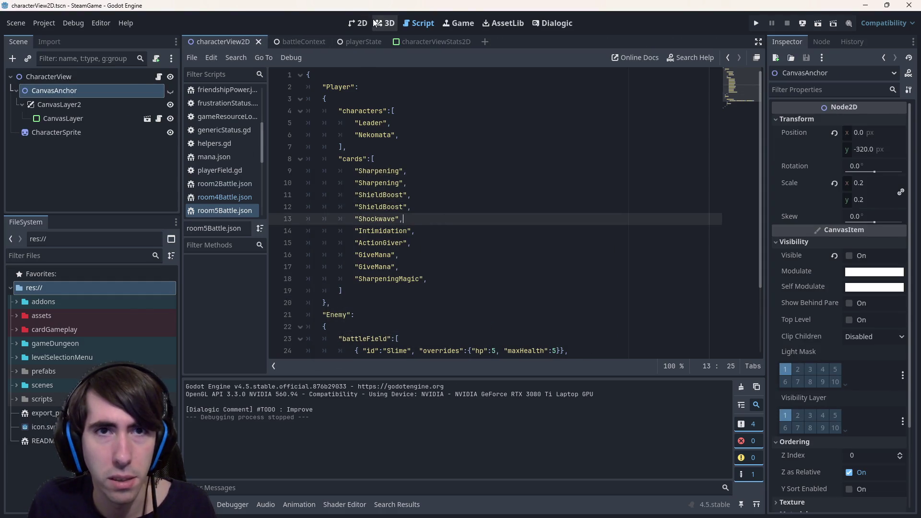
pyautogui.click(359, 22)
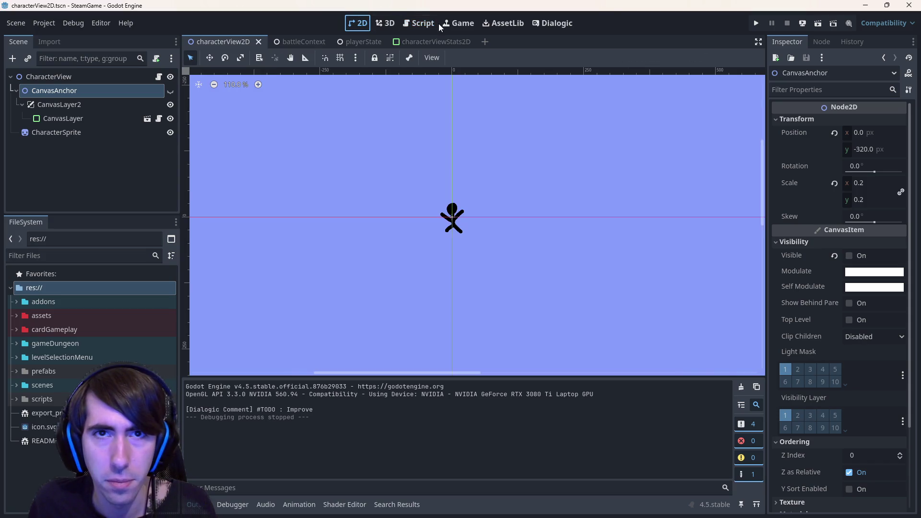
pyautogui.click(428, 24)
pyautogui.click(364, 23)
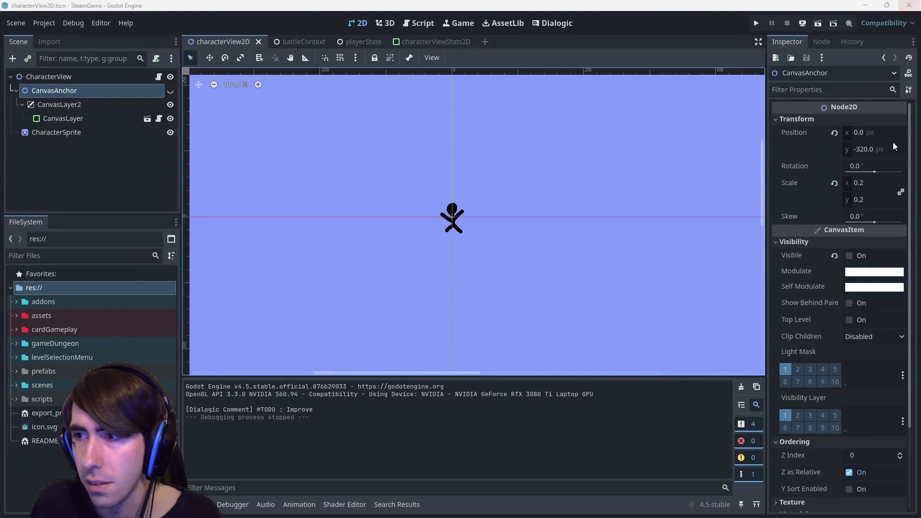
pyautogui.click(884, 207)
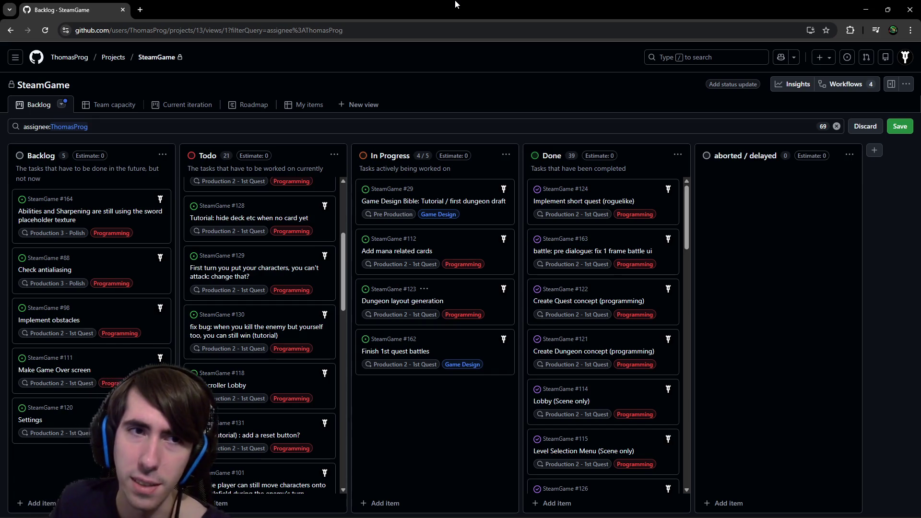
# - Switch from the browser back to the Godot editor with Alt+Tab
pyautogui.hotkey('alt', 'Tab')
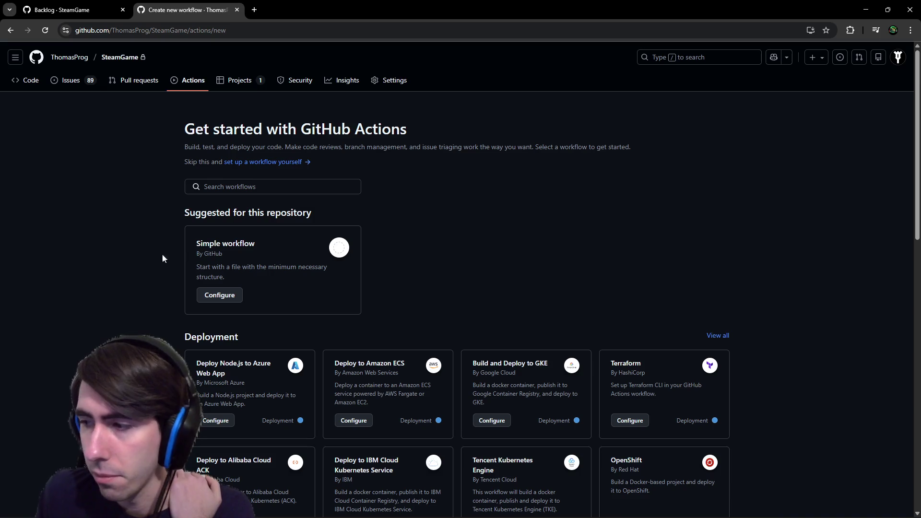
# - Glance over the SteamGame Actions templates, then return to Godot's characterView2D scene
pyautogui.scroll(-10, 328, 211)
pyautogui.scroll(10, 328, 212)
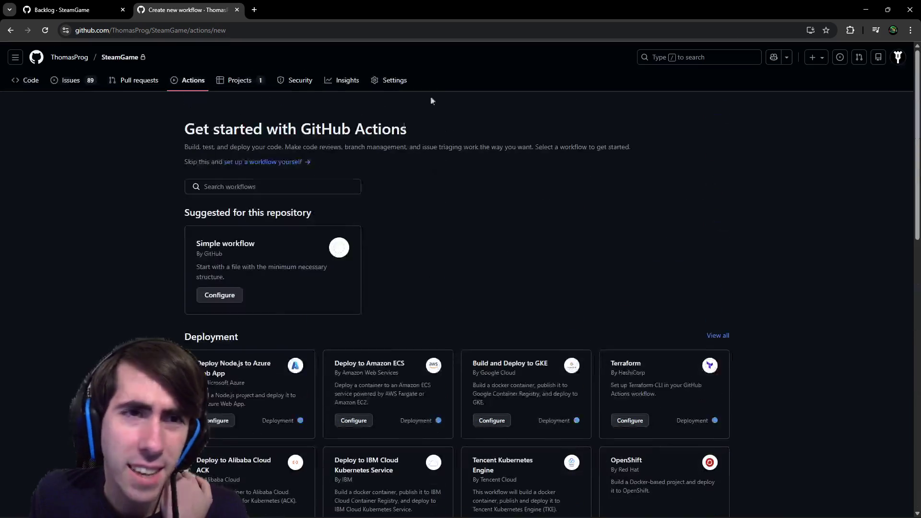
pyautogui.hotkey('alt', 'Tab')
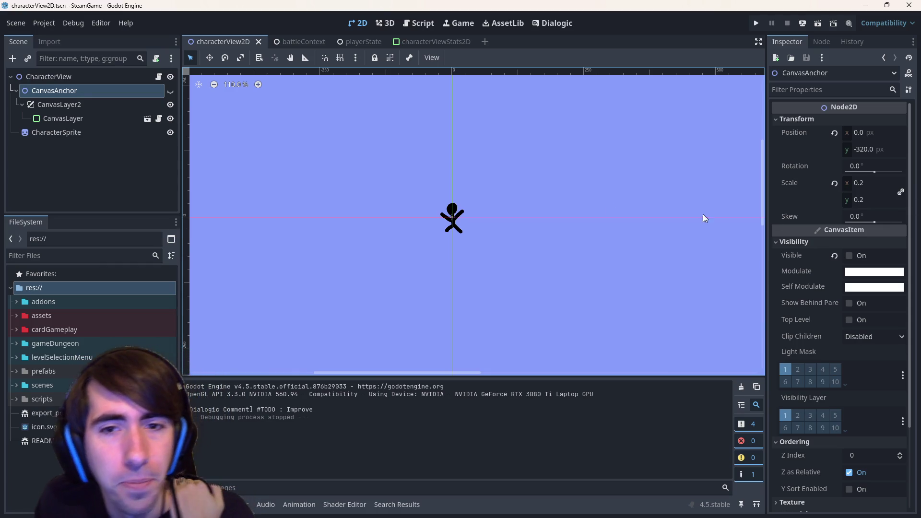
# - Close all open scenes and expand the assets and gameplay folders in the FileSystem dock
pyautogui.click(357, 23)
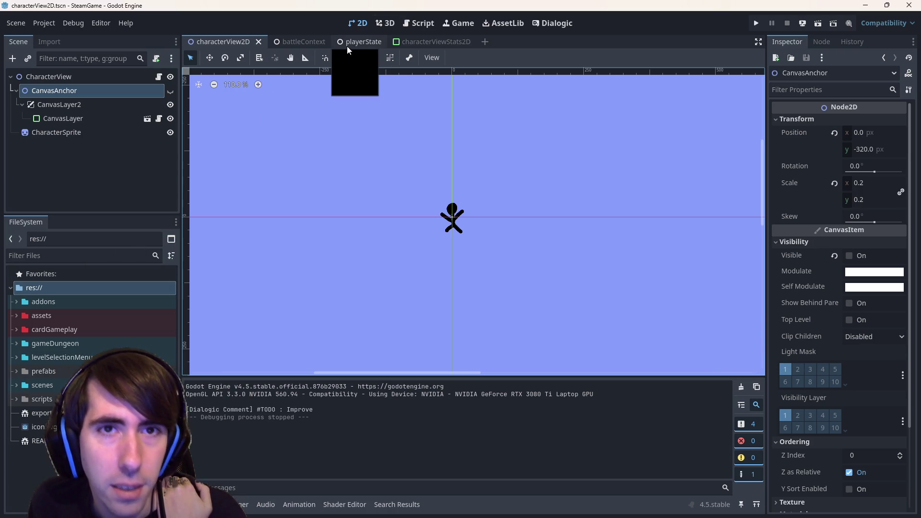
pyautogui.click(245, 36)
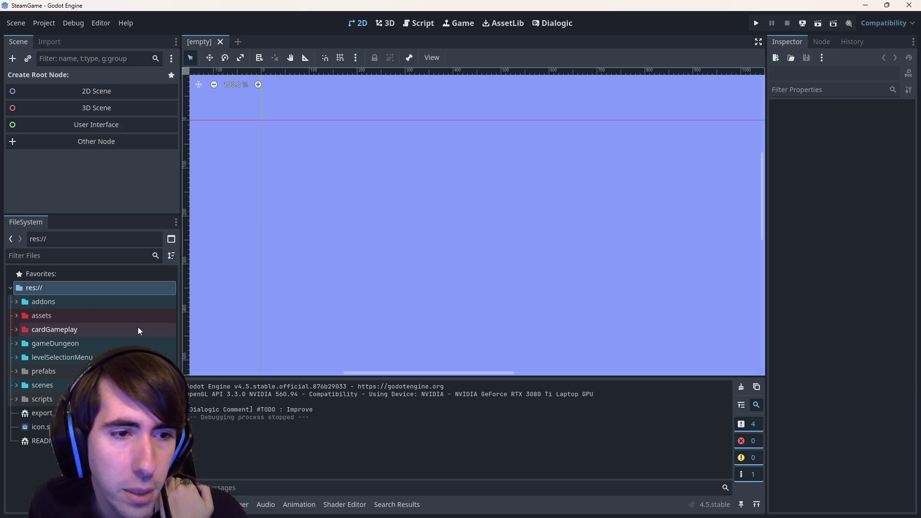
pyautogui.doubleClick(79, 315)
pyautogui.doubleClick(82, 353)
# - Collapse abilities, cards, quest and plains, expanding levels and gameDungeon down to the tutorial folder
pyautogui.scroll(-5, 82, 353)
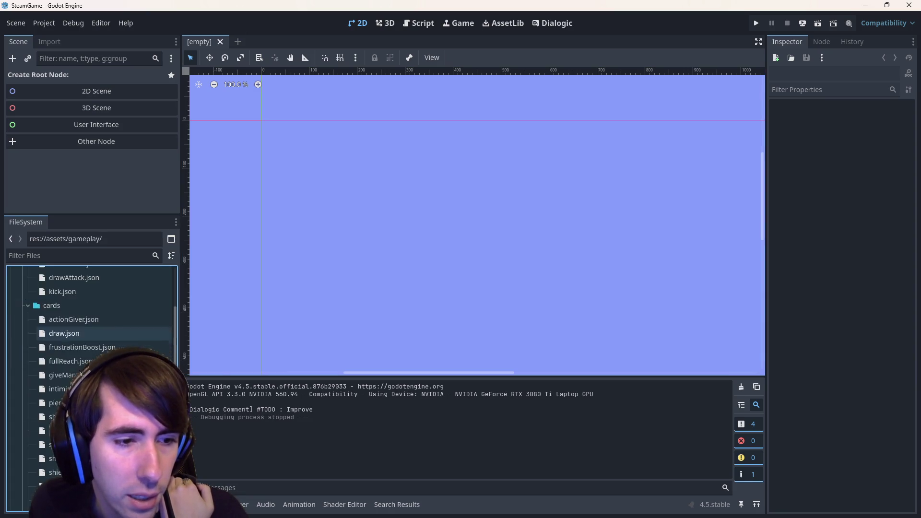
pyautogui.scroll(5, 62, 336)
pyautogui.doubleClick(64, 341)
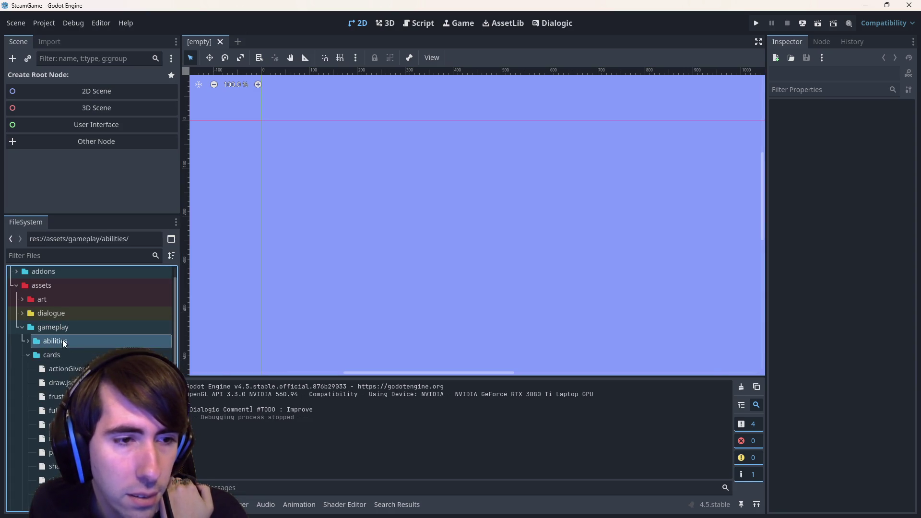
pyautogui.doubleClick(68, 355)
pyautogui.doubleClick(67, 410)
pyautogui.scroll(-3, 68, 410)
pyautogui.scroll(-4, 72, 374)
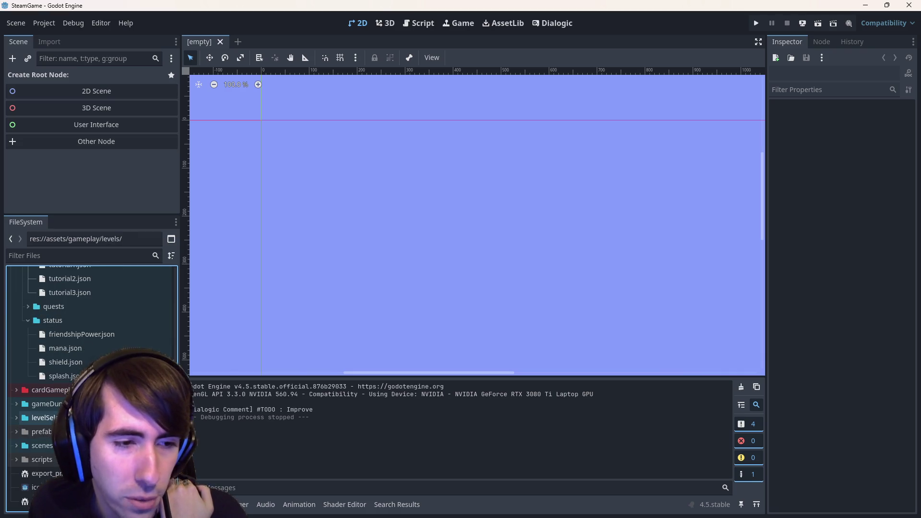
pyautogui.doubleClick(44, 404)
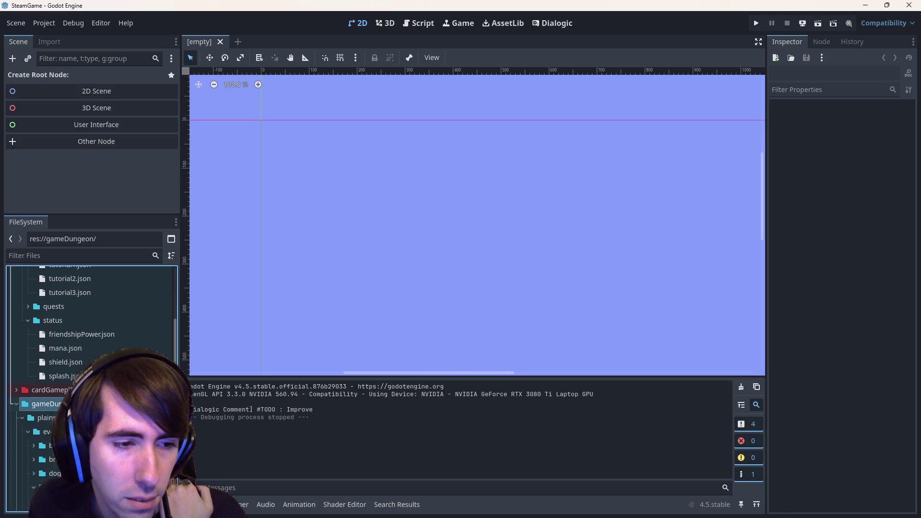
pyautogui.scroll(-3, 91, 326)
pyautogui.doubleClick(58, 397)
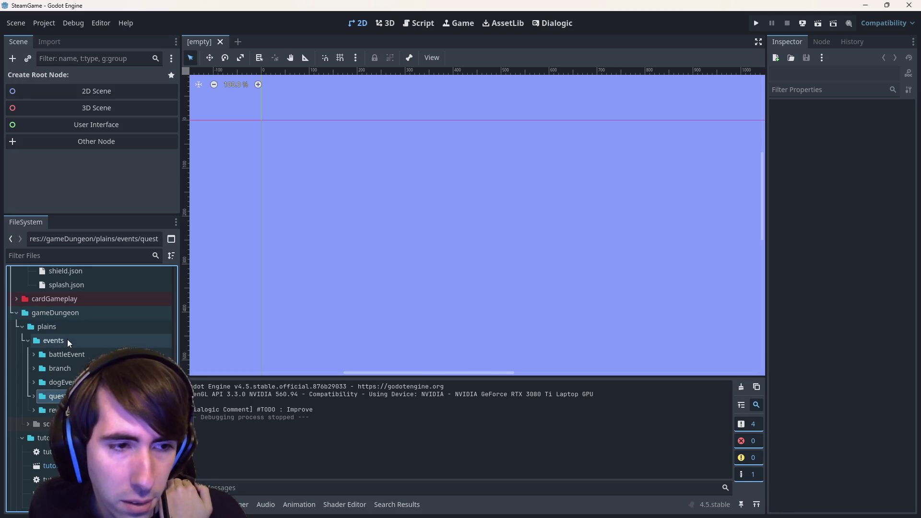
pyautogui.doubleClick(61, 328)
pyautogui.doubleClick(53, 341)
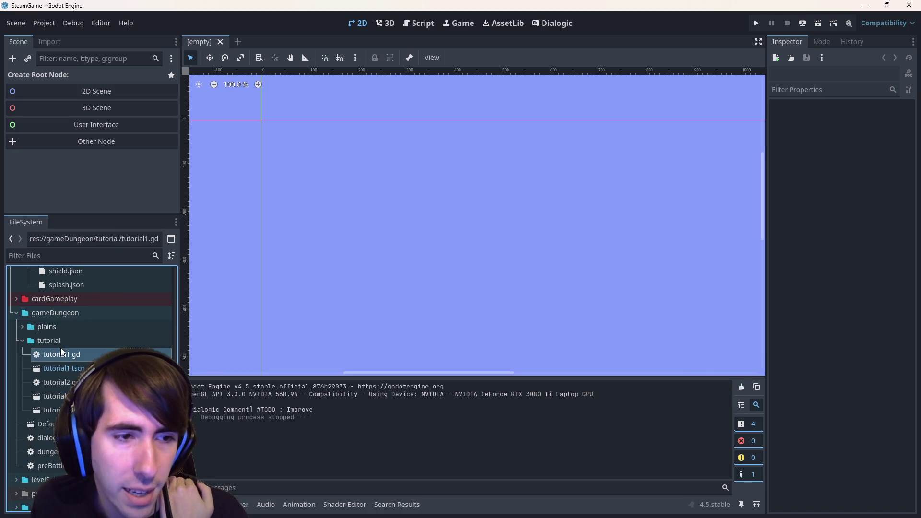
pyautogui.scroll(1, 61, 355)
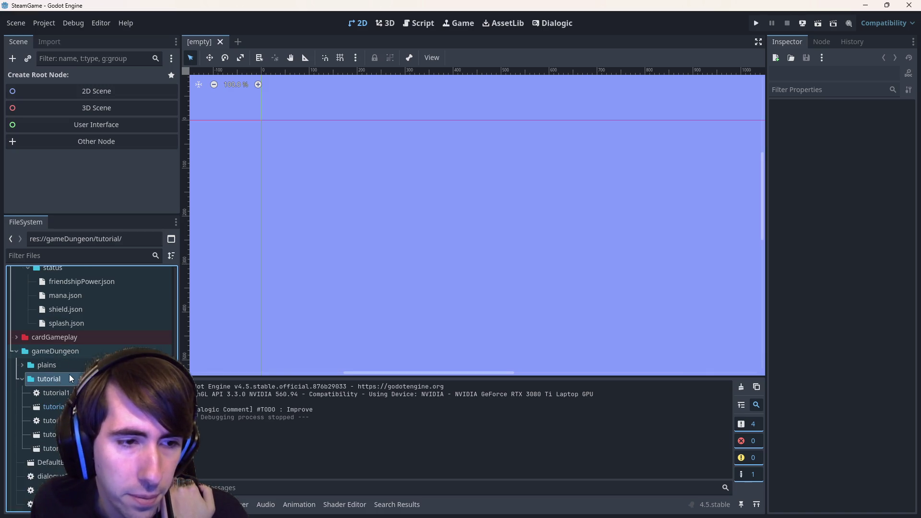
# - Create a new folder named tutorial1 inside the tutorial folder
pyautogui.rightClick(69, 379)
pyautogui.moveTo(122, 315)
pyautogui.click(202, 317)
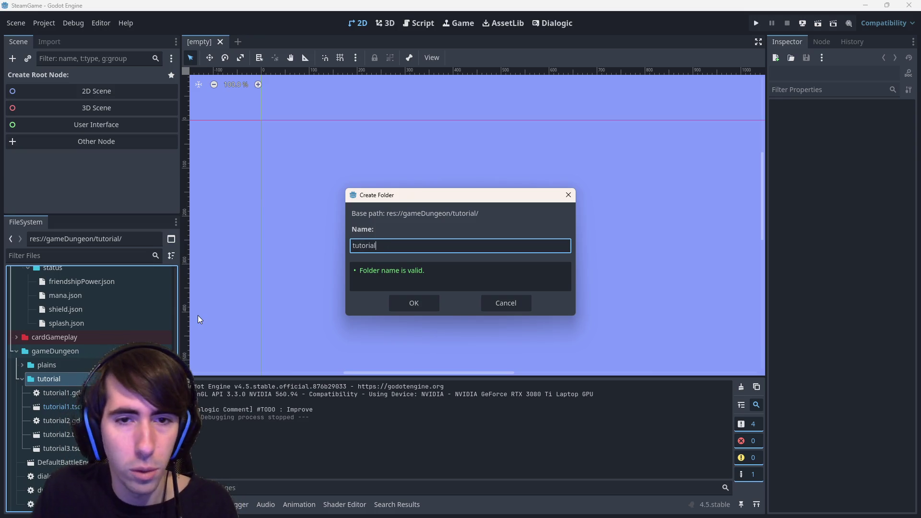
pyautogui.write('1')
pyautogui.press('Return')
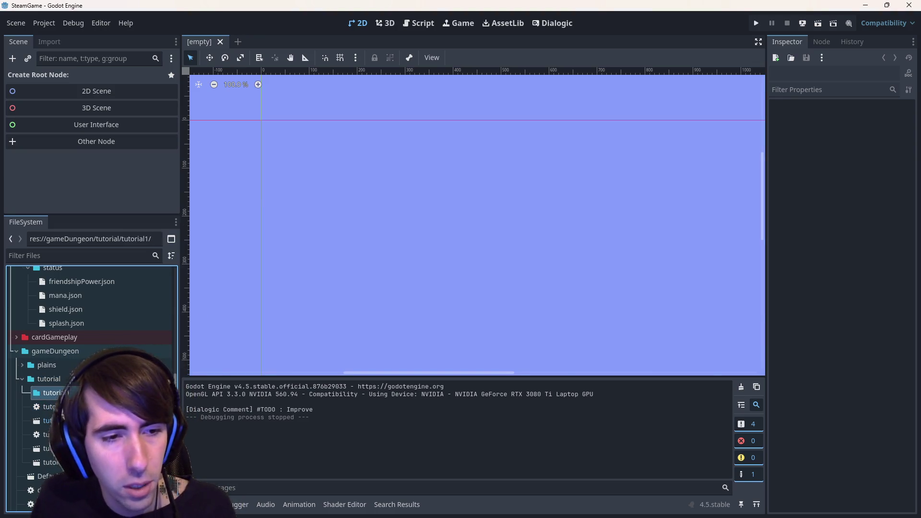
# - Duplicate tutorial1 into folders named tutorial2 and tutorial3
pyautogui.hotkey('ctrl', 'd')
pyautogui.press('BackSpace')
pyautogui.write('2')
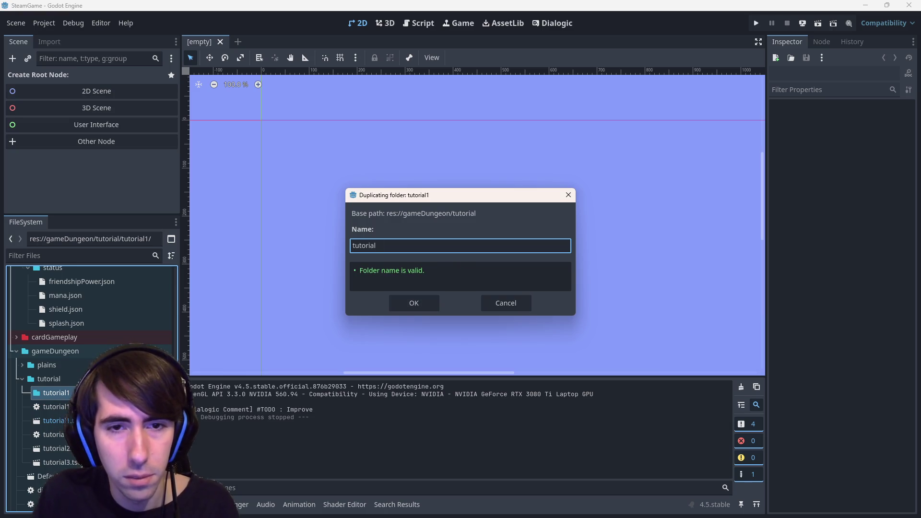
pyautogui.press('Return')
pyautogui.click(56, 406)
pyautogui.hotkey('ctrl', 'd')
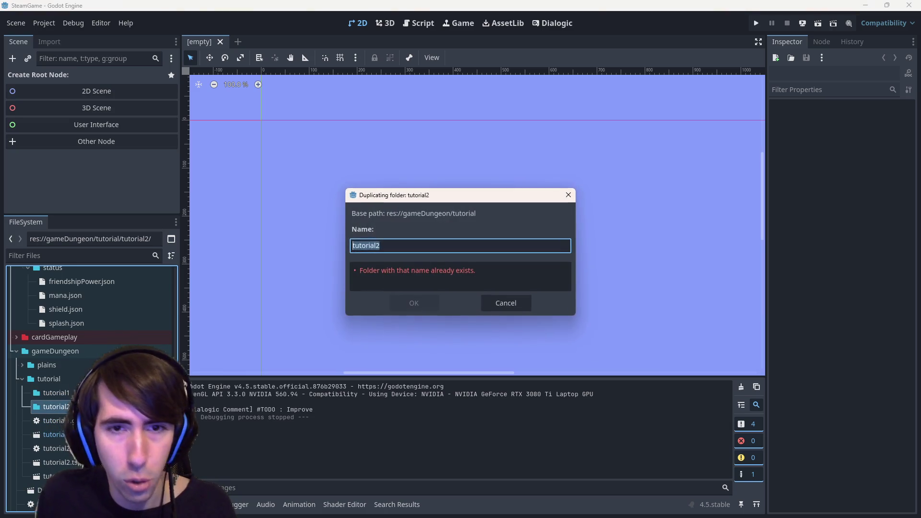
pyautogui.press('BackSpace')
pyautogui.write('3')
pyautogui.press('Return')
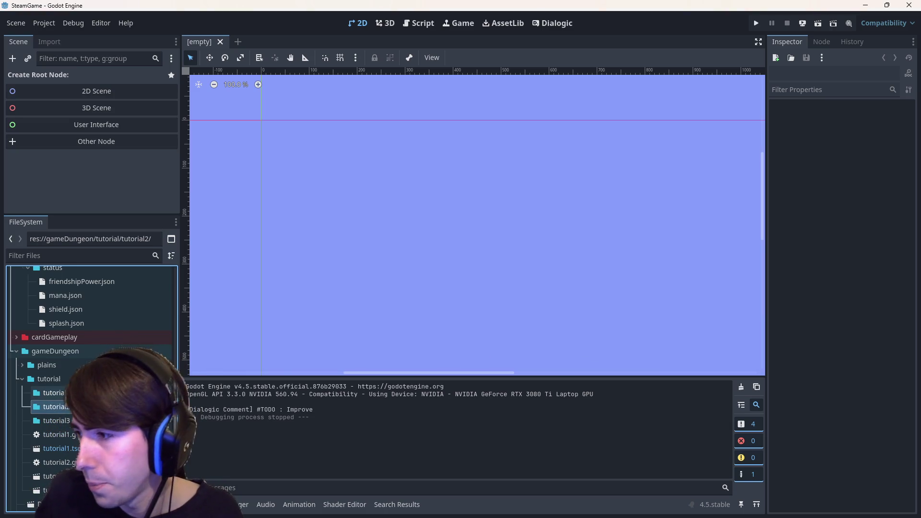
# - Move each tutorial's .gd and .tscn into its matching folder and check the folder contents
pyautogui.scroll(-3, 38, 418)
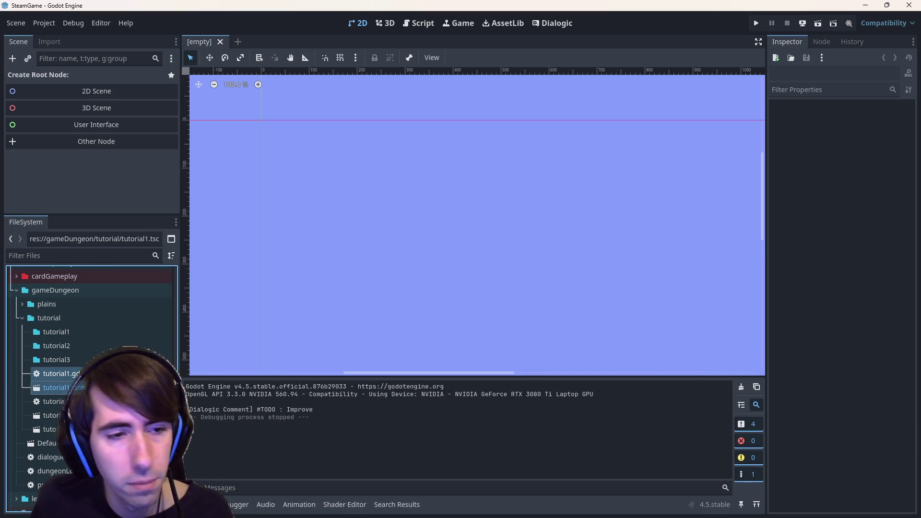
pyautogui.moveTo(70, 336); pyautogui.dragTo(71, 336)
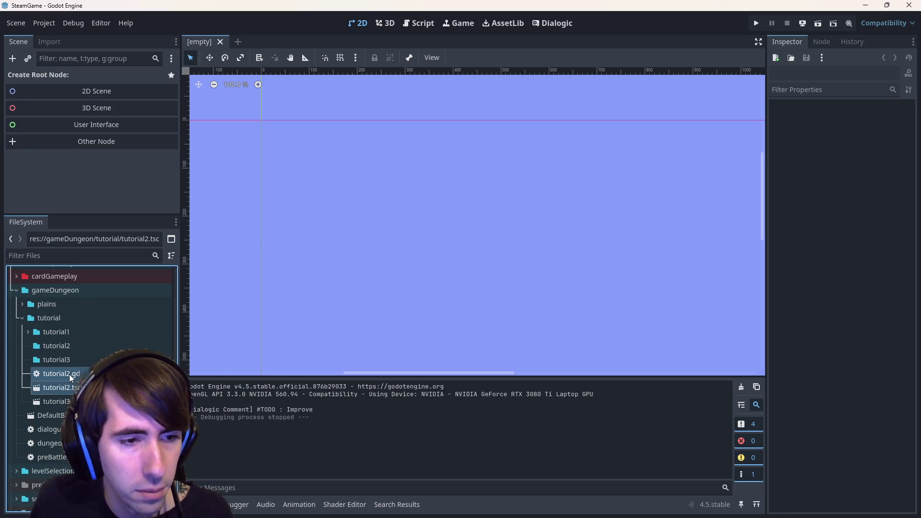
pyautogui.moveTo(76, 352); pyautogui.dragTo(63, 361)
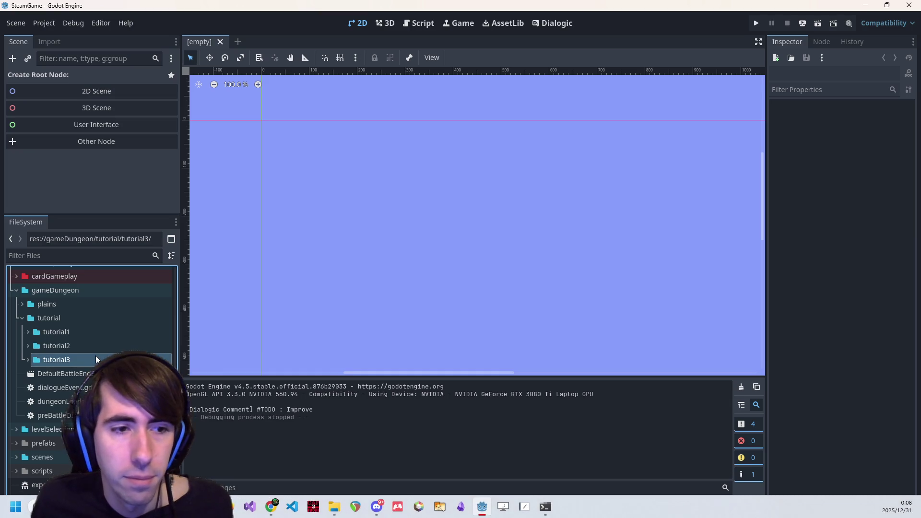
pyautogui.doubleClick(82, 332)
pyautogui.doubleClick(83, 334)
pyautogui.doubleClick(82, 350)
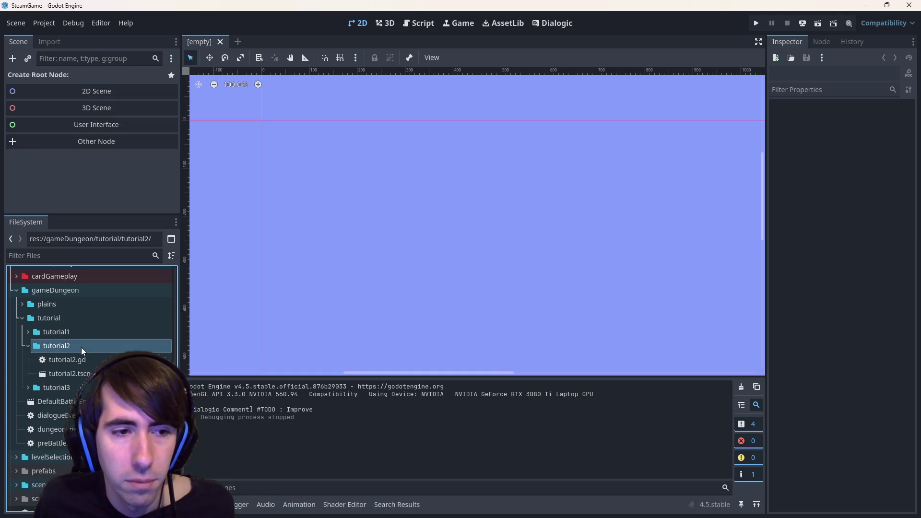
pyautogui.doubleClick(83, 361)
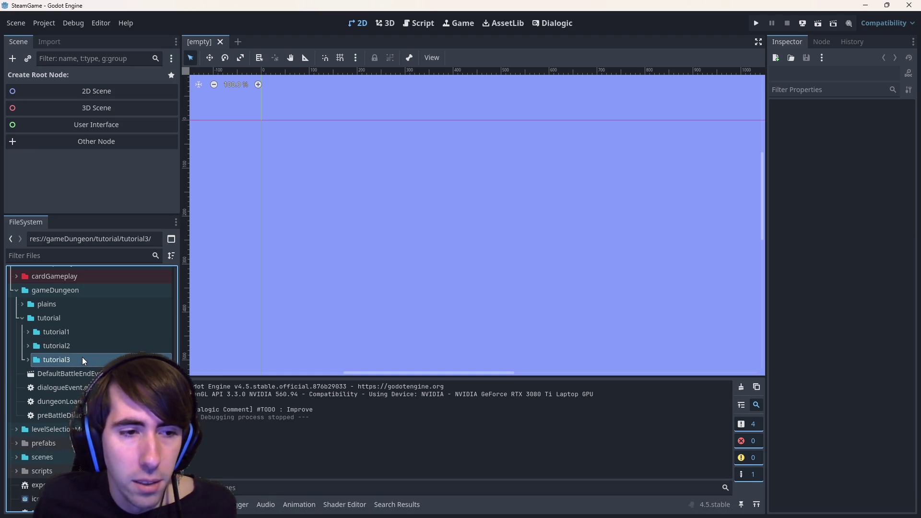
pyautogui.scroll(2, 82, 344)
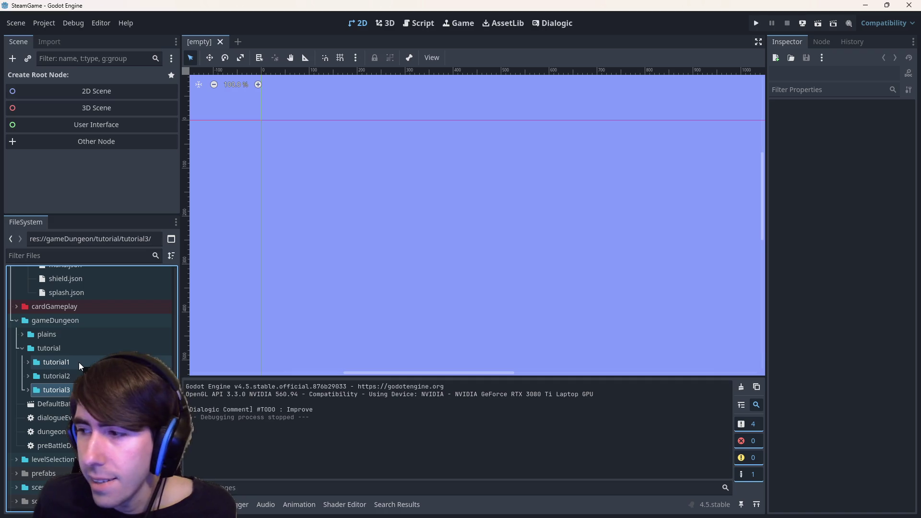
pyautogui.doubleClick(81, 363)
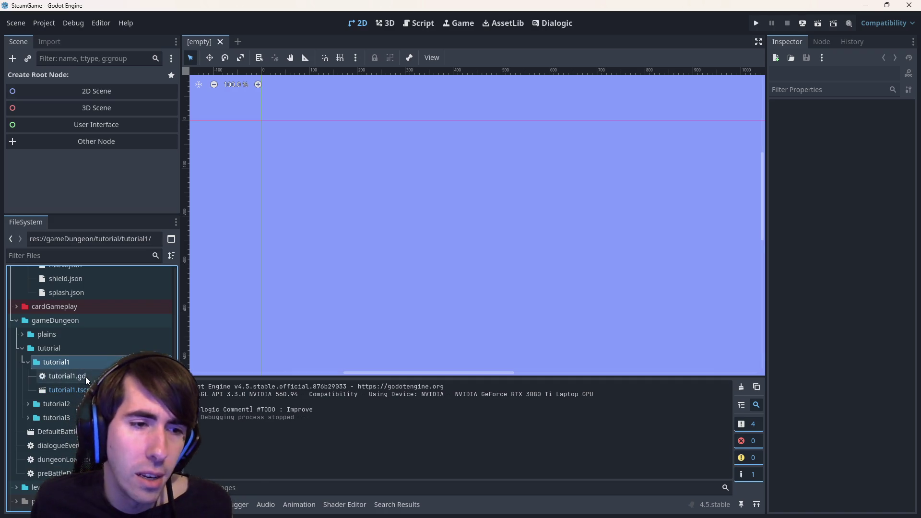
pyautogui.click(418, 23)
# - Search the project for 'tuto' and open the tutorial1 scene
pyautogui.click(423, 170)
pyautogui.hotkey('ctrl', 'shift', 'f')
pyautogui.write('tuto')
pyautogui.press('Escape')
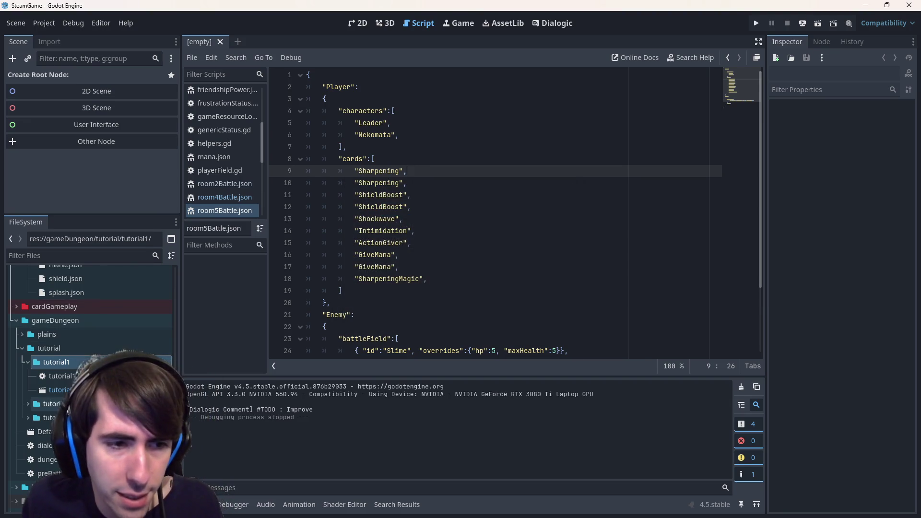
pyautogui.doubleClick(62, 389)
pyautogui.scroll(-10, 101, 200)
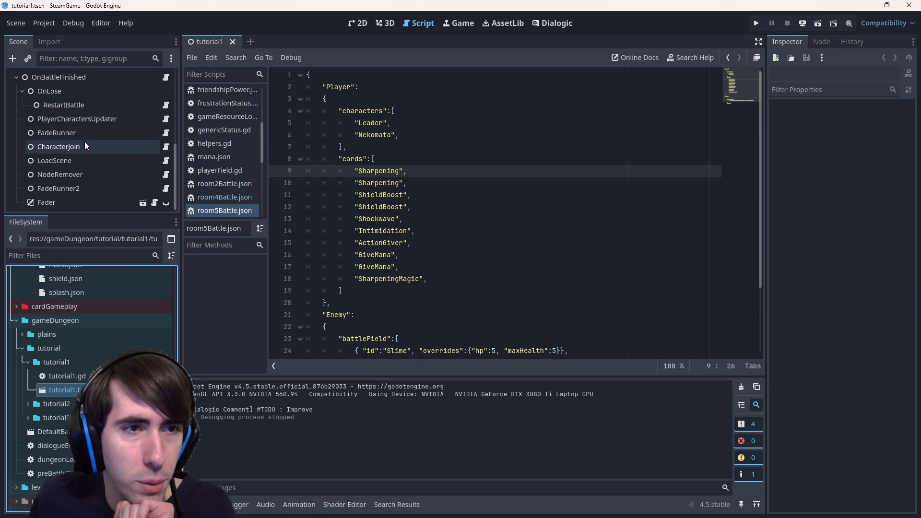
# - Read the LoadScene node's New Scene path, widening the property panel to see it fully
pyautogui.click(77, 160)
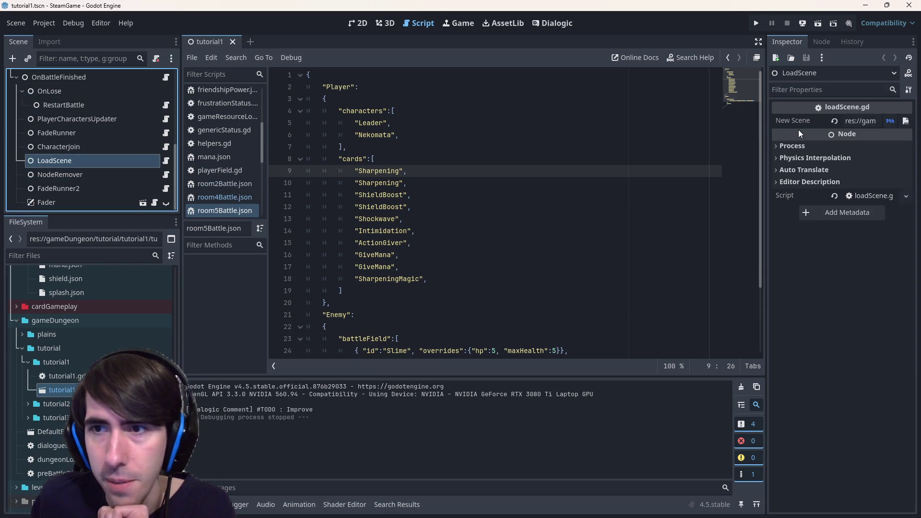
pyautogui.moveTo(765, 130); pyautogui.dragTo(468, 130)
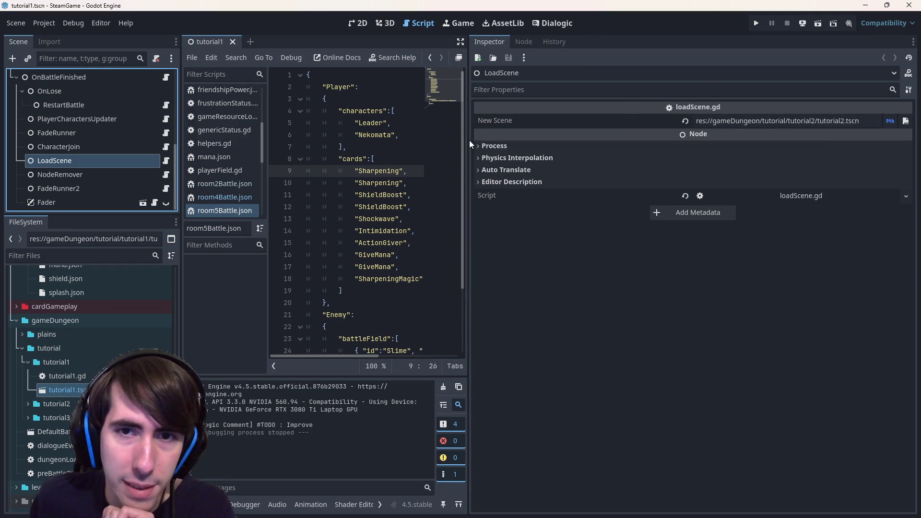
pyautogui.moveTo(469, 140); pyautogui.dragTo(749, 150)
pyautogui.click(422, 195)
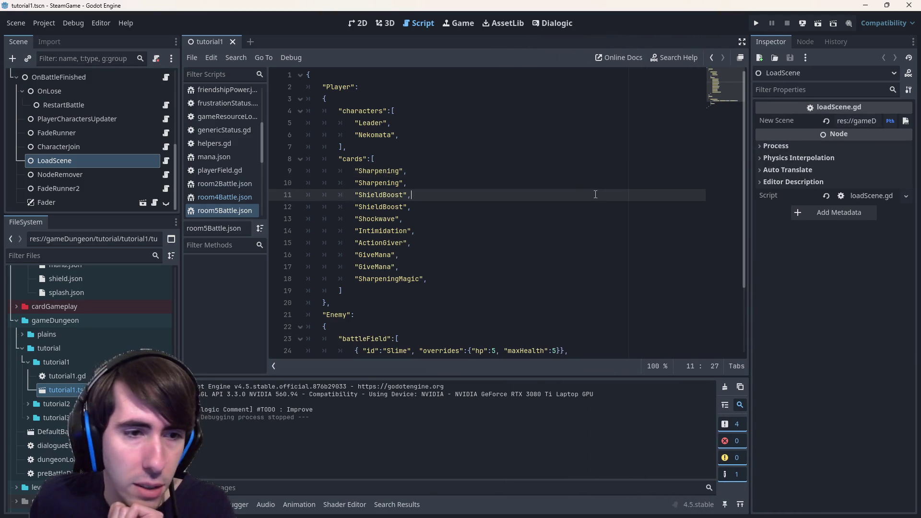
pyautogui.scroll(2, 102, 363)
pyautogui.scroll(3, 92, 317)
# - Move tutorial1.json, tutorial2.json and tutorial3.json from levels into their matching tutorial folders
pyautogui.click(72, 274)
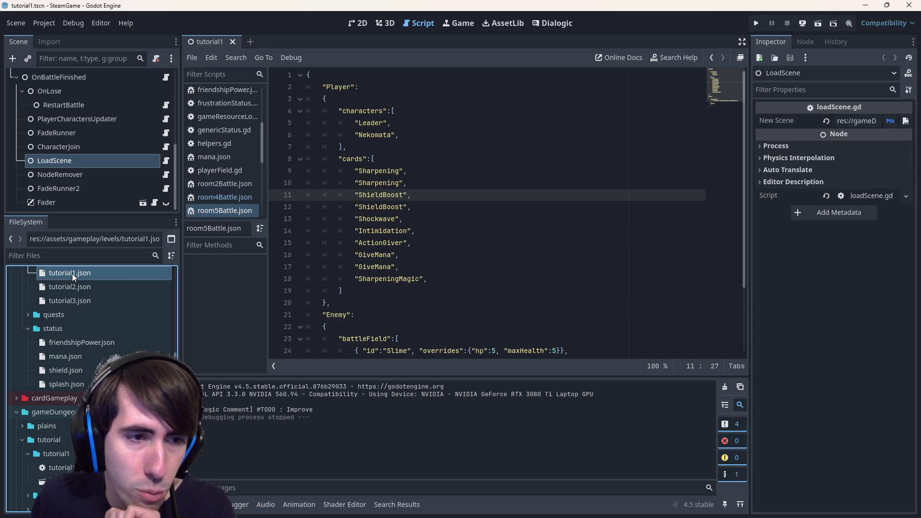
pyautogui.moveTo(73, 278); pyautogui.dragTo(67, 459)
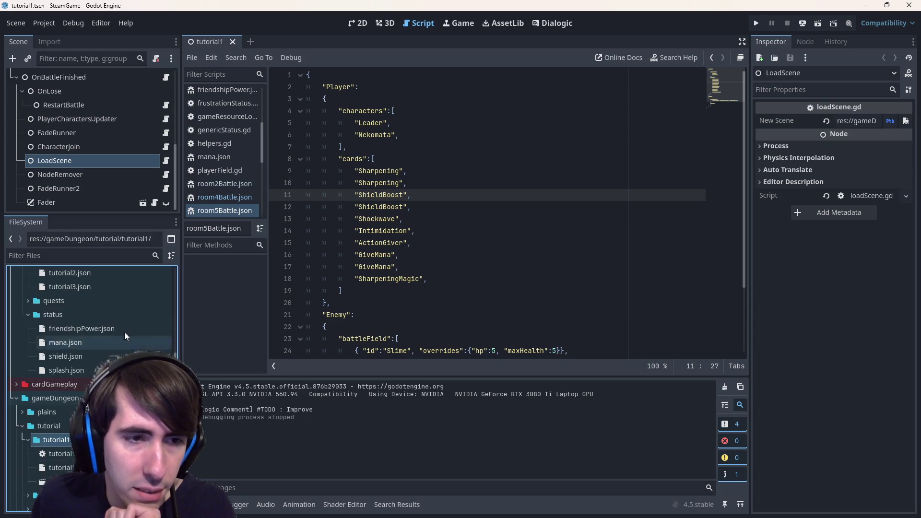
pyautogui.scroll(2, 124, 332)
pyautogui.click(101, 303)
pyautogui.doubleClick(55, 470)
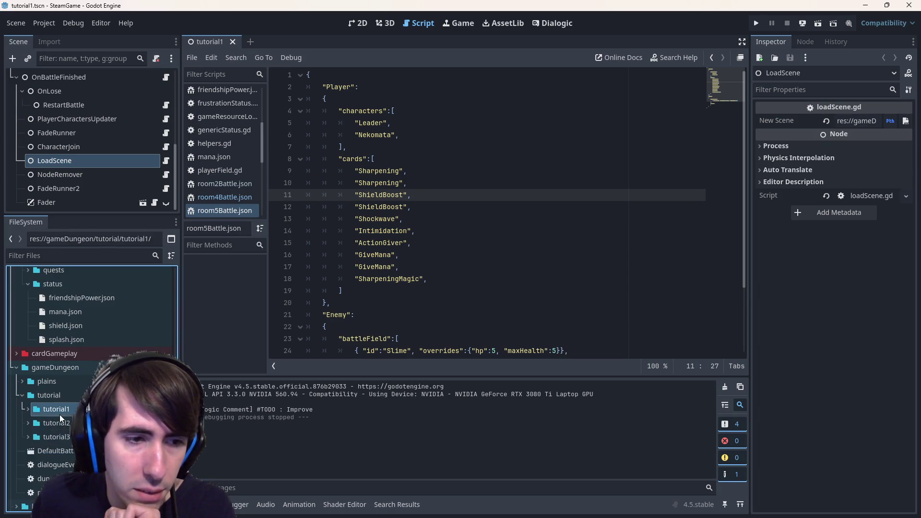
pyautogui.moveTo(113, 302); pyautogui.dragTo(53, 484)
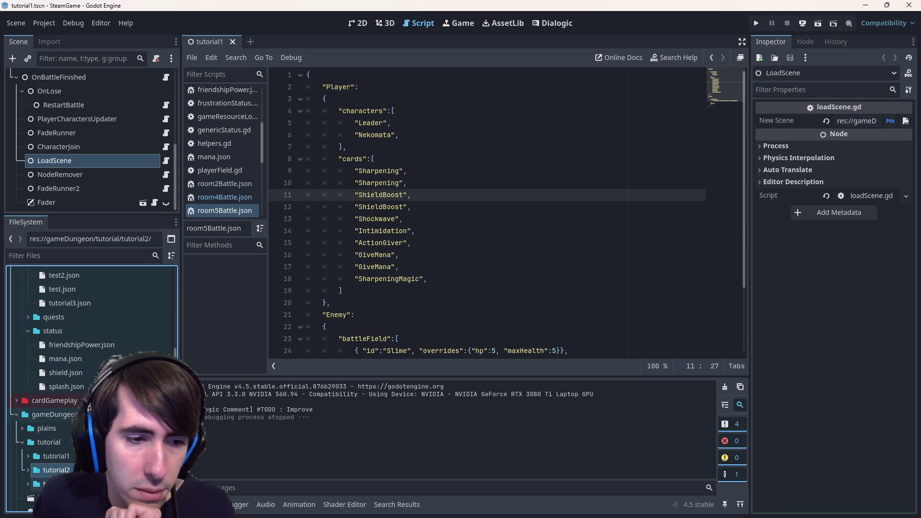
pyautogui.click(82, 304)
pyautogui.moveTo(48, 484); pyautogui.dragTo(48, 484)
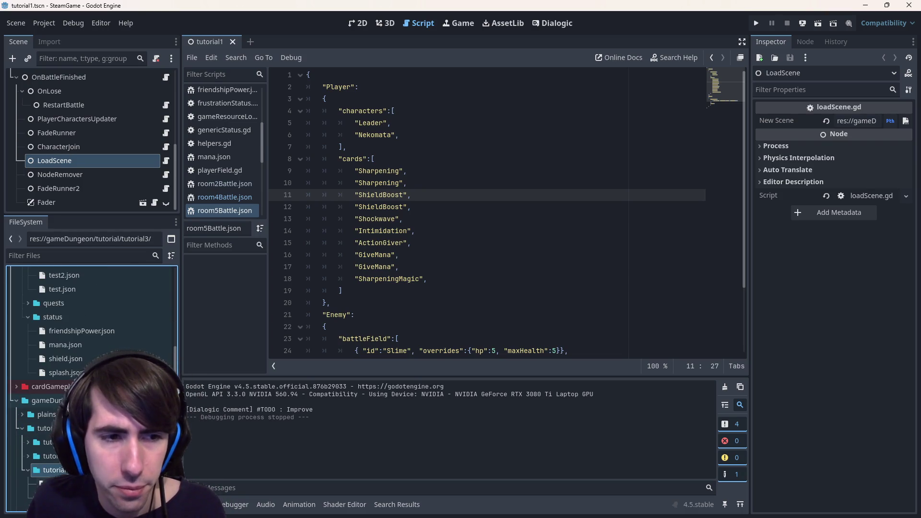
# - Verify the tutorial1 and tutorial2 folders hold their JSON files, then select Player1 in 2D
pyautogui.scroll(3, 57, 391)
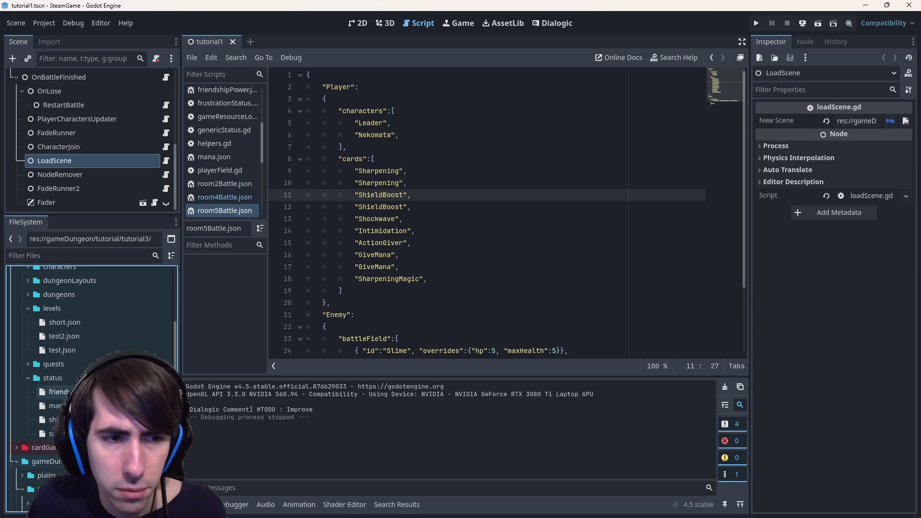
pyautogui.scroll(-5, 57, 384)
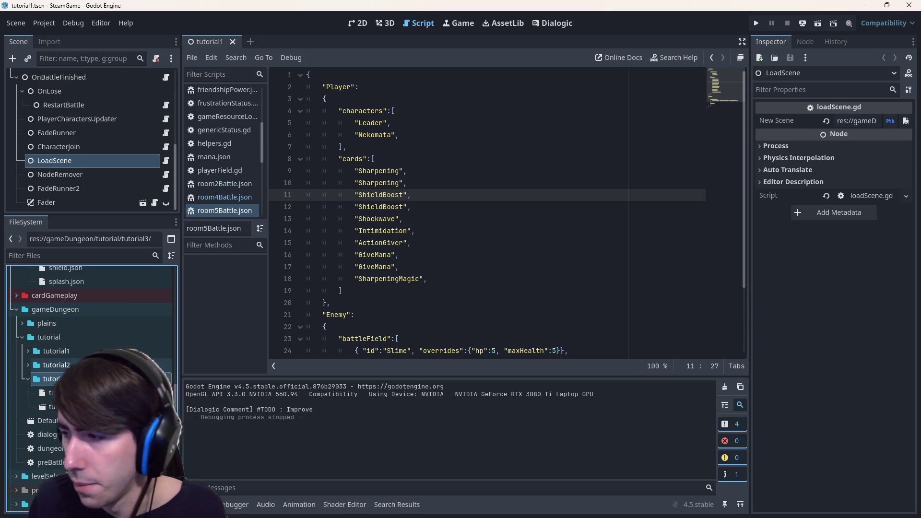
pyautogui.doubleClick(72, 353)
pyautogui.doubleClick(56, 407)
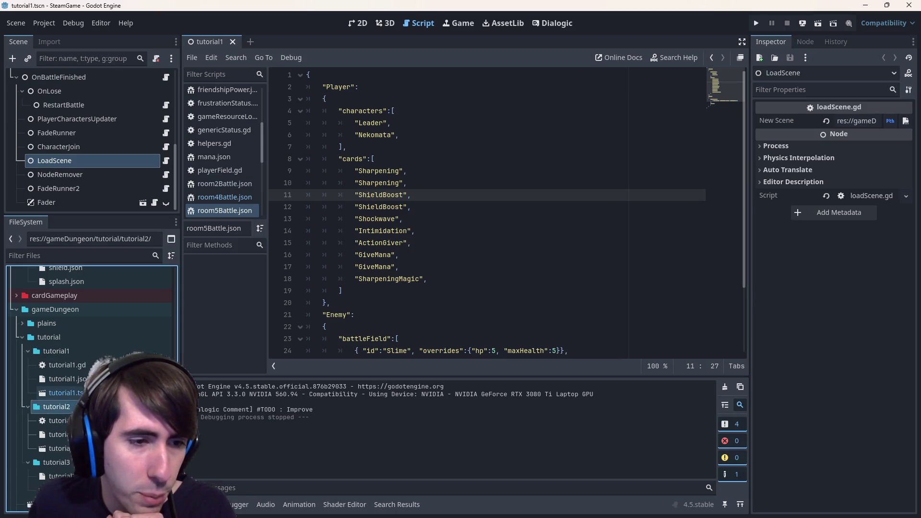
pyautogui.scroll(10, 104, 96)
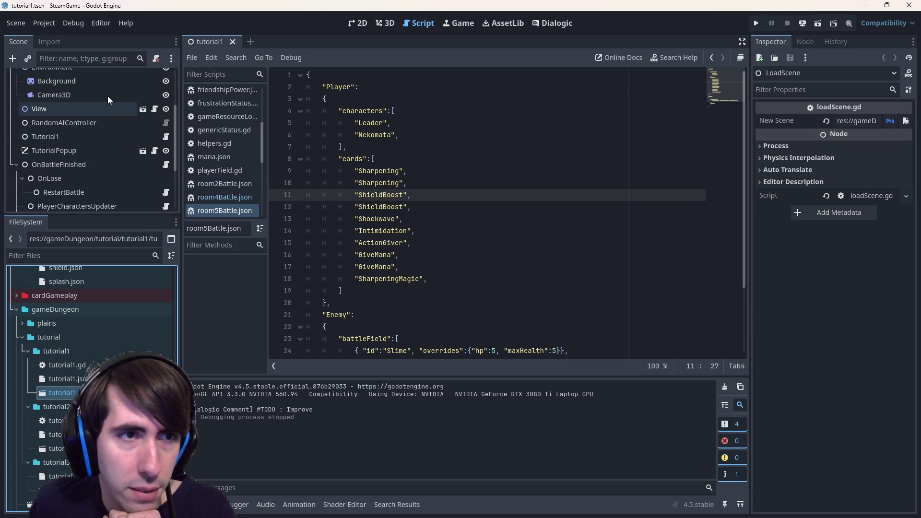
pyautogui.click(356, 28)
pyautogui.click(120, 106)
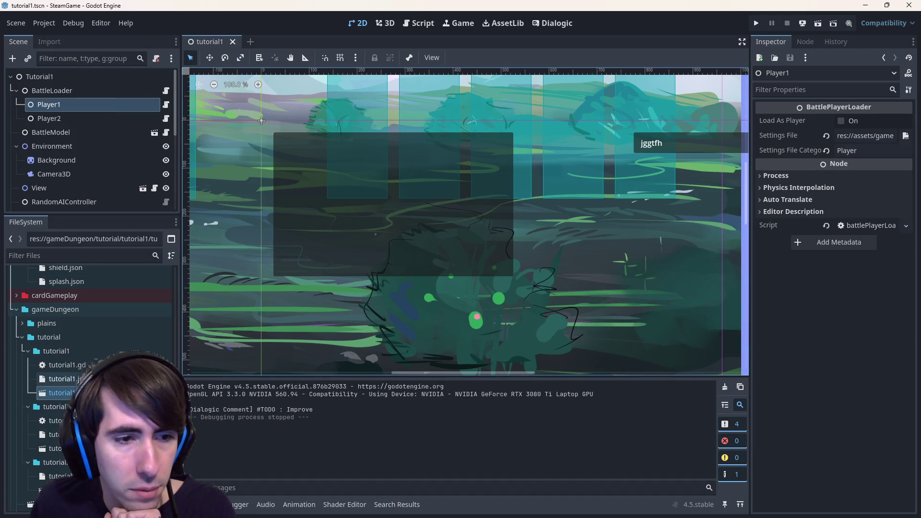
# - Set tutorial1.json as both players' settings file in tutorial1 and save the scene
pyautogui.moveTo(65, 378)
pyautogui.mouseDown()
pyautogui.moveTo(501, 220)
pyautogui.moveTo(874, 124)
pyautogui.moveTo(865, 139)
pyautogui.mouseUp()
pyautogui.click(91, 120)
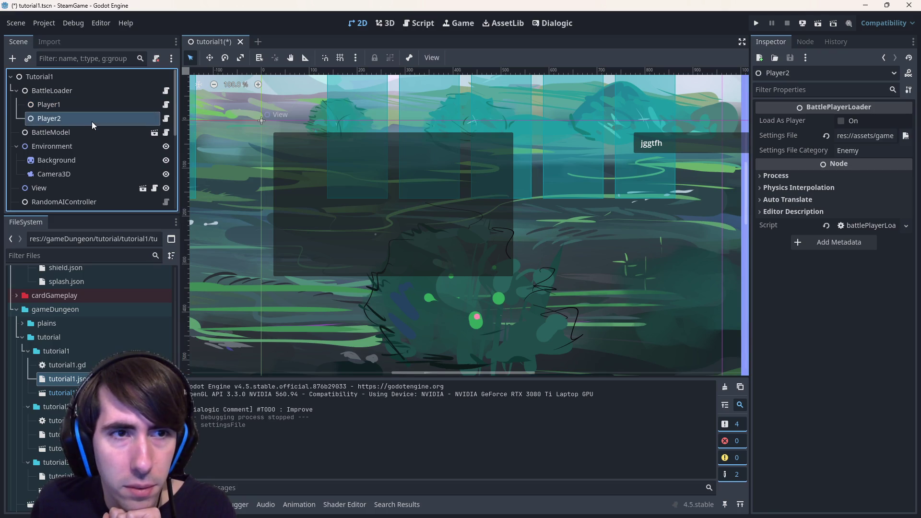
pyautogui.moveTo(67, 379)
pyautogui.mouseDown()
pyautogui.moveTo(293, 326)
pyautogui.moveTo(864, 136)
pyautogui.mouseUp()
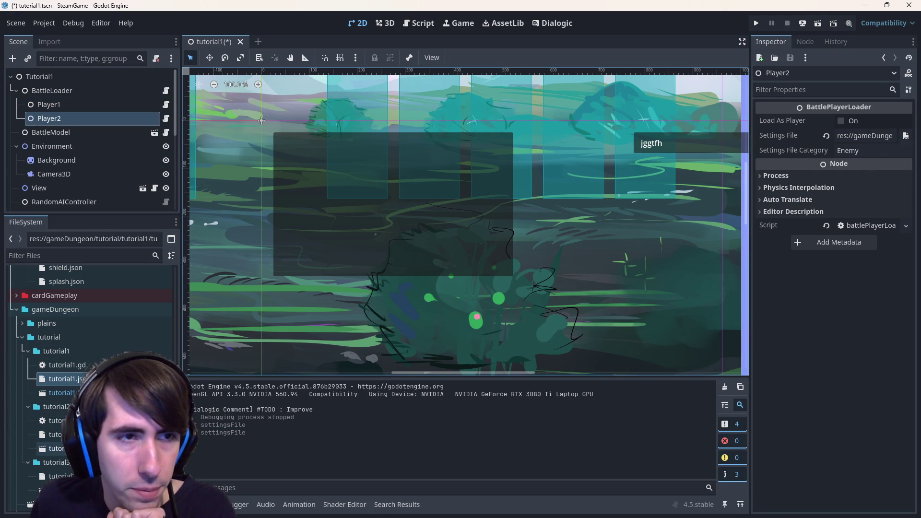
pyautogui.hotkey('ctrl', 's')
# - Open tutorial2, set tutorial2.json as Player1 and Player2 settings file, and save
pyautogui.doubleClick(55, 449)
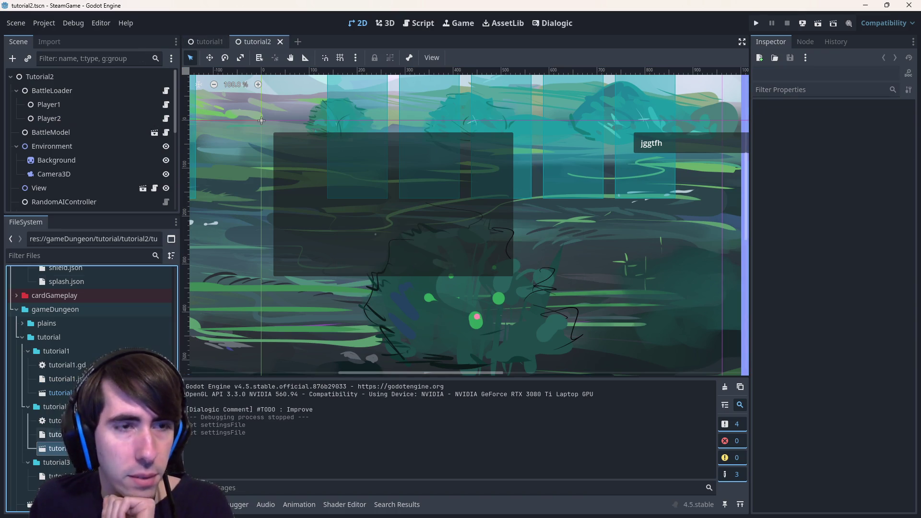
pyautogui.click(48, 104)
pyautogui.moveTo(55, 434)
pyautogui.mouseDown()
pyautogui.moveTo(815, 131)
pyautogui.moveTo(850, 133)
pyautogui.mouseUp()
pyautogui.click(108, 117)
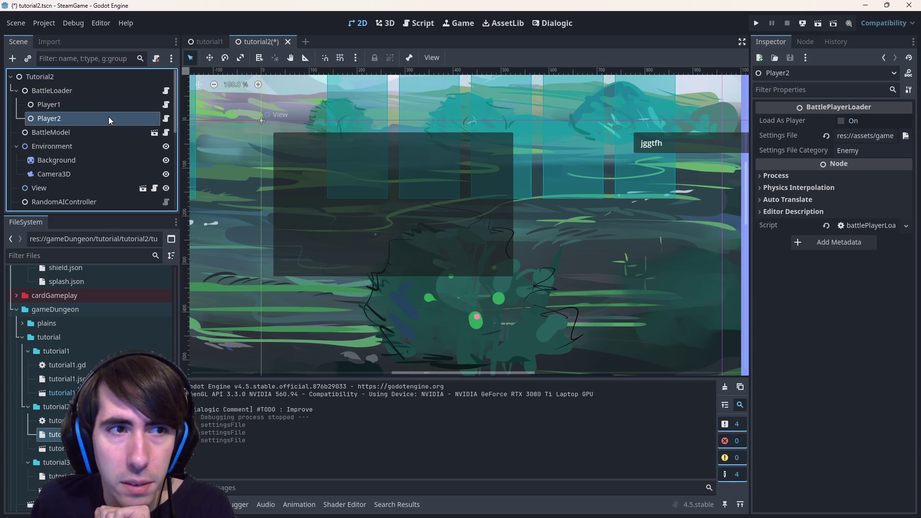
pyautogui.moveTo(55, 434)
pyautogui.mouseDown()
pyautogui.moveTo(821, 144)
pyautogui.moveTo(870, 143)
pyautogui.moveTo(864, 136)
pyautogui.mouseUp()
pyautogui.hotkey('ctrl', 's')
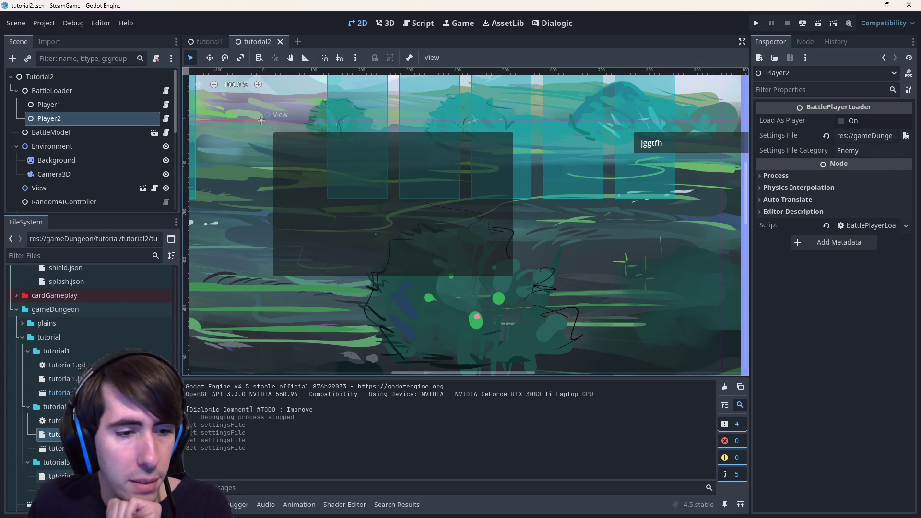
# - Open tutorial3 and set tutorial3.json as Player1's settings file
pyautogui.doubleClick(58, 490)
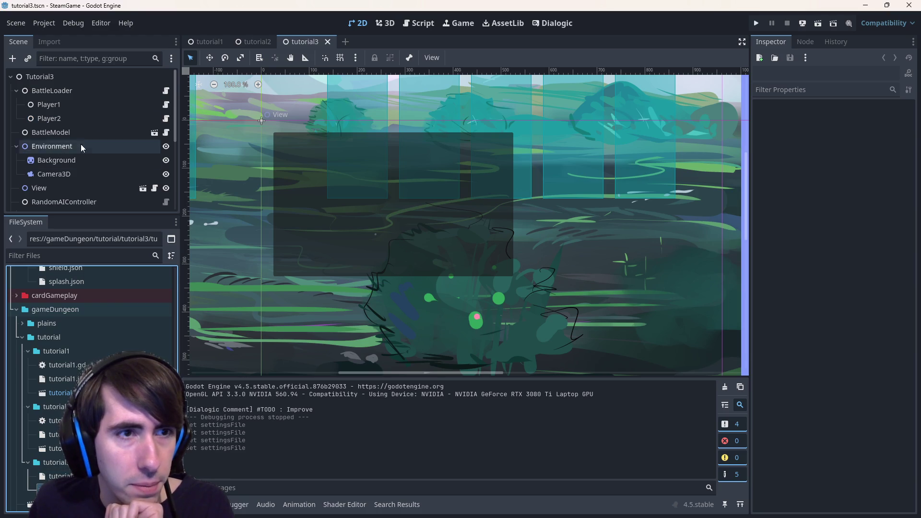
pyautogui.click(48, 105)
pyautogui.moveTo(56, 476); pyautogui.dragTo(853, 119)
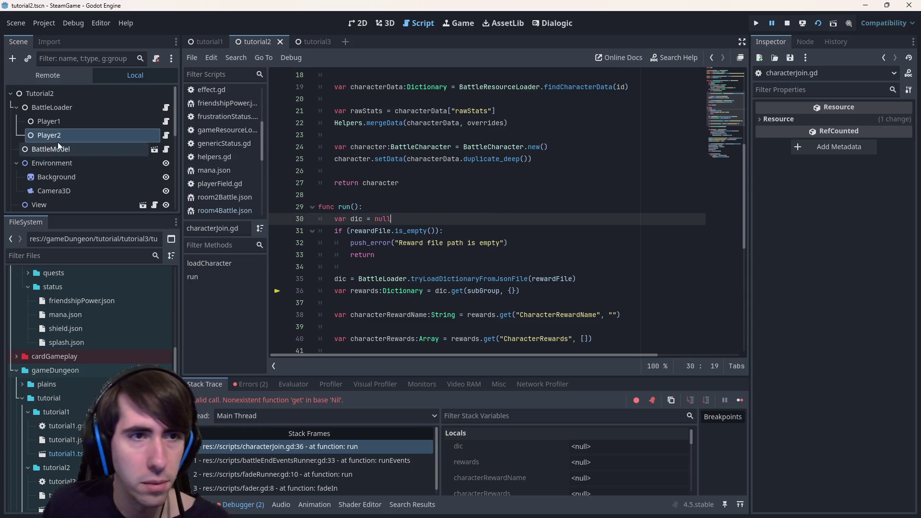
# - Check the Player2 node, then stop the crashed debug session
pyautogui.click(104, 137)
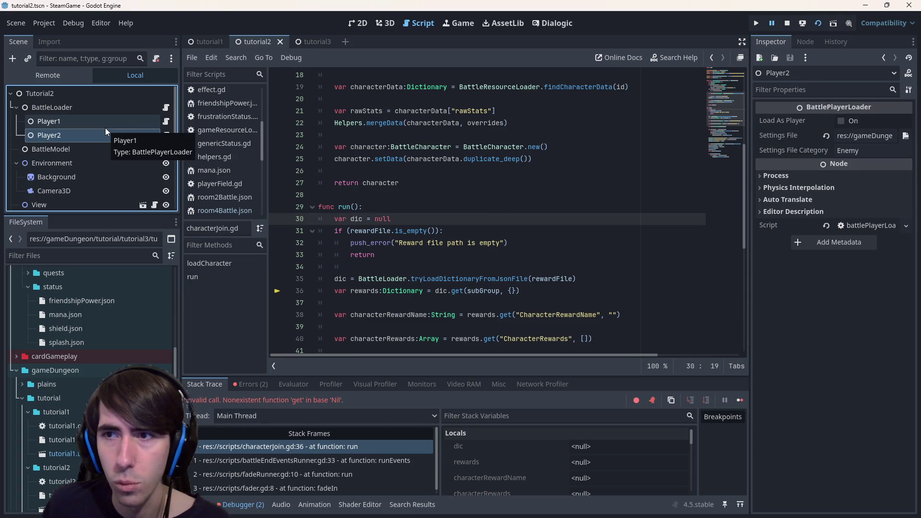
pyautogui.moveTo(374, 230)
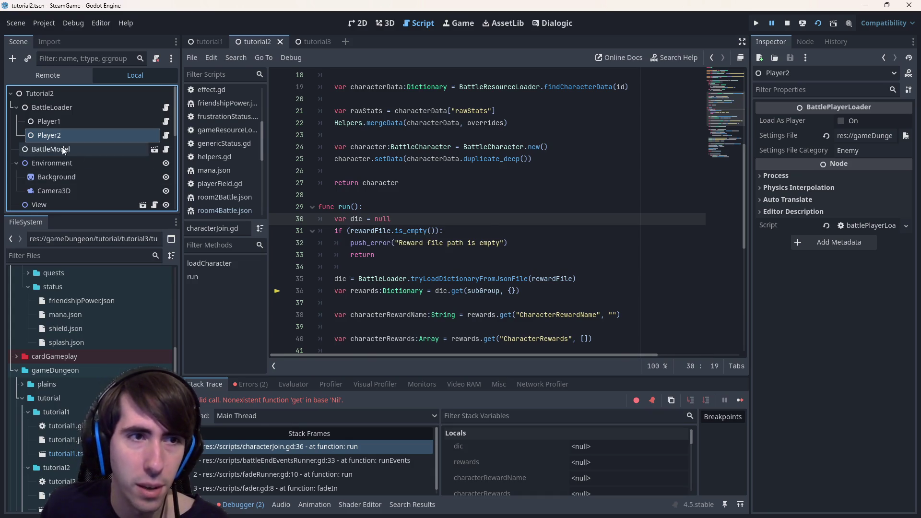
pyautogui.click(787, 24)
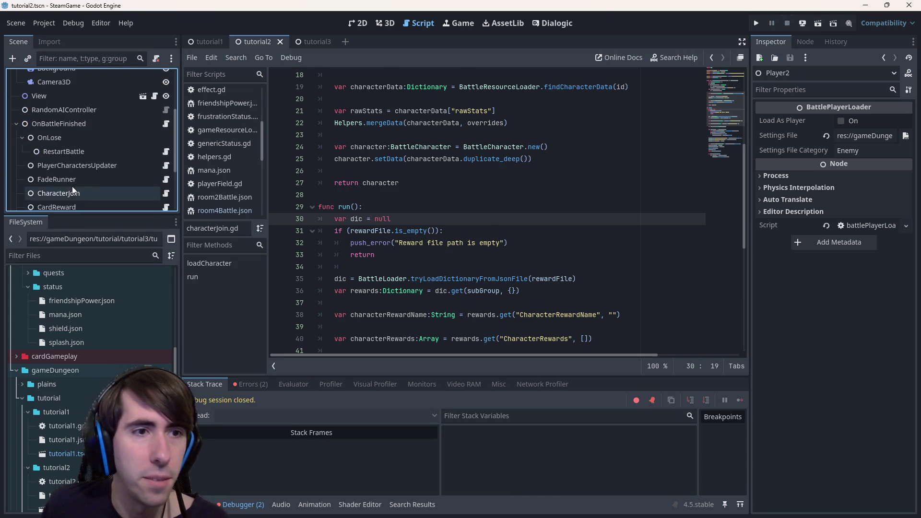
pyautogui.scroll(-5, 72, 186)
pyautogui.scroll(3, 79, 165)
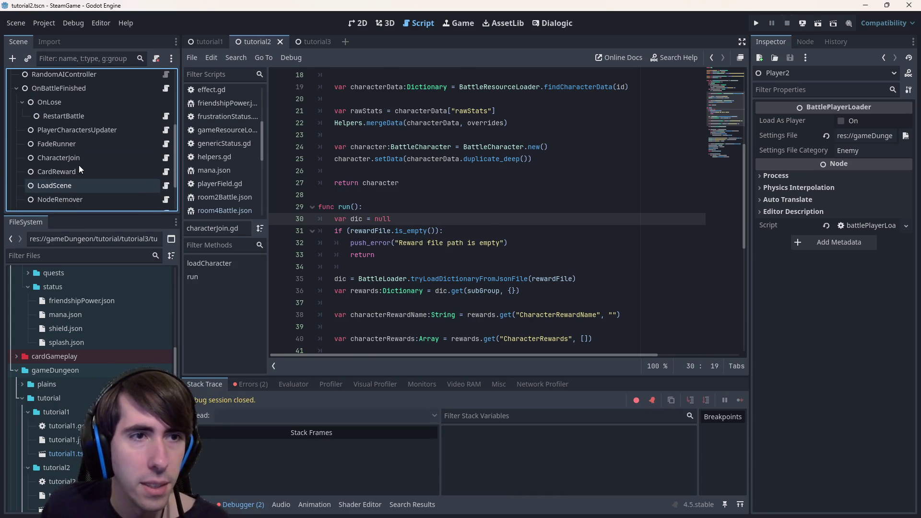
# - Select CardReward via PlayerCharactersUpdater and widen the Inspector to view its Card Ids
pyautogui.click(80, 128)
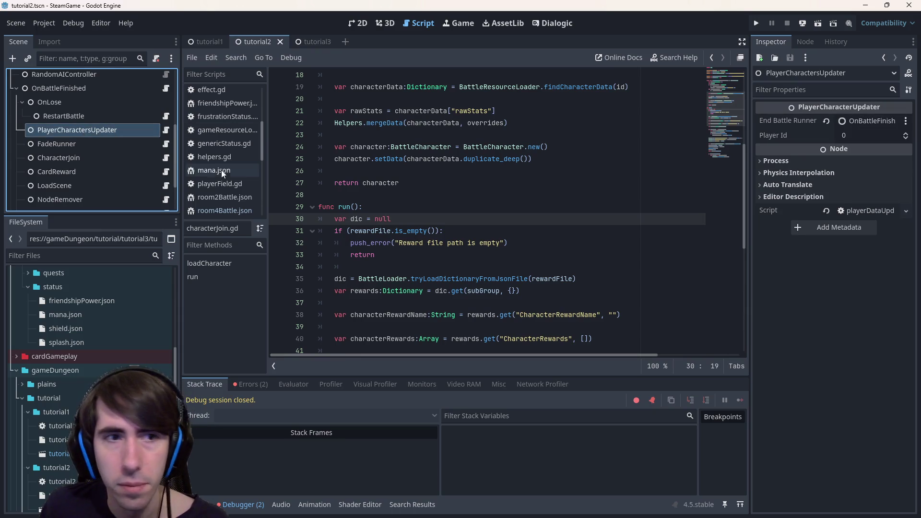
pyautogui.click(107, 171)
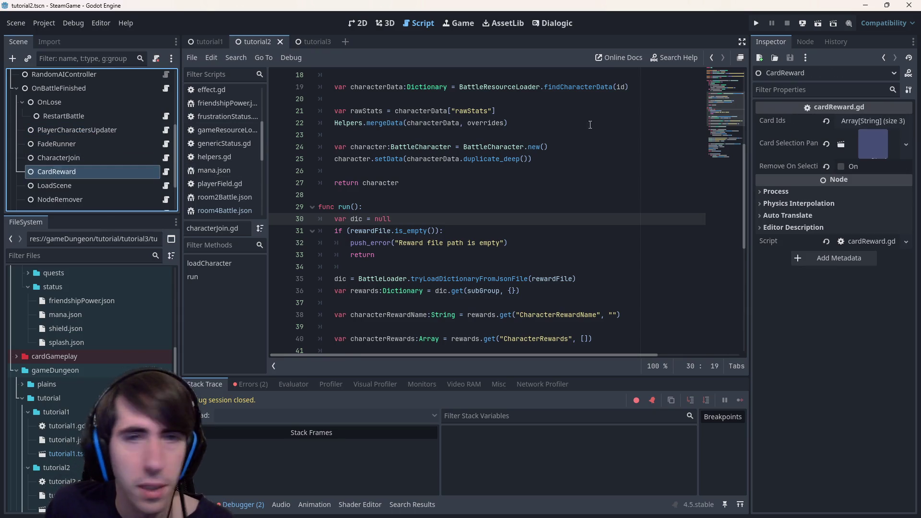
pyautogui.moveTo(753, 139); pyautogui.dragTo(629, 138)
pyautogui.click(864, 118)
pyautogui.click(864, 117)
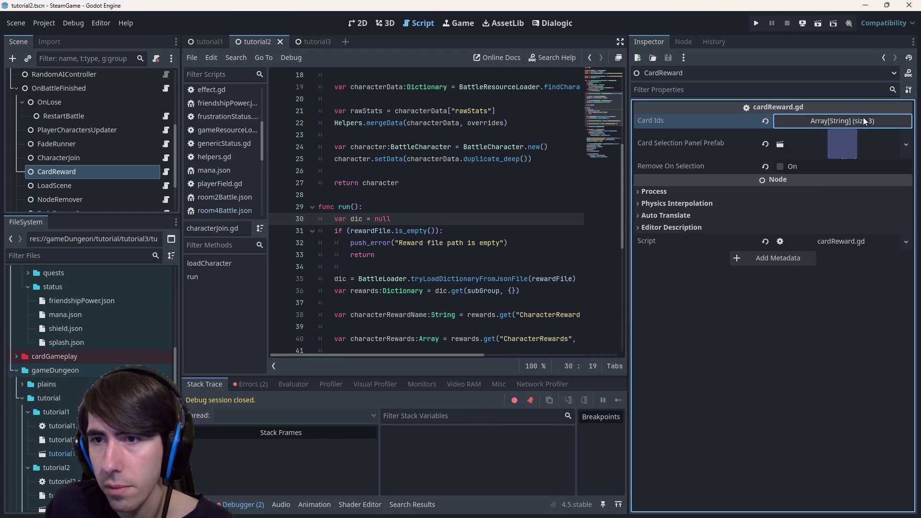
# - Replace ShadowSting with Shockwave as CardReward's third card id and save the scene
pyautogui.click(821, 121)
pyautogui.moveTo(821, 186); pyautogui.dragTo(676, 178)
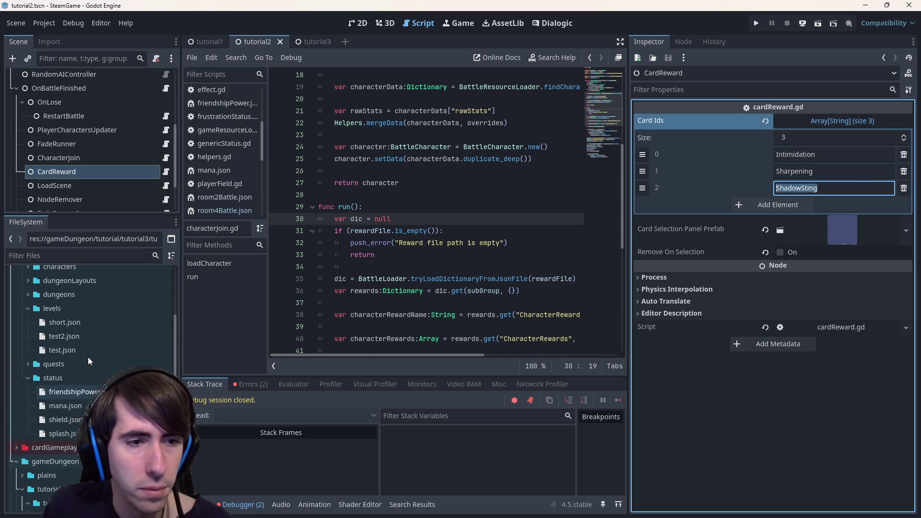
pyautogui.scroll(5, 88, 357)
pyautogui.scroll(-4, 88, 357)
pyautogui.scroll(3, 88, 357)
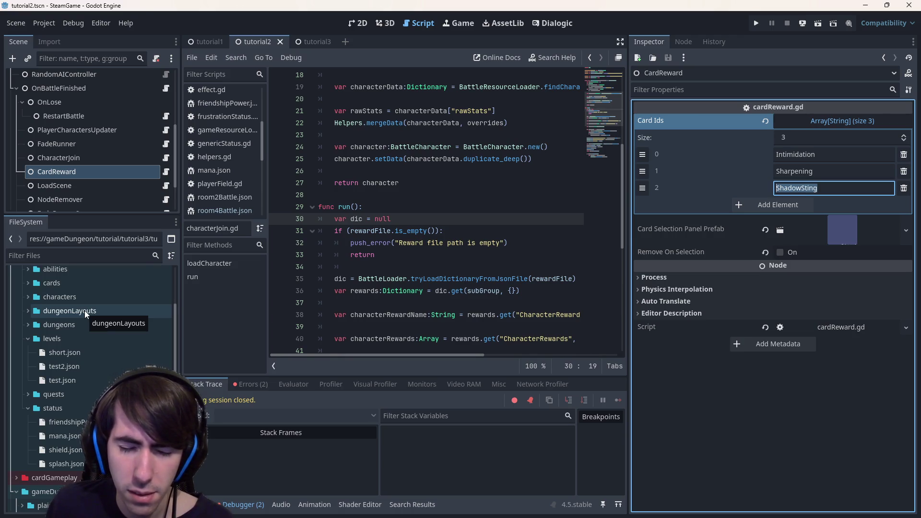
pyautogui.scroll(1, 68, 334)
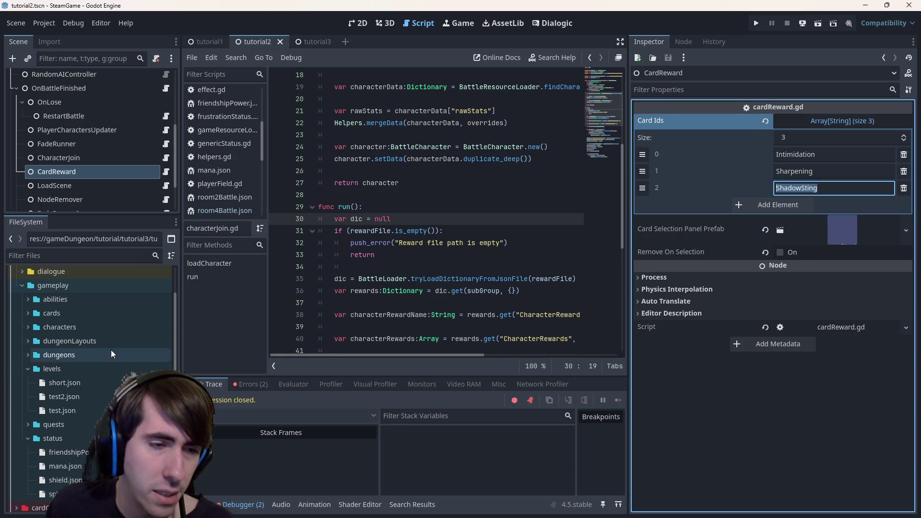
pyautogui.write('Shockwave')
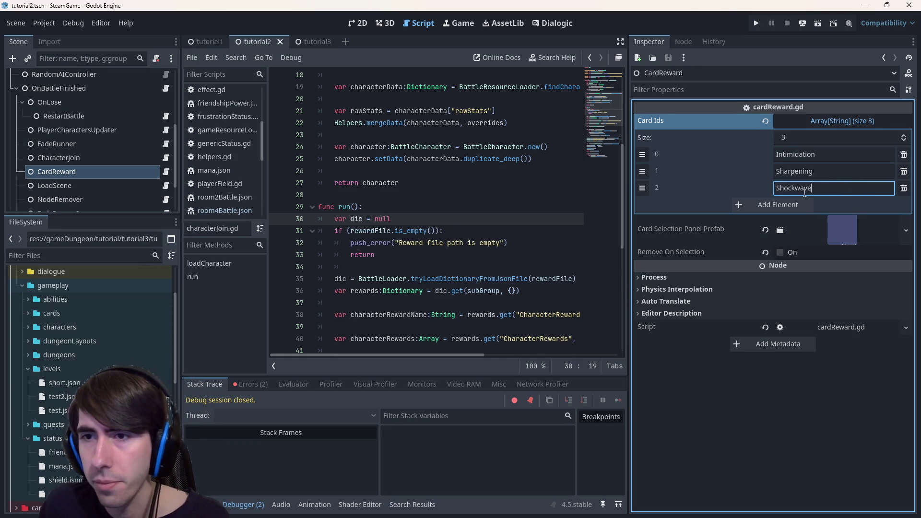
pyautogui.press('Return')
pyautogui.hotkey('ctrl', 's')
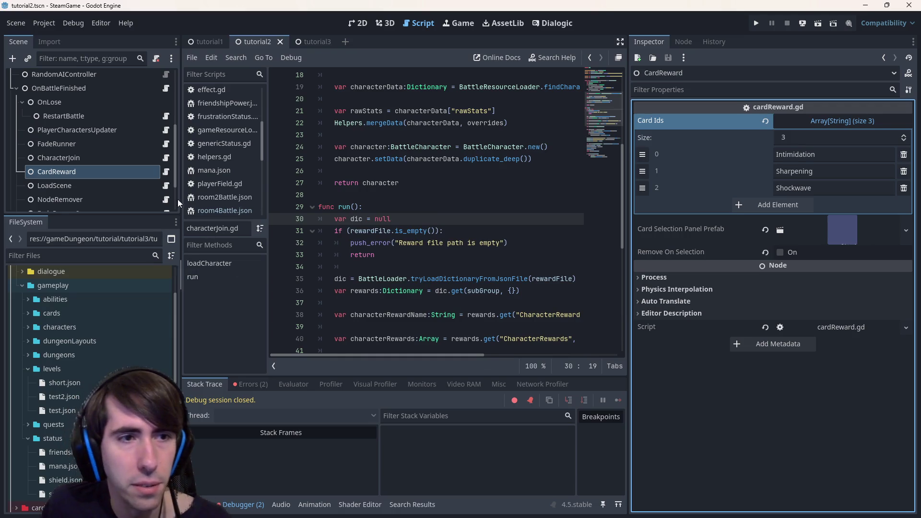
# - Verify the Shockwave entry in Card Ids, then look at the CharacterJoin and FadeRunner nodes
pyautogui.click(801, 119)
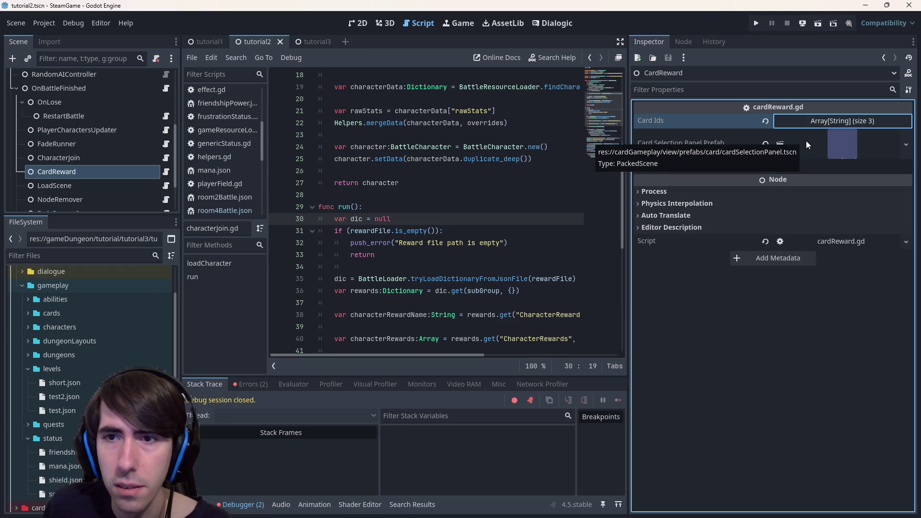
pyautogui.click(819, 119)
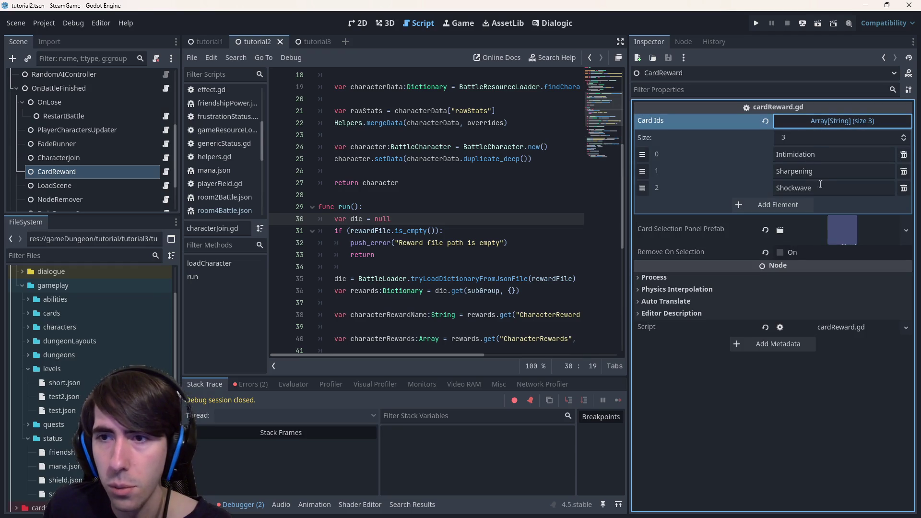
pyautogui.click(835, 189)
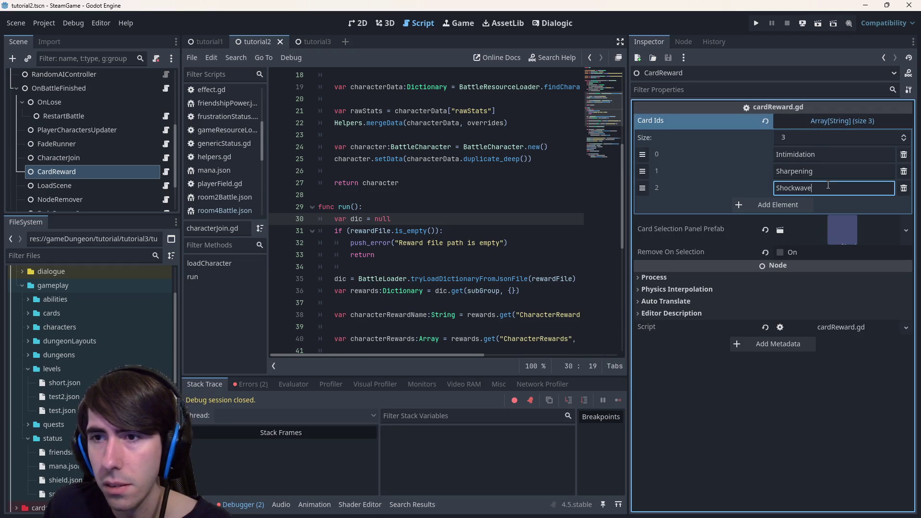
pyautogui.click(80, 162)
pyautogui.click(79, 144)
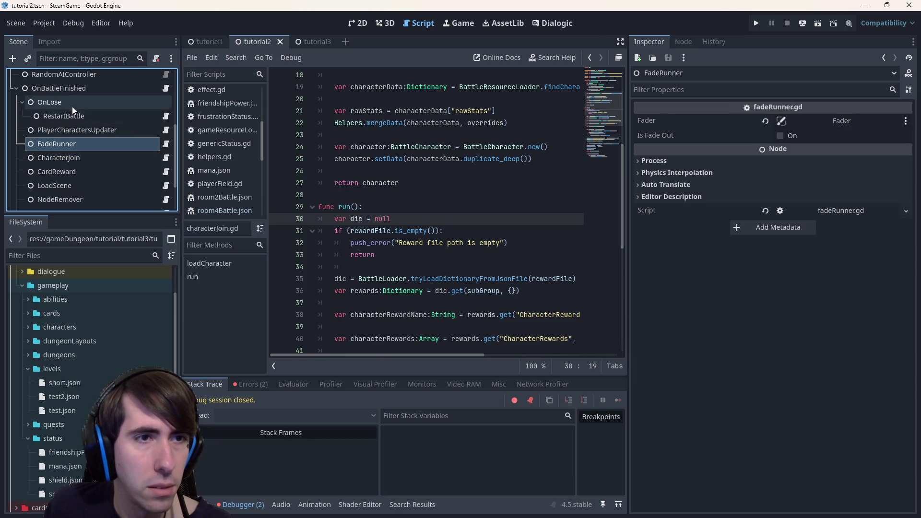
# - Step through RestartBattle, PlayerCharactersUpdater and FadeRunner to CharacterJoin's reward settings
pyautogui.click(72, 116)
pyautogui.click(91, 130)
pyautogui.click(98, 145)
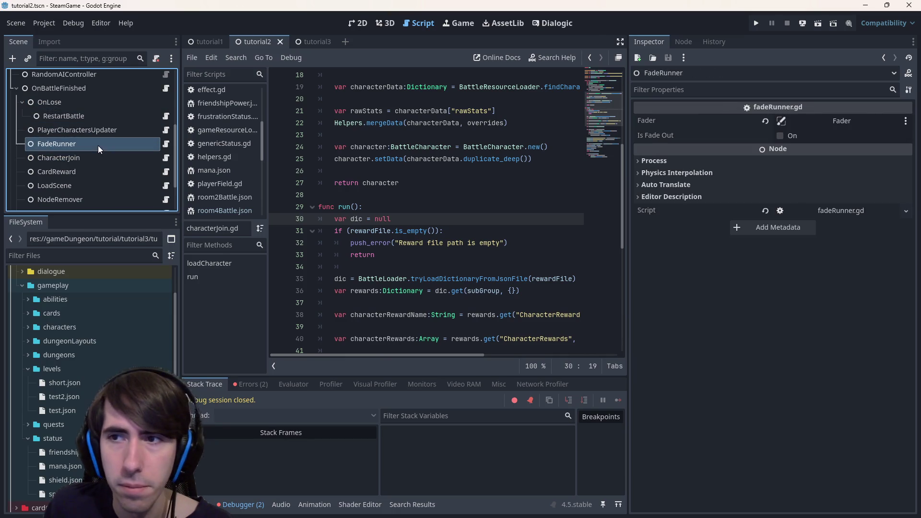
pyautogui.click(102, 154)
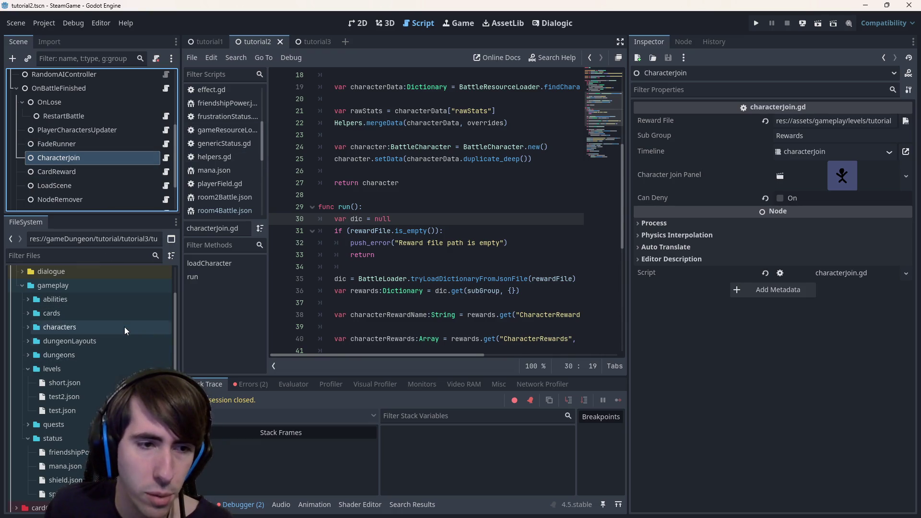
# - Assign tutorial2.json as CharacterJoin's Reward File and open it to review its cards
pyautogui.scroll(-8, 125, 327)
pyautogui.scroll(4, 125, 326)
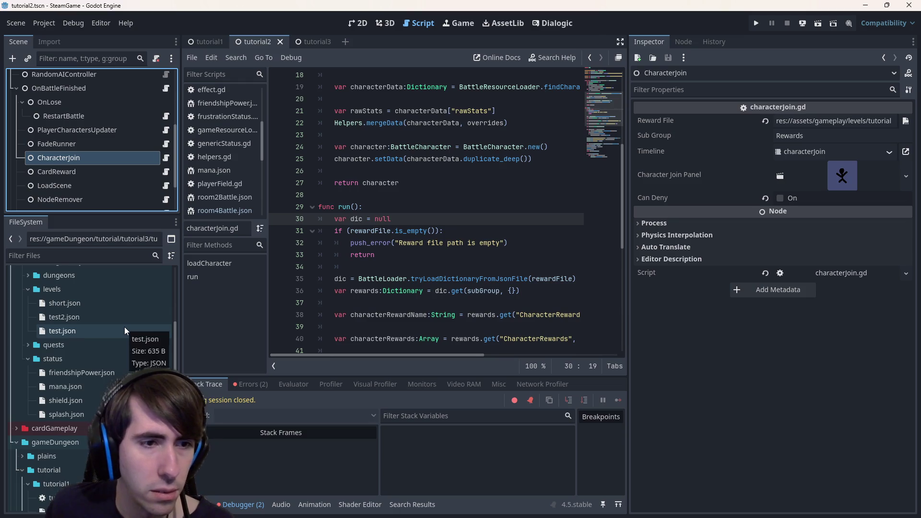
pyautogui.scroll(-7, 124, 328)
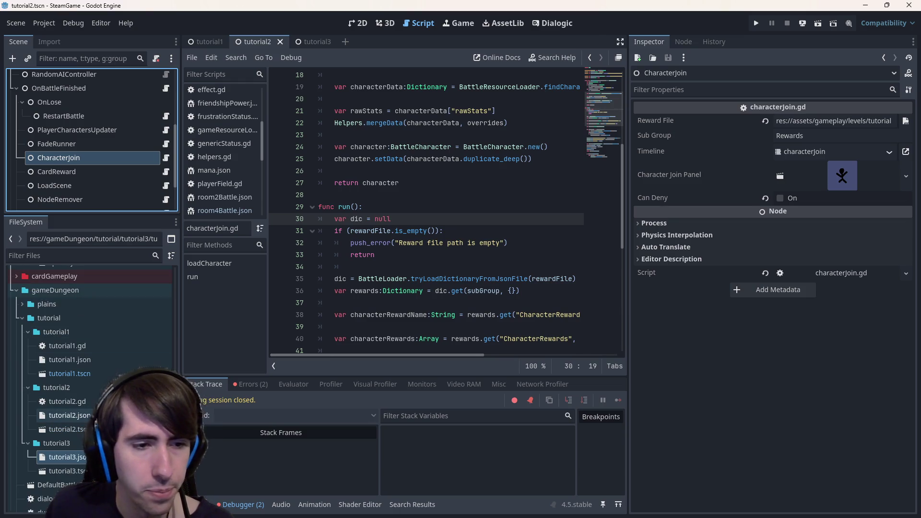
pyautogui.moveTo(67, 415); pyautogui.dragTo(826, 122)
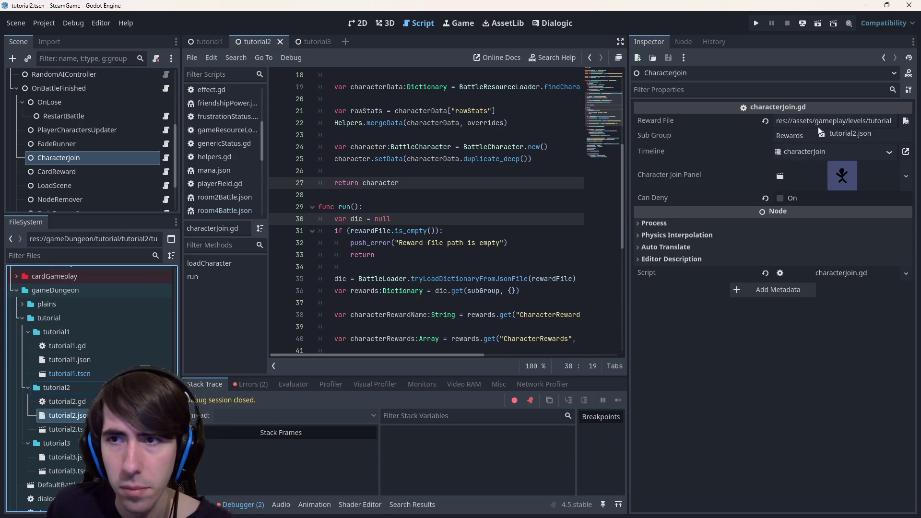
pyautogui.doubleClick(80, 419)
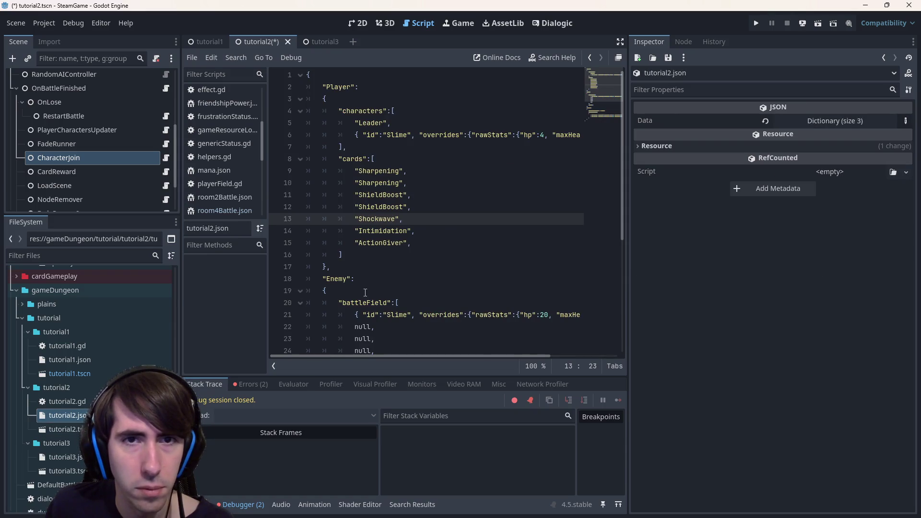
# - Save the tutorial2 scene, review tutorial3.json's player cards, and run the current scene
pyautogui.scroll(-5, 365, 293)
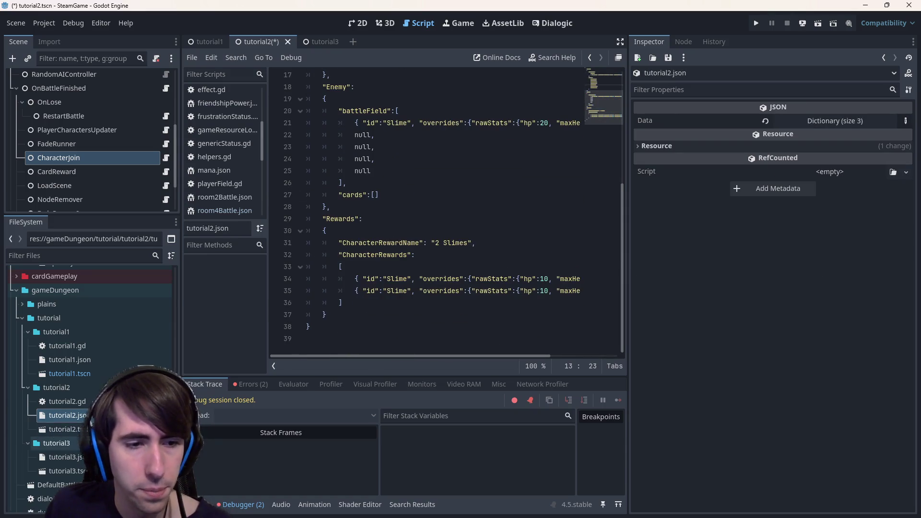
pyautogui.hotkey('ctrl', 's')
pyautogui.doubleClick(67, 458)
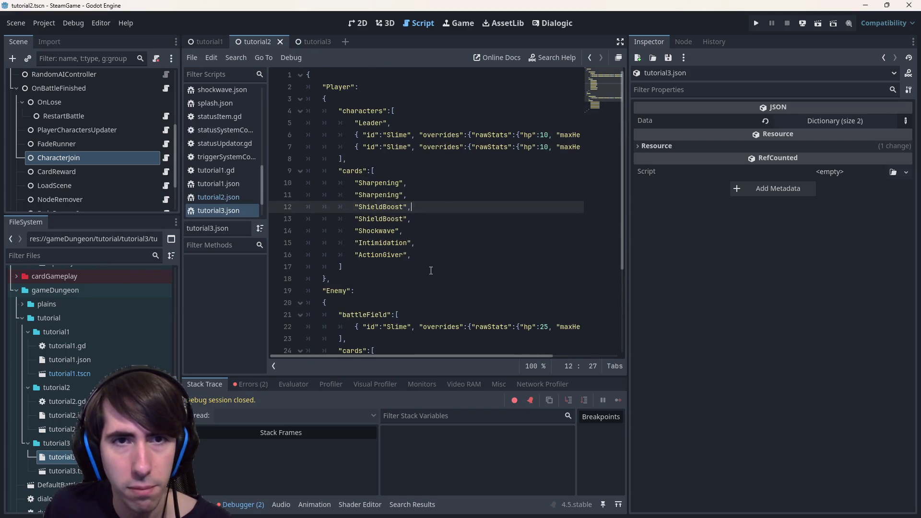
pyautogui.click(802, 24)
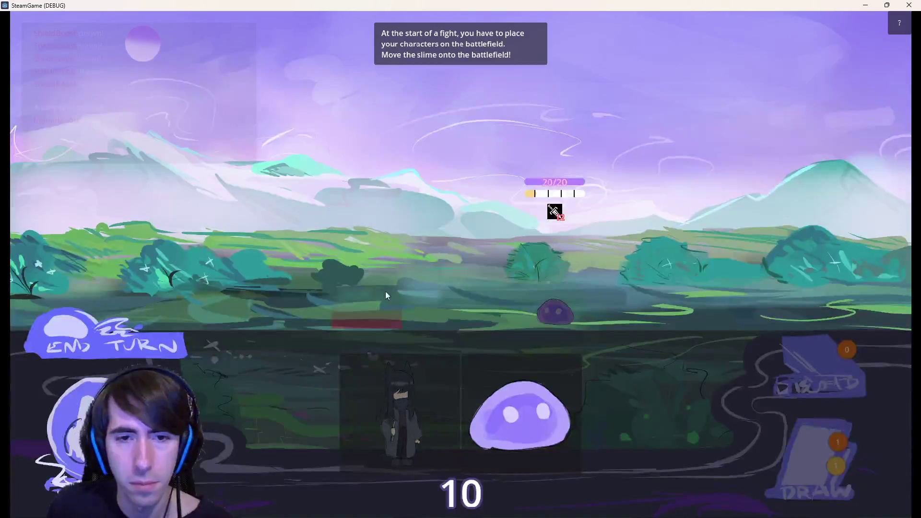
# - Field the Slime and player character, Shield Boost the 4/4 slime, and end the turn
pyautogui.moveTo(520, 415)
pyautogui.mouseDown()
pyautogui.moveTo(413, 320)
pyautogui.moveTo(367, 312)
pyautogui.mouseUp()
pyautogui.moveTo(469, 403); pyautogui.dragTo(310, 271)
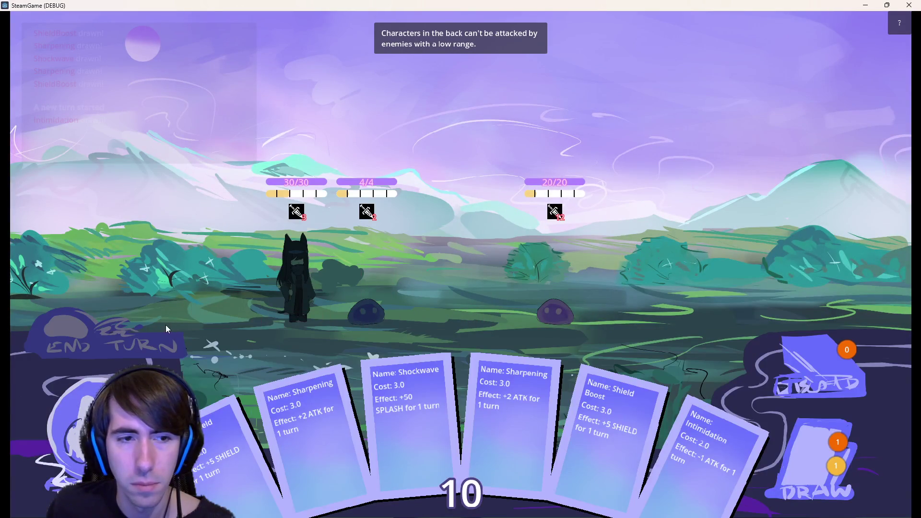
pyautogui.moveTo(297, 450); pyautogui.dragTo(384, 297)
pyautogui.moveTo(566, 431); pyautogui.dragTo(369, 288)
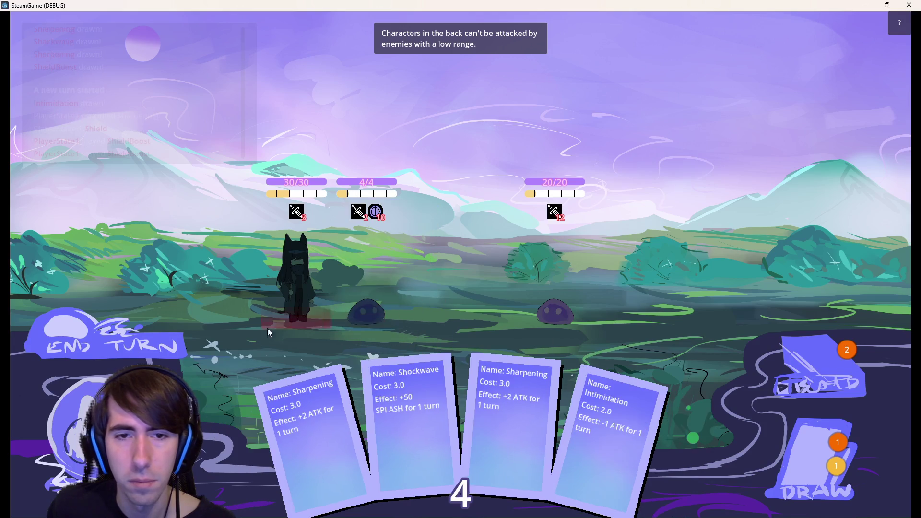
pyautogui.click(151, 355)
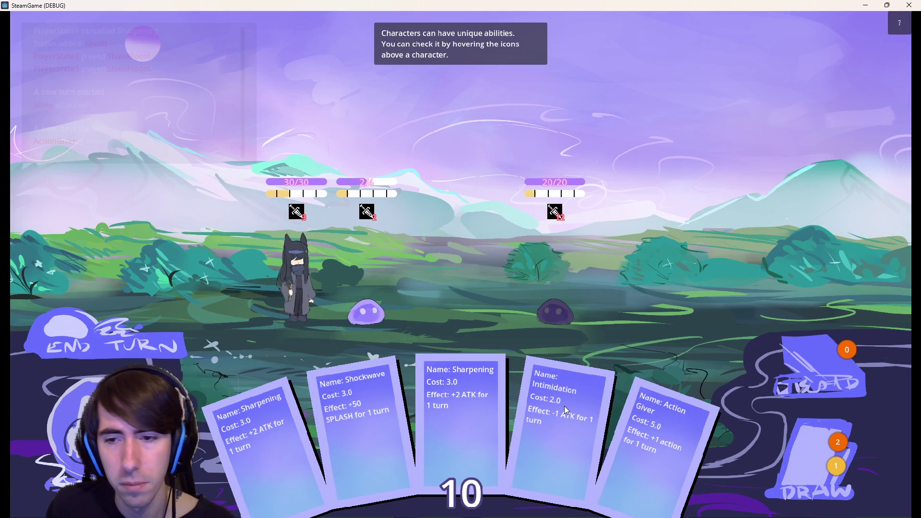
# - Buff the player character with Sharpening, attack the right slime twice, draw, and end turn
pyautogui.moveTo(476, 412)
pyautogui.mouseDown()
pyautogui.moveTo(264, 266)
pyautogui.moveTo(288, 269)
pyautogui.mouseUp()
pyautogui.moveTo(614, 427)
pyautogui.mouseDown()
pyautogui.moveTo(260, 269)
pyautogui.moveTo(286, 252)
pyautogui.mouseUp()
pyautogui.click(589, 275)
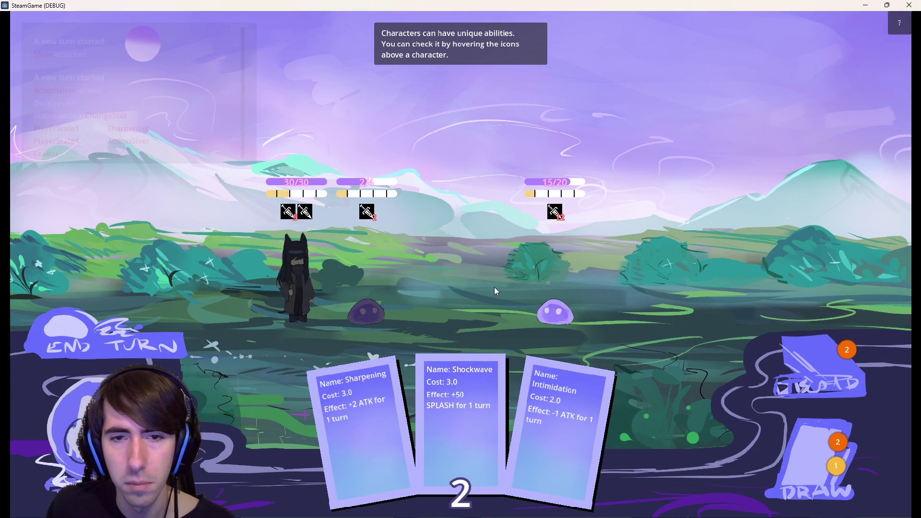
pyautogui.click(553, 280)
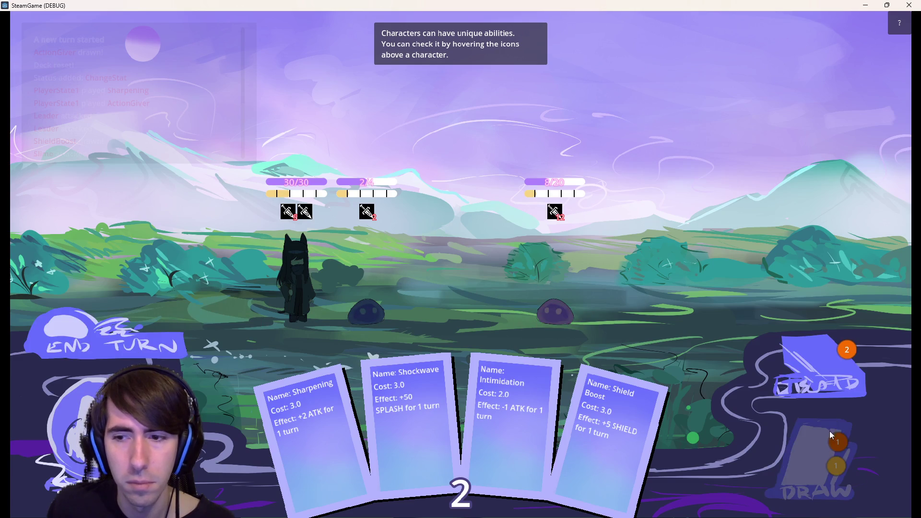
pyautogui.click(832, 435)
pyautogui.click(174, 355)
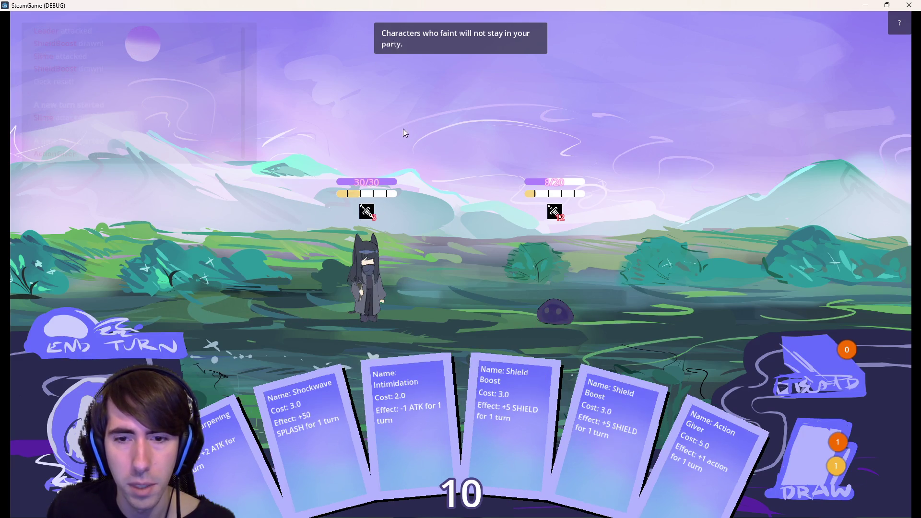
# - Use Sharpening and Action Giver to defeat the last slime and accept the 2 Slimes
pyautogui.moveTo(221, 463)
pyautogui.mouseDown()
pyautogui.moveTo(418, 284)
pyautogui.moveTo(359, 283)
pyautogui.mouseUp()
pyautogui.moveTo(667, 427); pyautogui.dragTo(362, 270)
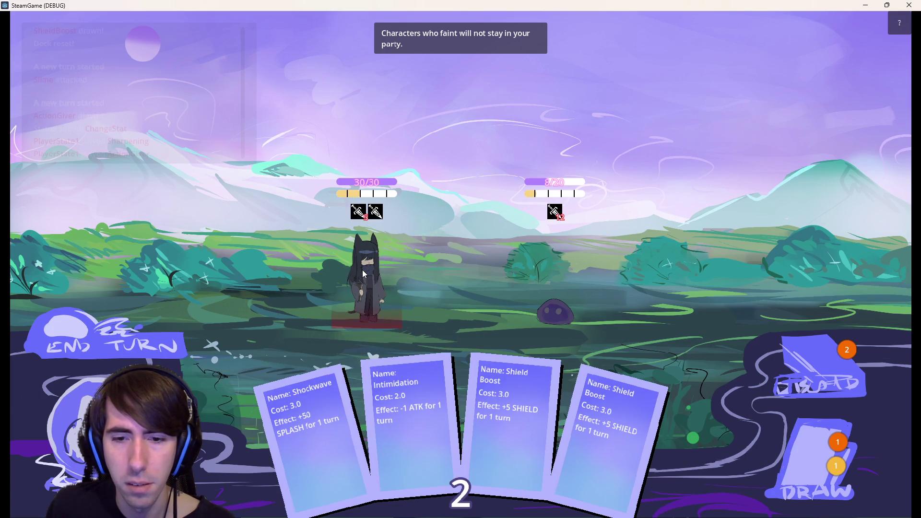
pyautogui.click(525, 275)
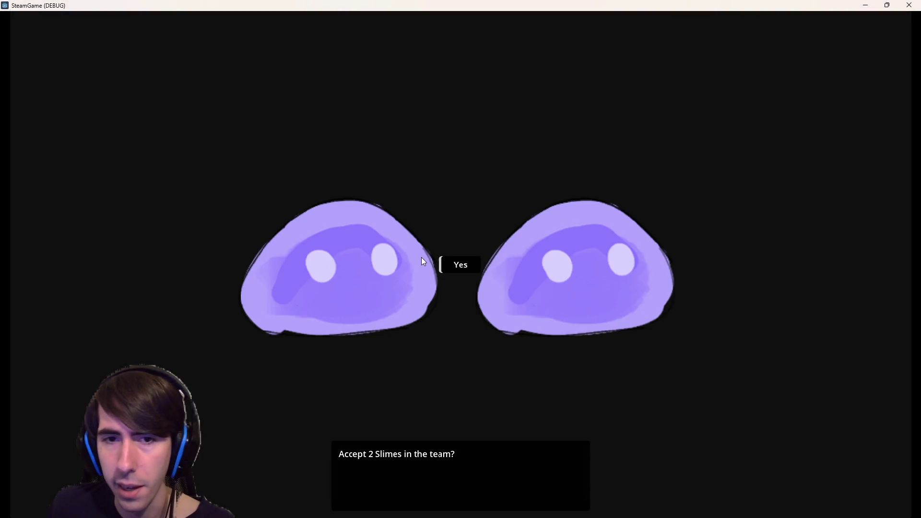
pyautogui.click(467, 264)
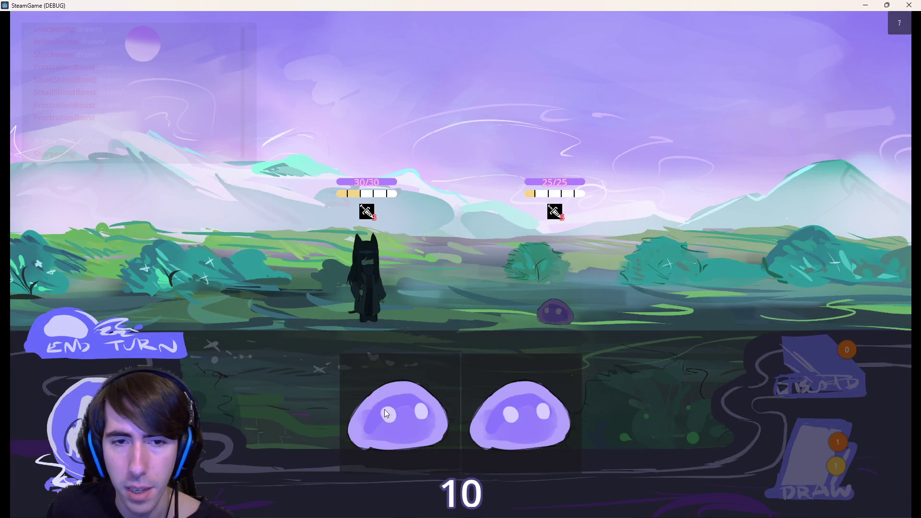
# - Field both slimes, give the character two Shield Boosts, and end the turn
pyautogui.moveTo(386, 413); pyautogui.dragTo(280, 262)
pyautogui.moveTo(518, 413); pyautogui.dragTo(212, 246)
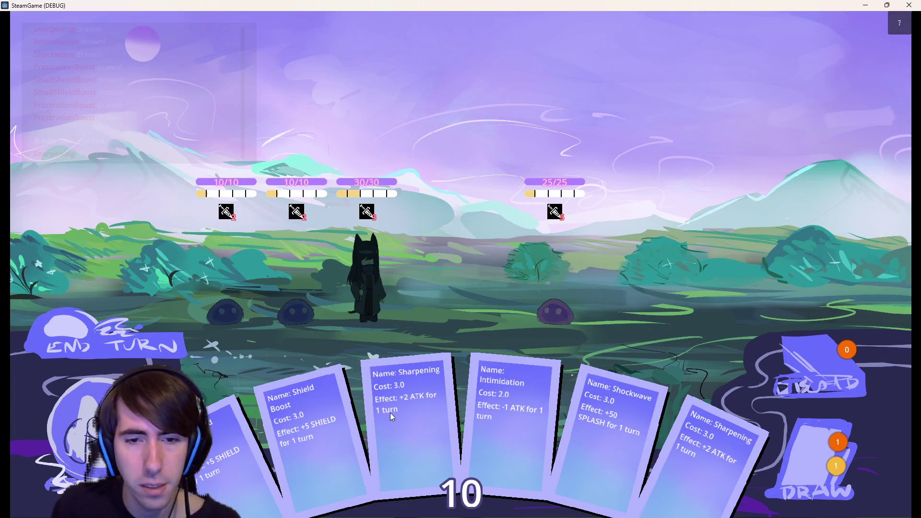
pyautogui.moveTo(331, 413)
pyautogui.mouseDown()
pyautogui.moveTo(394, 307)
pyautogui.moveTo(378, 291)
pyautogui.mouseUp()
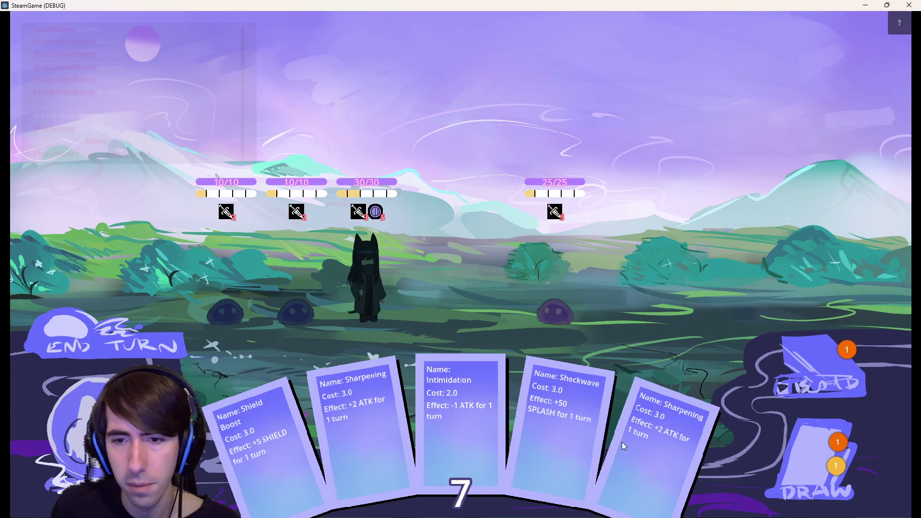
pyautogui.click(793, 450)
pyautogui.click(772, 454)
pyautogui.moveTo(748, 456)
pyautogui.mouseDown()
pyautogui.moveTo(412, 286)
pyautogui.moveTo(358, 281)
pyautogui.mouseUp()
pyautogui.click(142, 330)
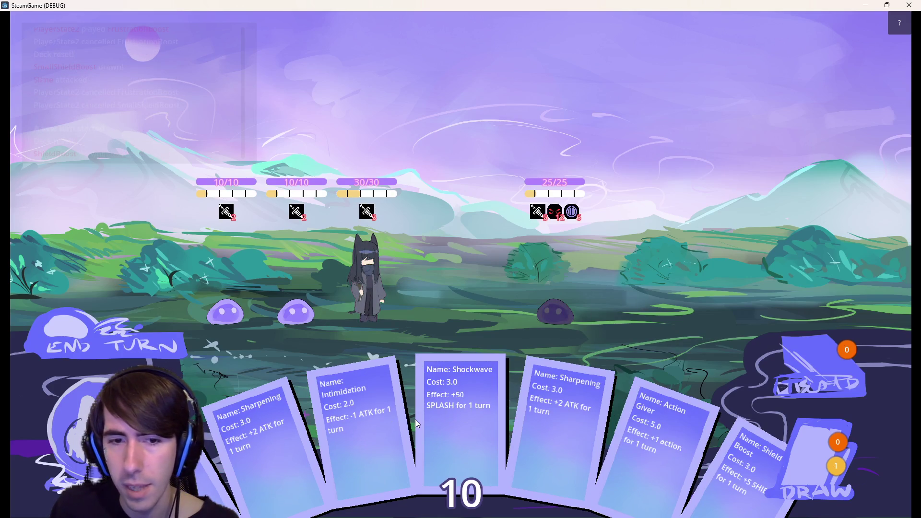
# - Play Shield Boost onto a slime and Sharpening onto the second slime
pyautogui.moveTo(581, 424)
pyautogui.mouseDown()
pyautogui.moveTo(398, 293)
pyautogui.moveTo(595, 431)
pyautogui.mouseUp()
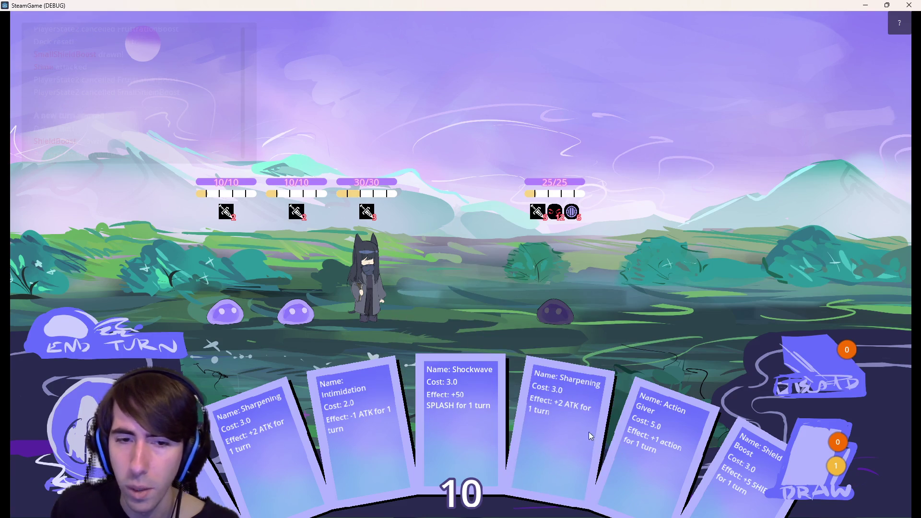
pyautogui.moveTo(460, 422)
pyautogui.mouseDown()
pyautogui.moveTo(387, 300)
pyautogui.moveTo(265, 278)
pyautogui.moveTo(260, 286)
pyautogui.moveTo(306, 286)
pyautogui.moveTo(194, 261)
pyautogui.moveTo(311, 274)
pyautogui.moveTo(286, 276)
pyautogui.moveTo(297, 275)
pyautogui.mouseUp()
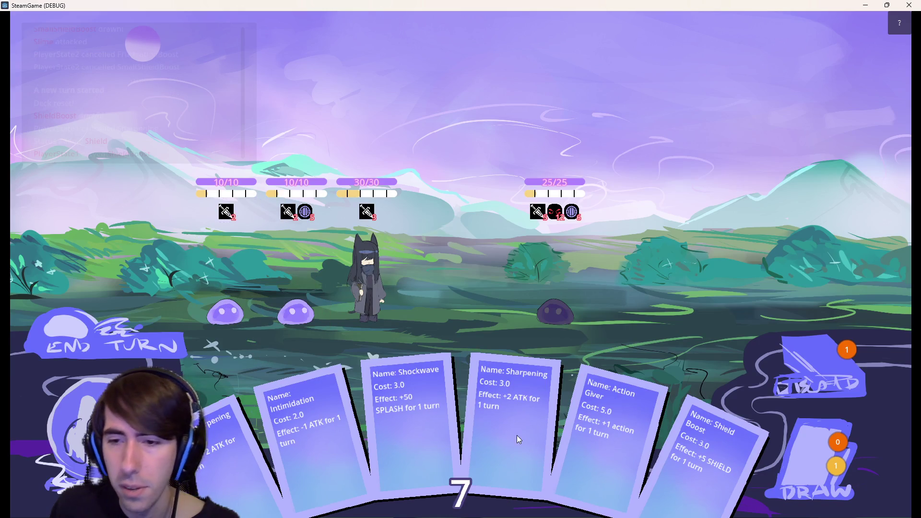
pyautogui.moveTo(517, 436)
pyautogui.mouseDown()
pyautogui.moveTo(393, 294)
pyautogui.moveTo(381, 295)
pyautogui.mouseUp()
pyautogui.moveTo(283, 464)
pyautogui.mouseDown()
pyautogui.moveTo(391, 292)
pyautogui.moveTo(287, 301)
pyautogui.mouseUp()
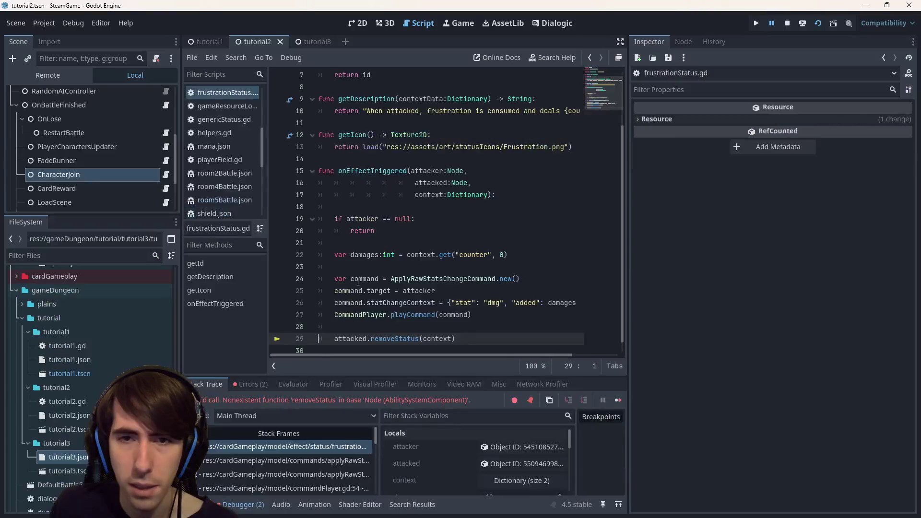
# - Highlight the attacked parameter and its uses in the failing frustrationStatus.gd code
pyautogui.scroll(-1, 384, 331)
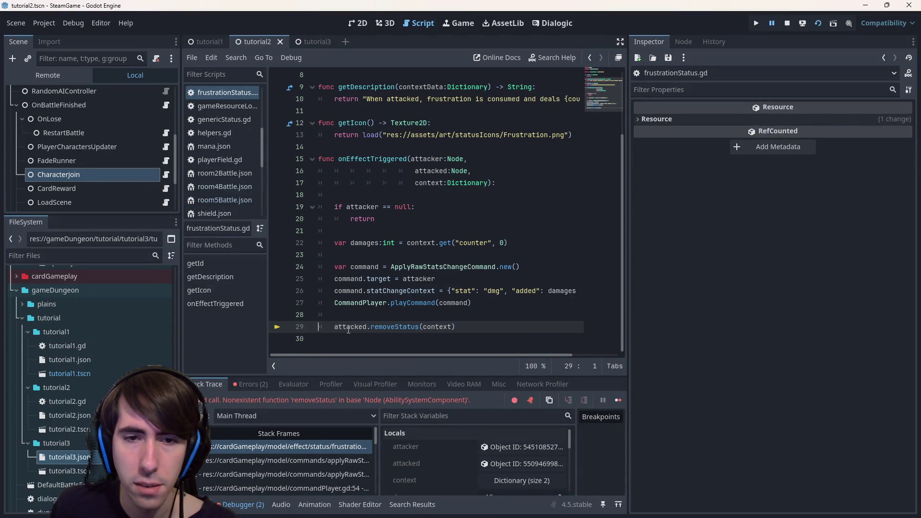
pyautogui.moveTo(348, 330)
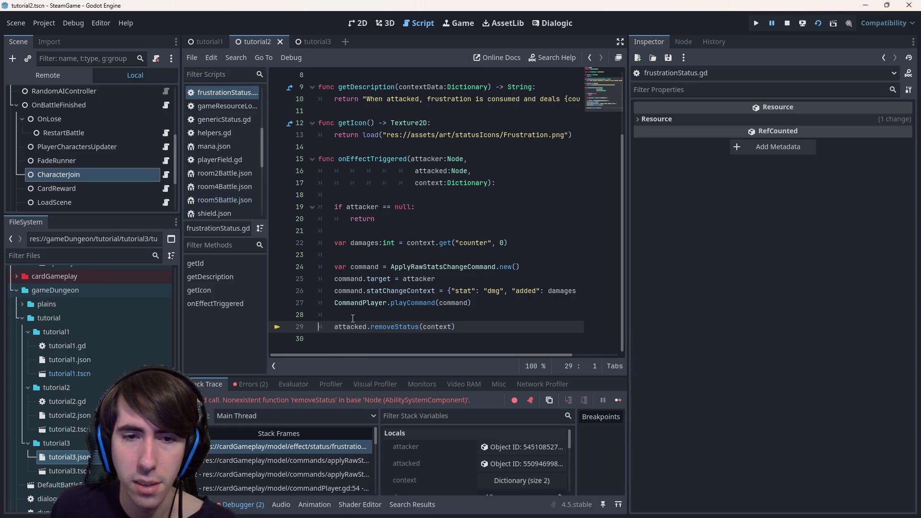
pyautogui.doubleClick(352, 327)
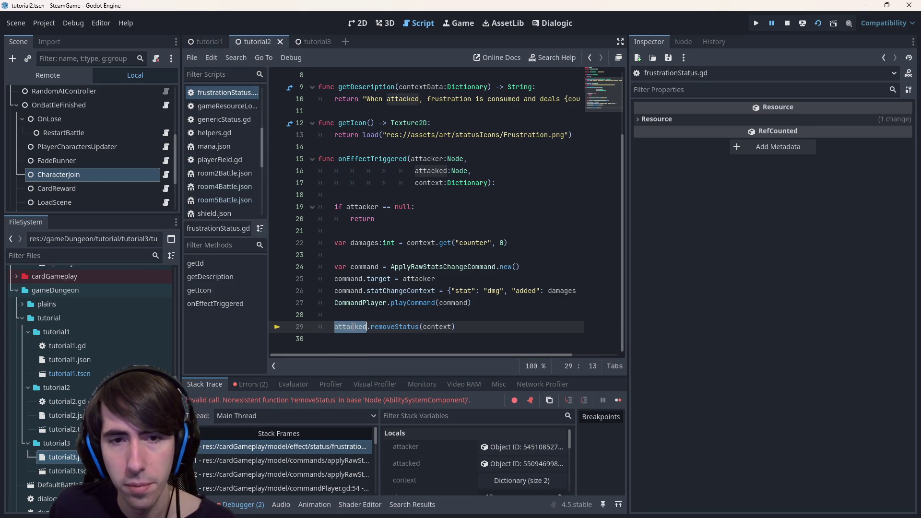
pyautogui.moveTo(435, 173)
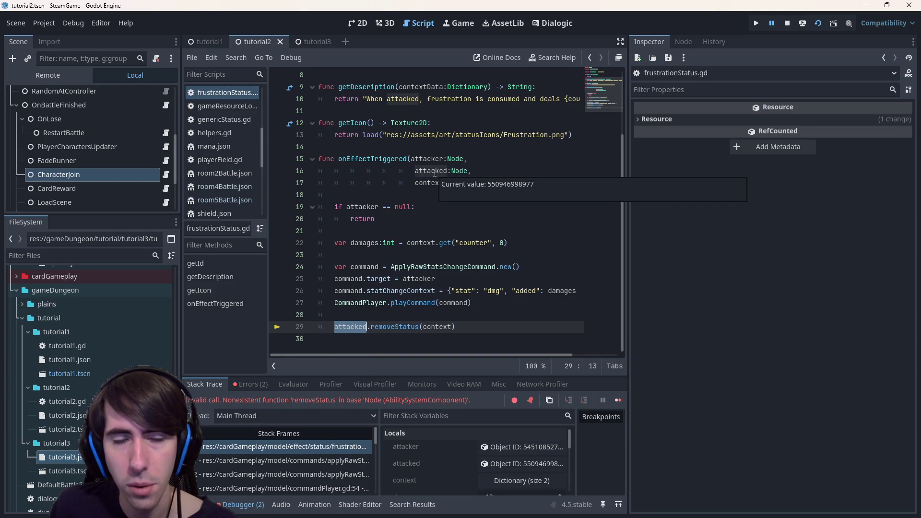
pyautogui.scroll(3, 496, 250)
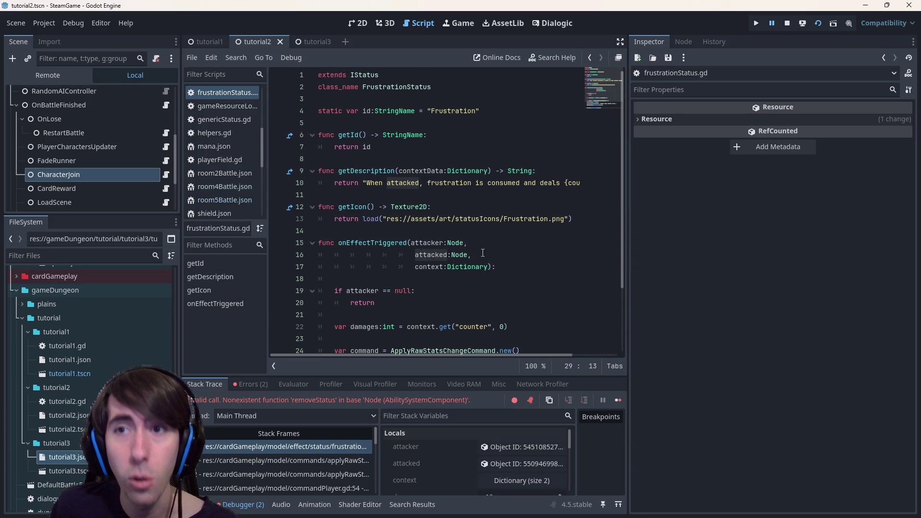
pyautogui.scroll(-3, 483, 252)
pyautogui.scroll(3, 469, 255)
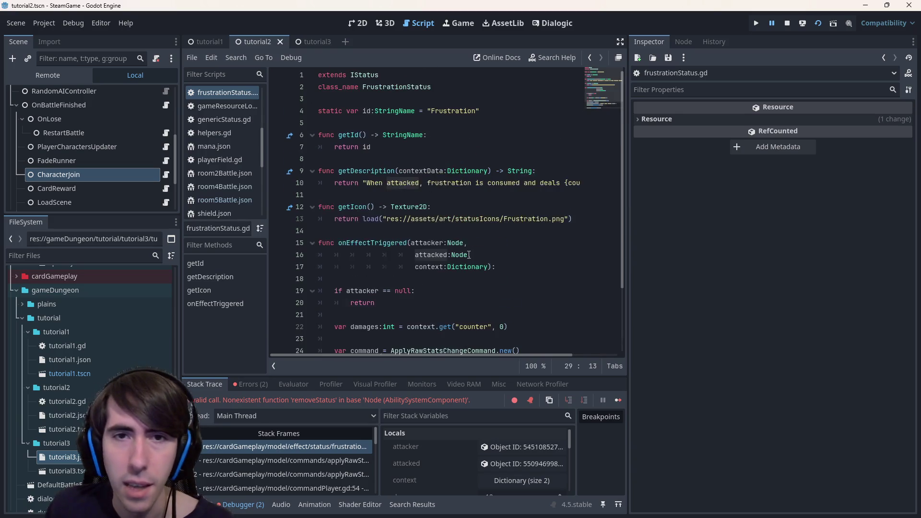
pyautogui.scroll(-3, 470, 254)
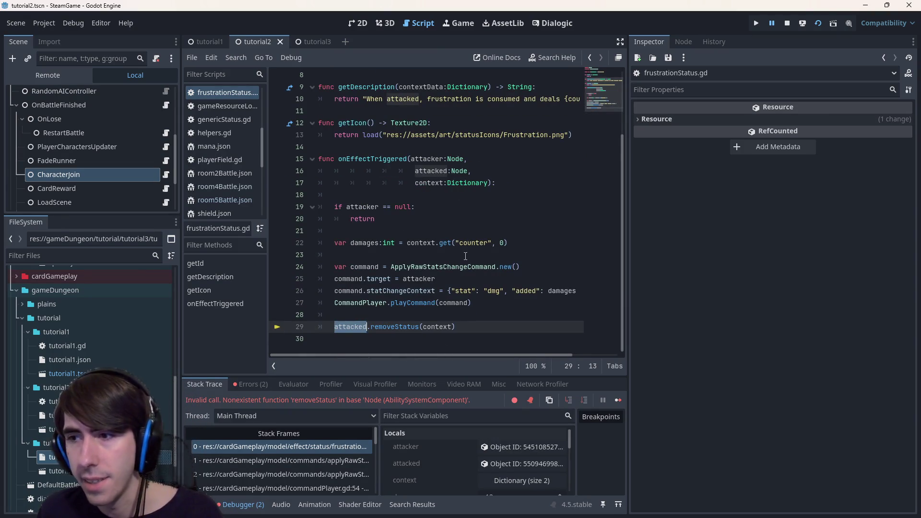
pyautogui.scroll(1, 377, 172)
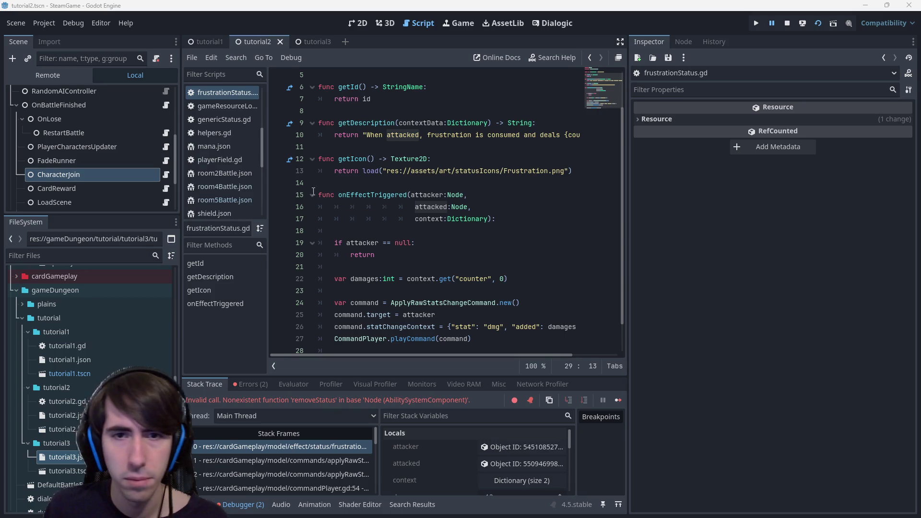
pyautogui.doubleClick(415, 206)
pyautogui.scroll(-1, 415, 206)
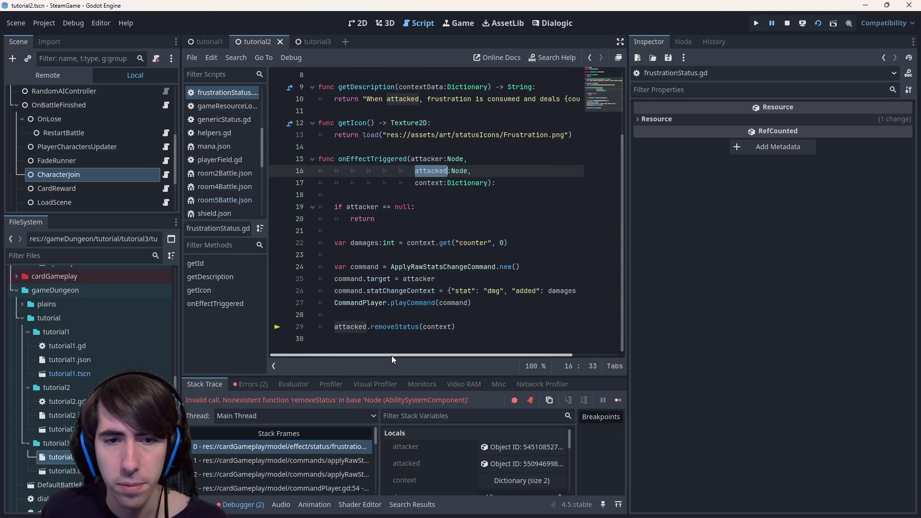
pyautogui.click(358, 337)
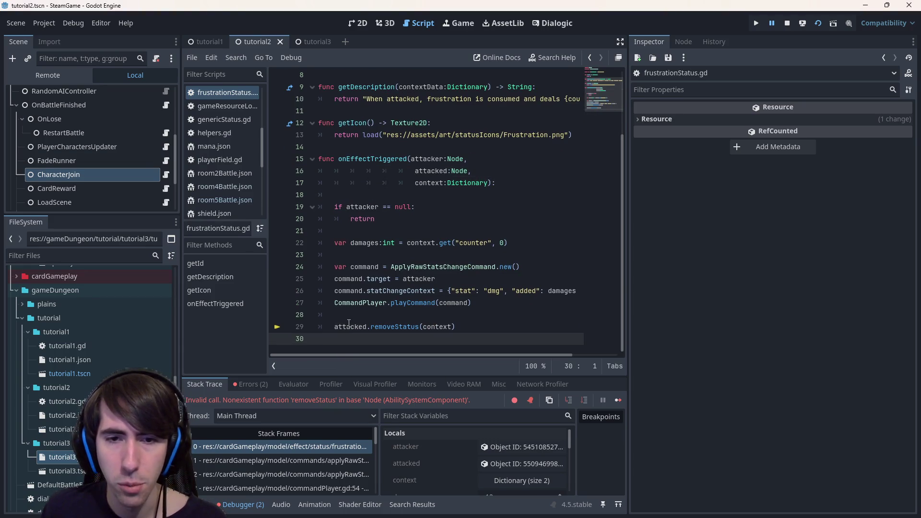
# - Confirm attacked is an AbilitySystemComponent, then open applyRawStatsChangeCommand.gd line 112
pyautogui.click(523, 464)
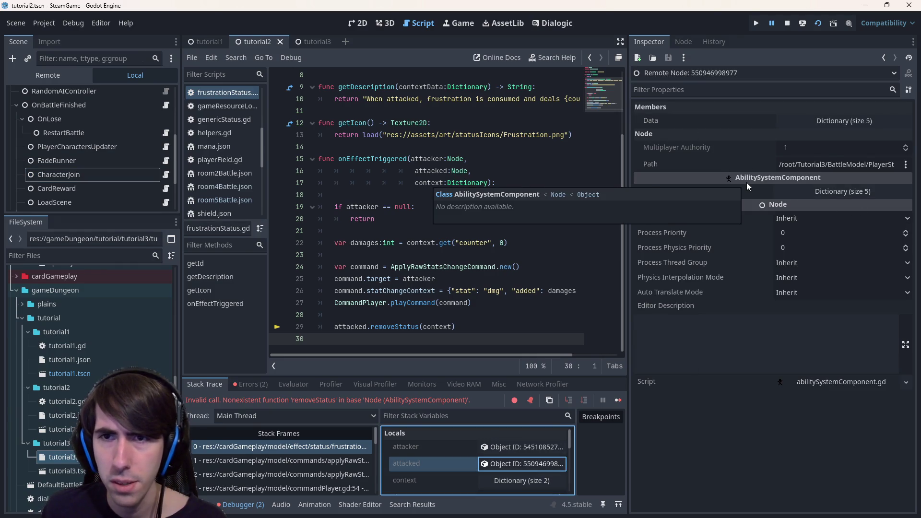
pyautogui.doubleClick(426, 175)
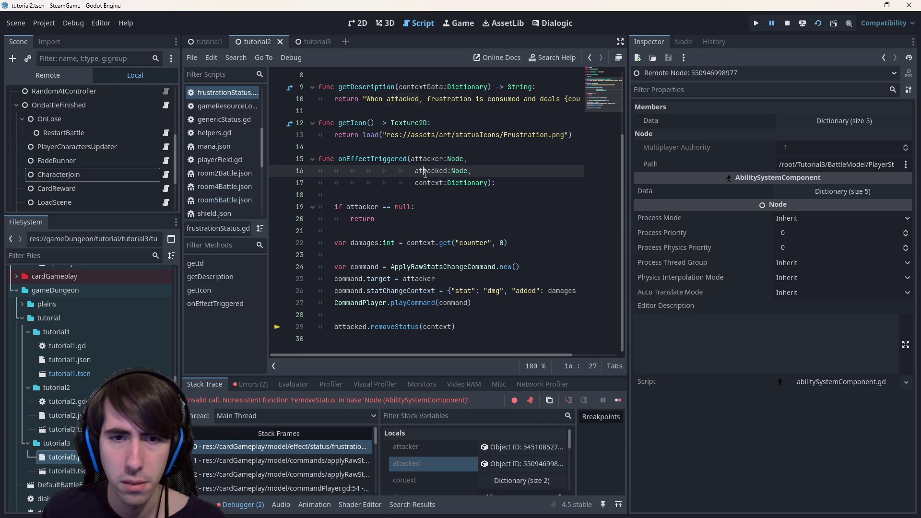
pyautogui.scroll(3, 417, 244)
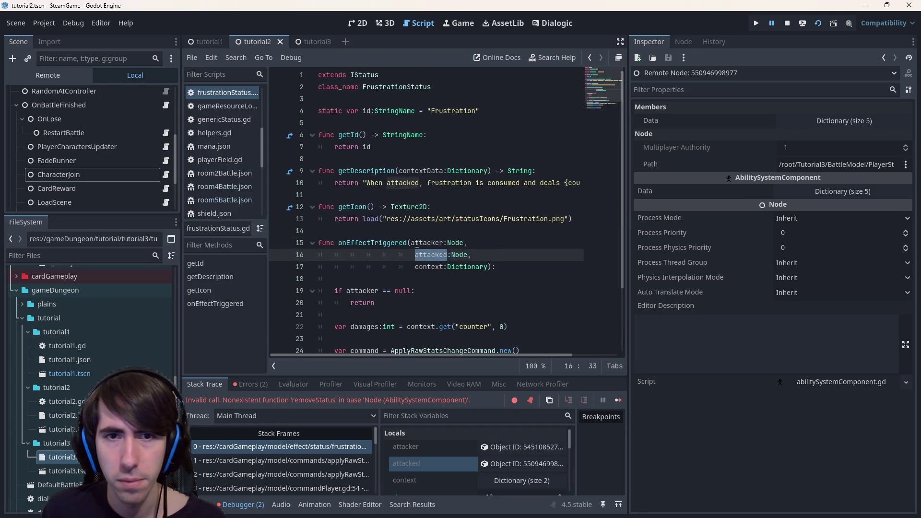
pyautogui.click(320, 460)
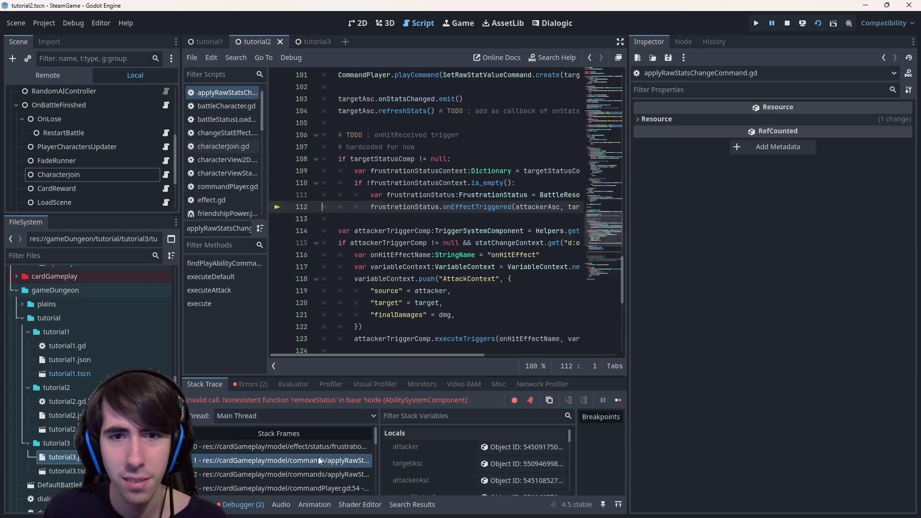
# - Change targetAsc to target in line 112's onEffectTriggered call, then jump to its definition
pyautogui.moveTo(629, 240)
pyautogui.mouseDown()
pyautogui.moveTo(789, 240)
pyautogui.moveTo(736, 240)
pyautogui.mouseUp()
pyautogui.doubleClick(587, 208)
pyautogui.scroll(3, 582, 218)
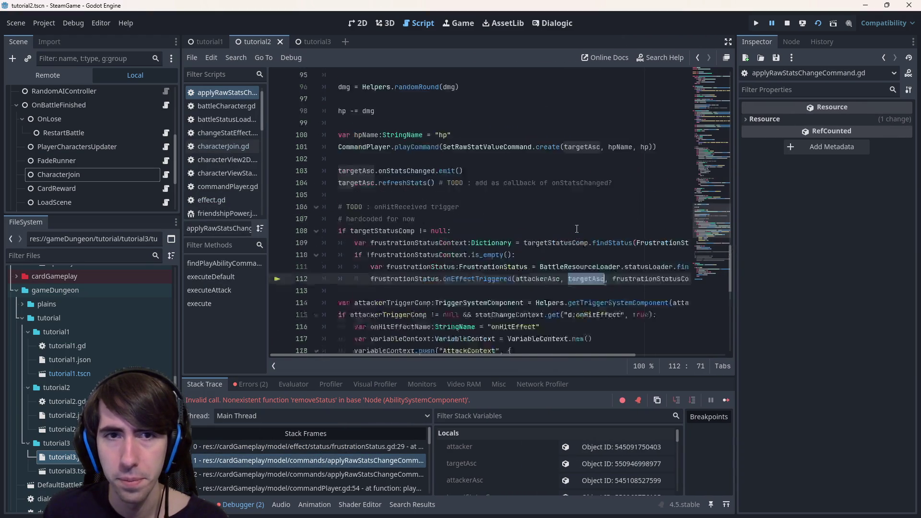
pyautogui.scroll(4, 576, 229)
pyautogui.scroll(-6, 576, 235)
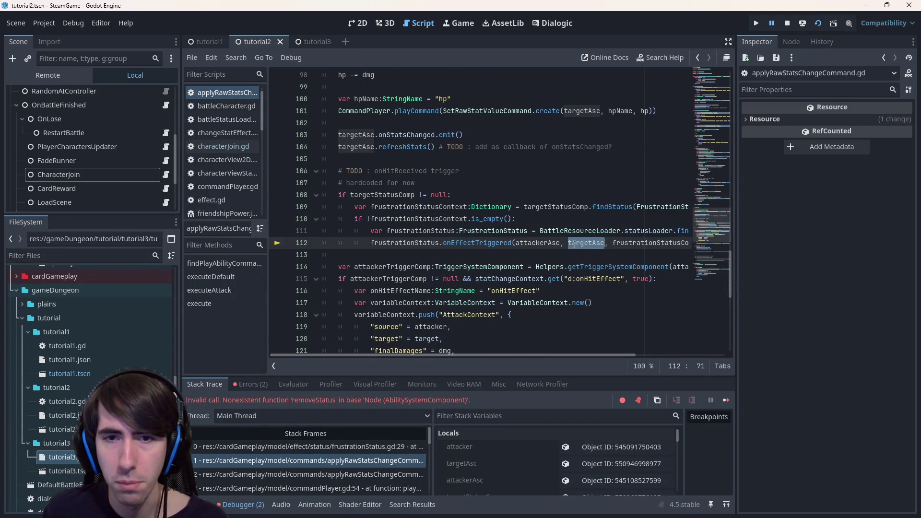
pyautogui.scroll(19, 574, 245)
pyautogui.scroll(5, 570, 224)
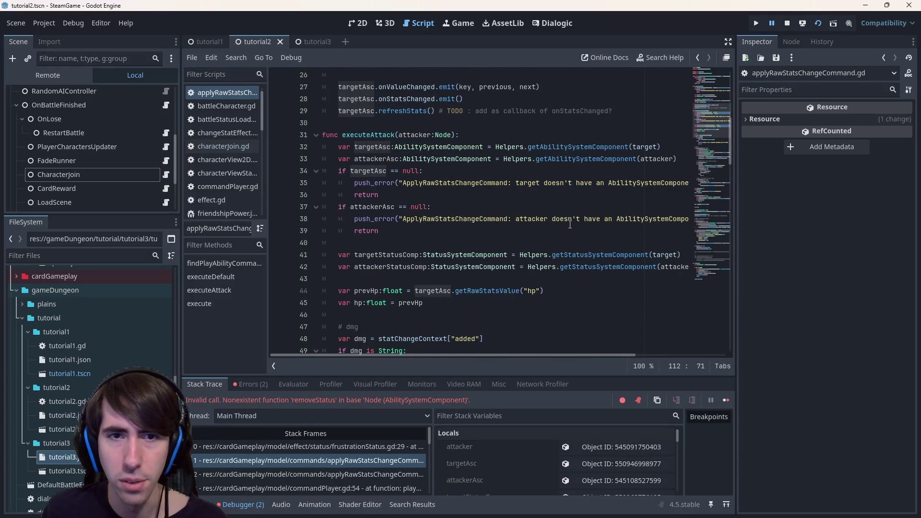
pyautogui.scroll(-20, 570, 225)
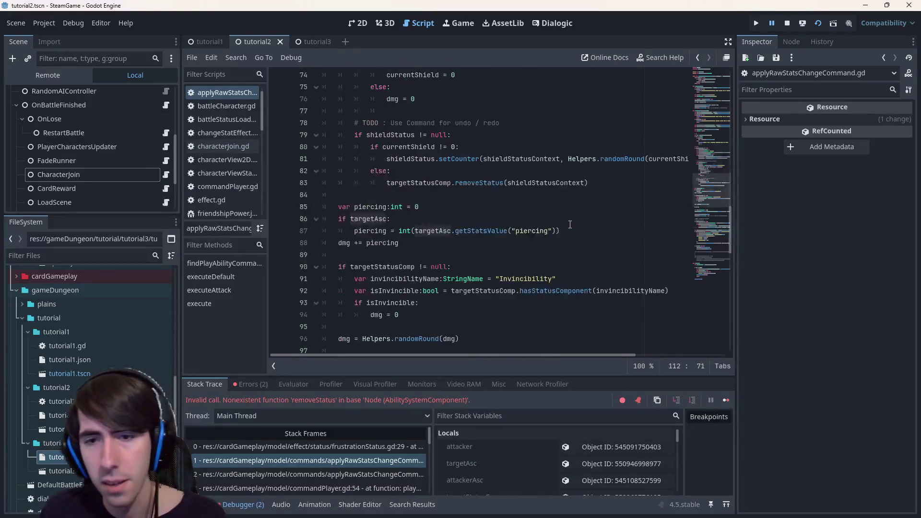
pyautogui.press('BackSpace')
pyautogui.press('BackSpace')
pyautogui.press('BackSpace')
pyautogui.write('et')
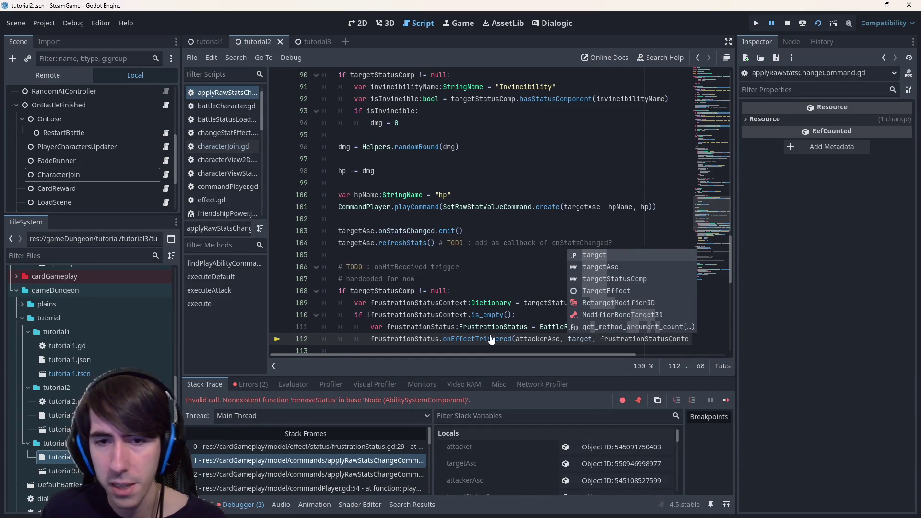
pyautogui.keyDown('ctrl'); pyautogui.click(480, 338); pyautogui.keyUp('ctrl')
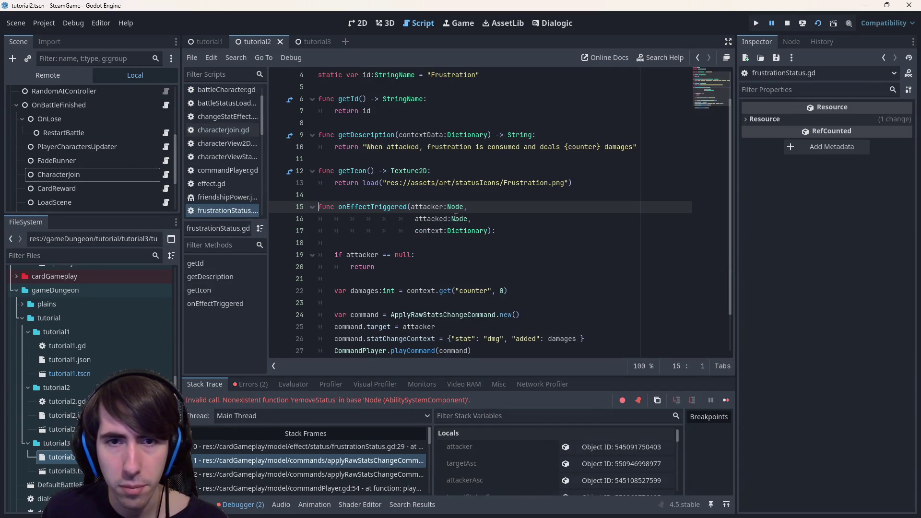
# - Insert a line after line 28 and autocomplete Helpers.getStatusSystemComponent from 'getS'
pyautogui.click(439, 218)
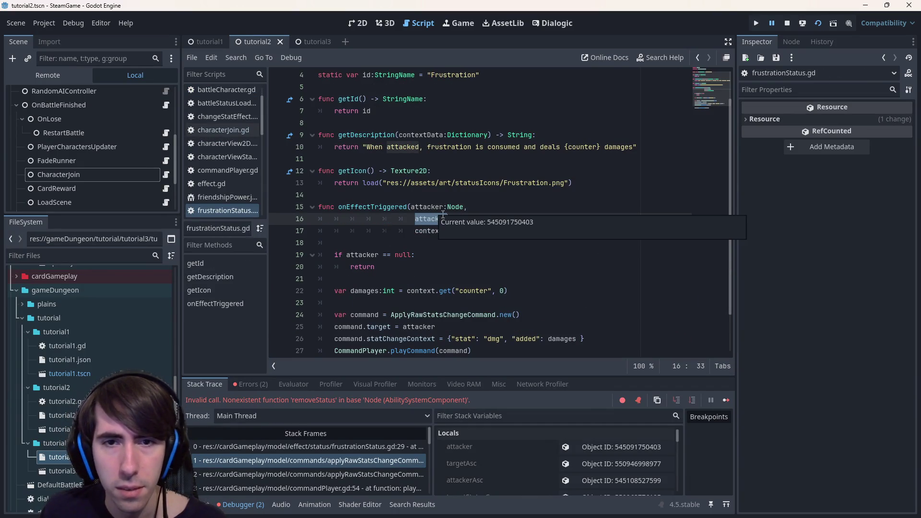
pyautogui.scroll(-2, 432, 237)
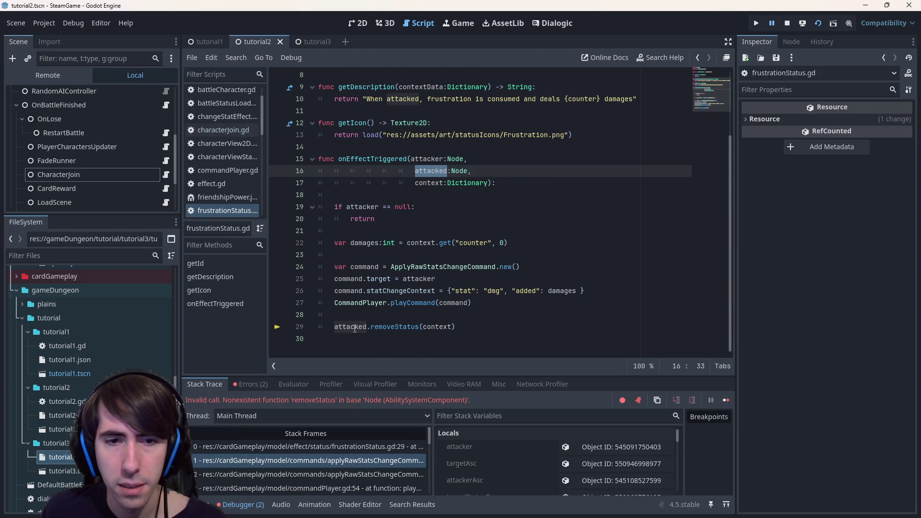
pyautogui.moveTo(355, 328)
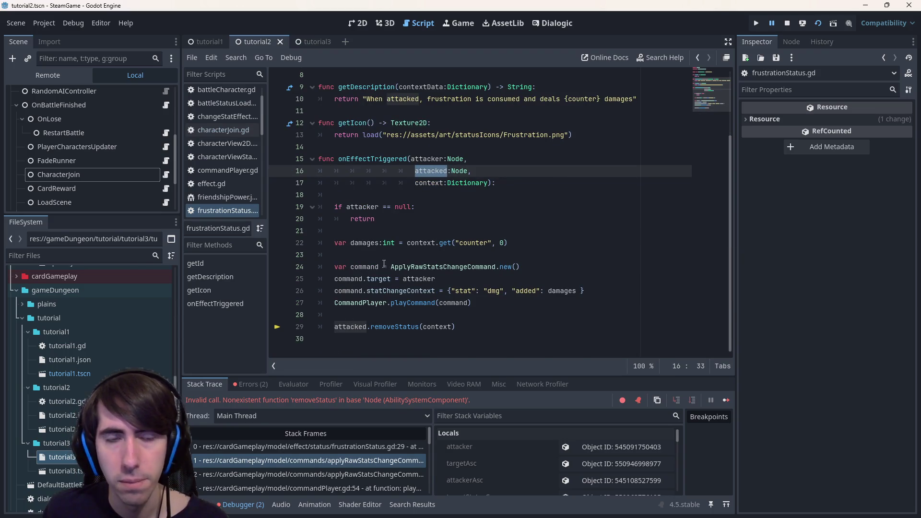
pyautogui.click(378, 318)
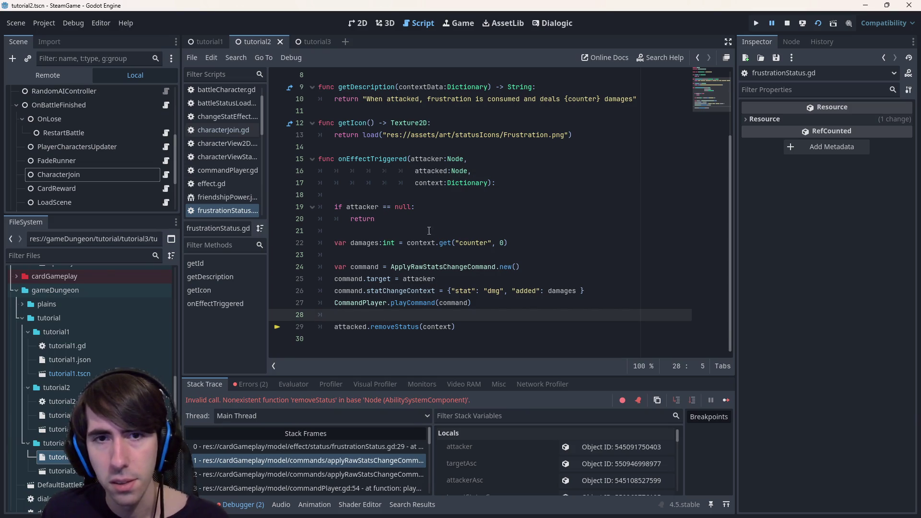
pyautogui.press('Return')
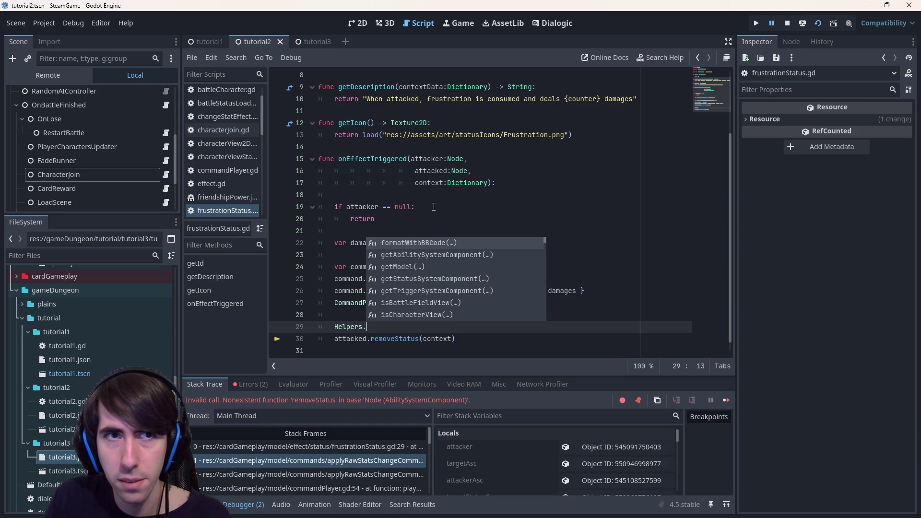
pyautogui.write('getS')
pyautogui.press('Return')
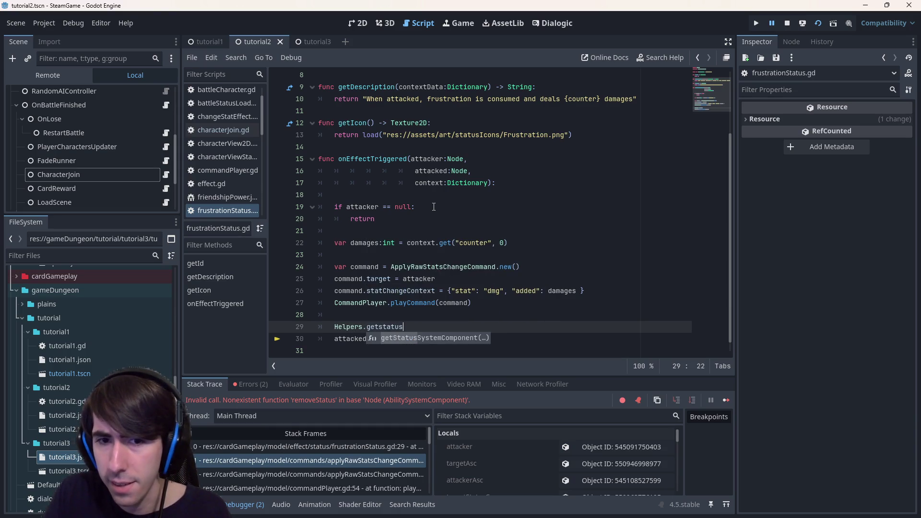
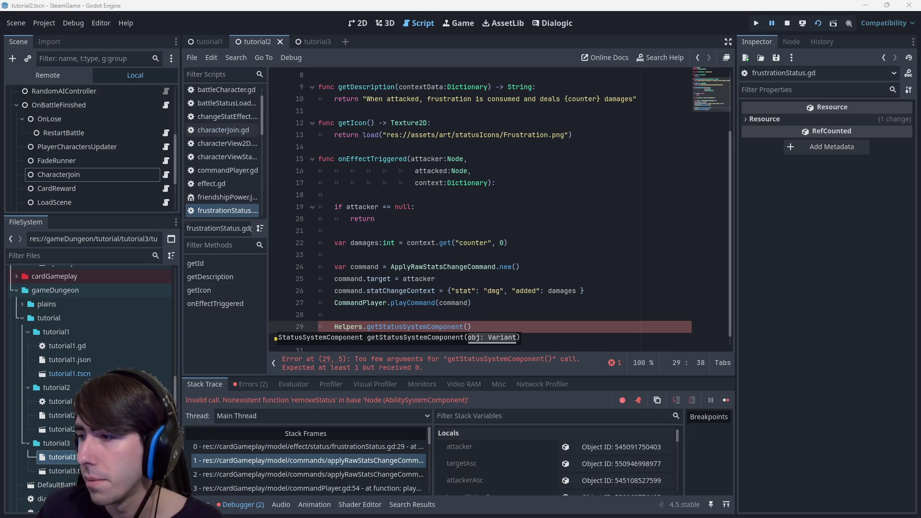
# - Pass attacked into getStatusSystemComponent() on line 29, then open the caller in applyRawStatsChangeCommand.gd
pyautogui.click(486, 326)
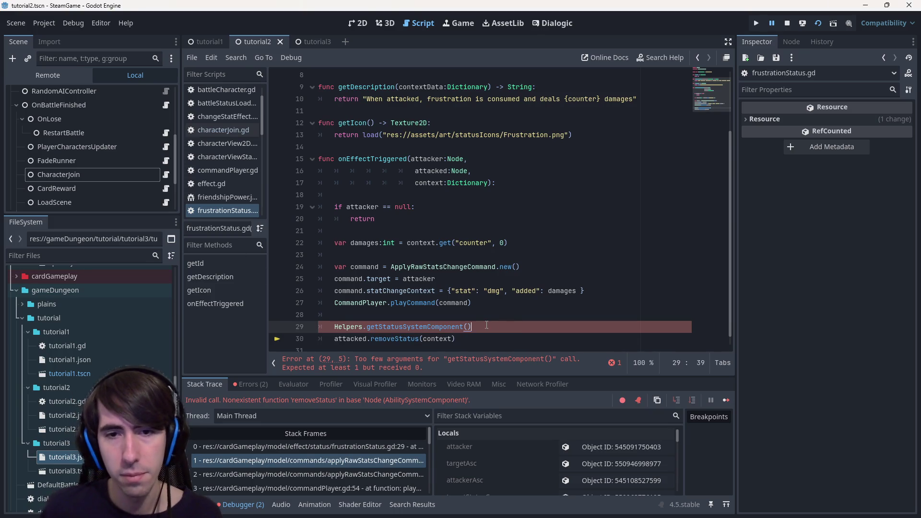
pyautogui.moveTo(453, 326)
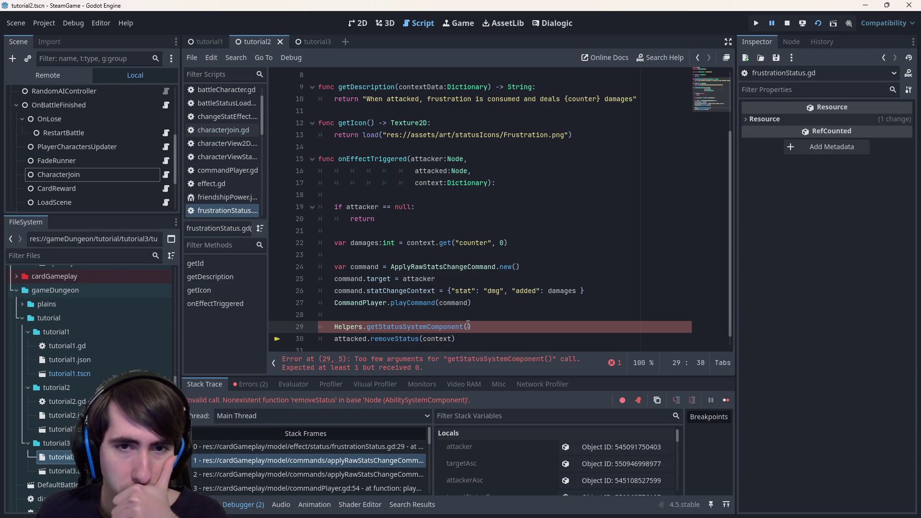
pyautogui.click(437, 171)
pyautogui.doubleClick(348, 339)
pyautogui.hotkey('ctrl', 'c')
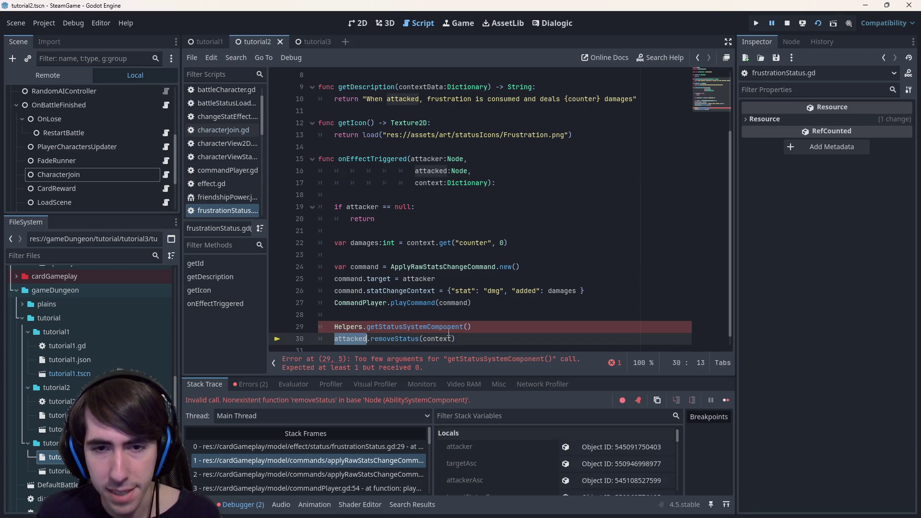
pyautogui.click(469, 328)
pyautogui.hotkey('ctrl', 'v')
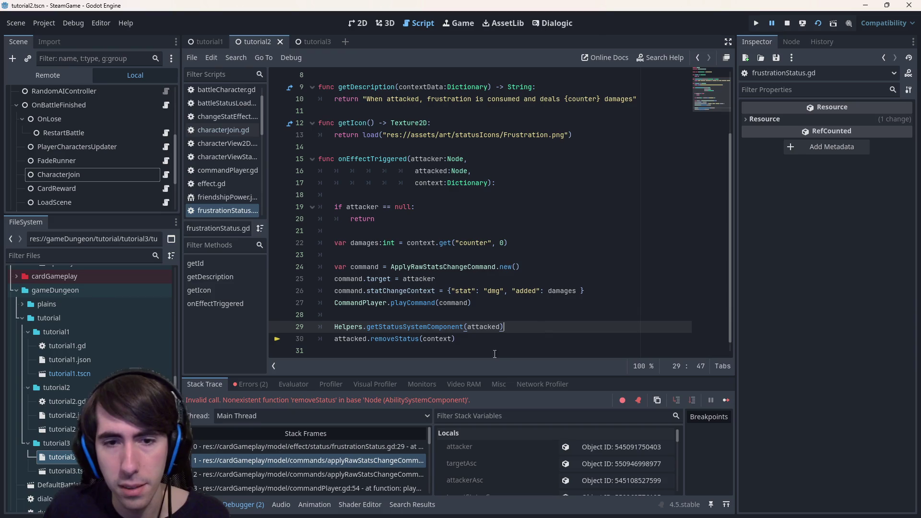
pyautogui.write('var')
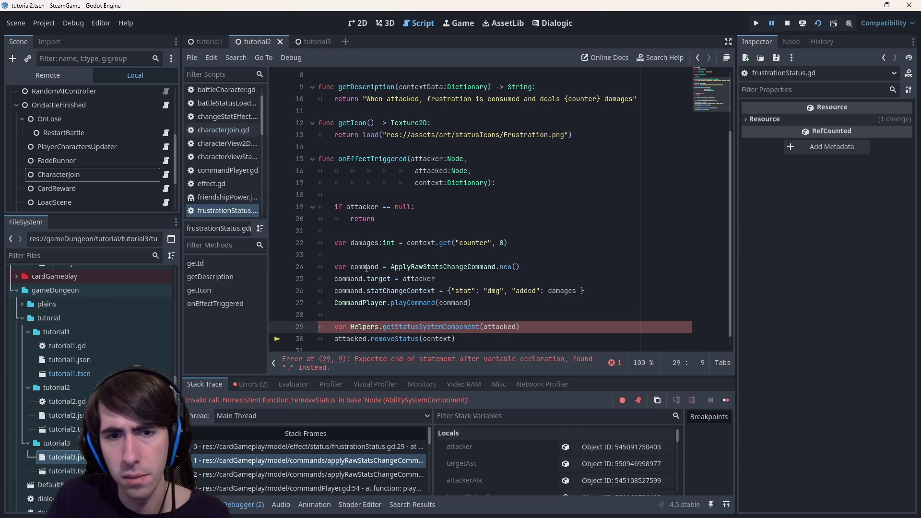
pyautogui.press('BackSpace')
pyautogui.press('BackSpace')
pyautogui.press('BackSpace')
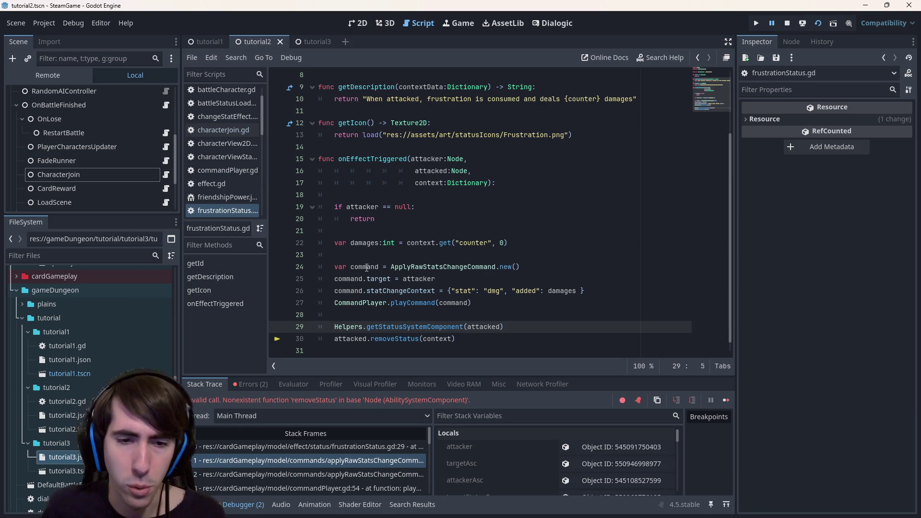
pyautogui.click(364, 461)
pyautogui.scroll(2, 468, 269)
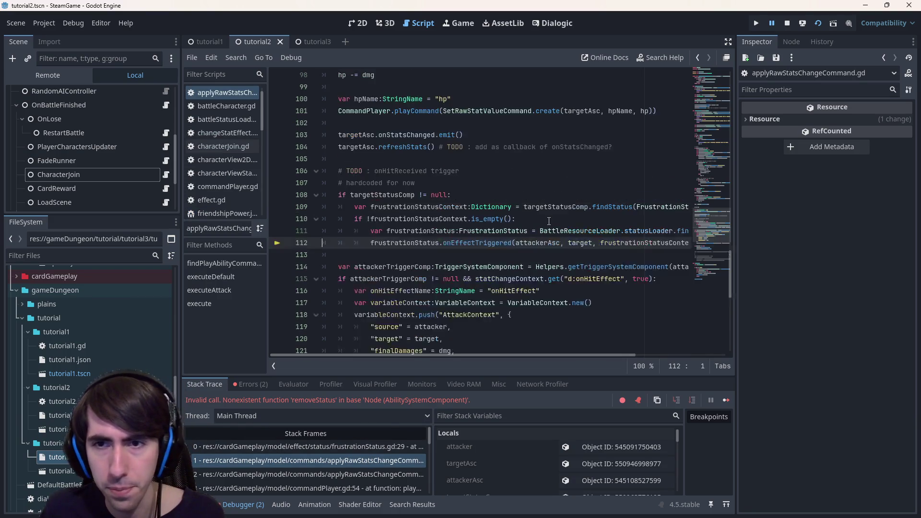
# - Try passing targetStatusComp on line 112, review onEffectTriggered's parameters, then undo the change
pyautogui.doubleClick(580, 279)
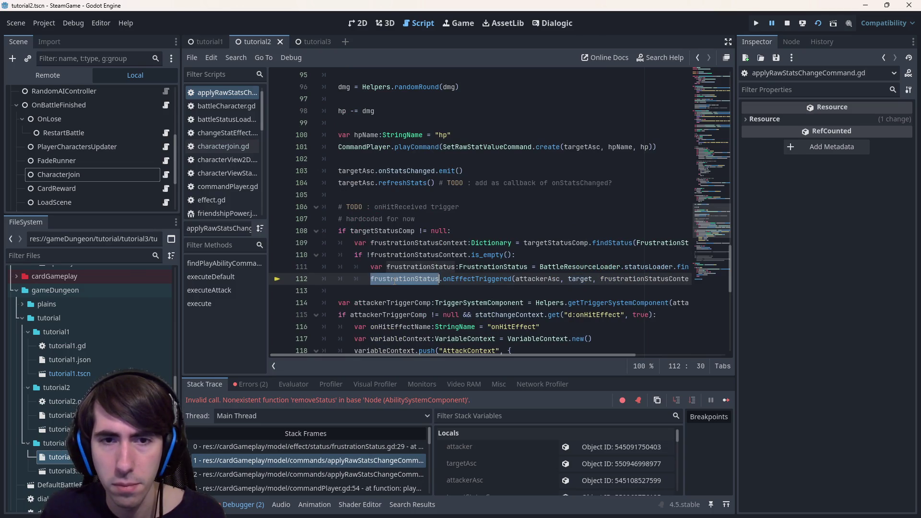
pyautogui.doubleClick(399, 232)
pyautogui.hotkey('ctrl', 'c')
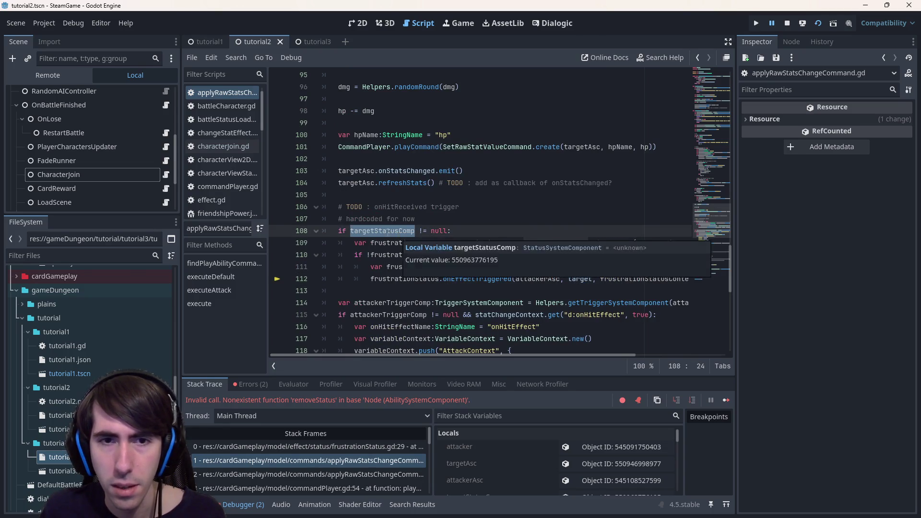
pyautogui.doubleClick(580, 279)
pyautogui.hotkey('ctrl', 'v')
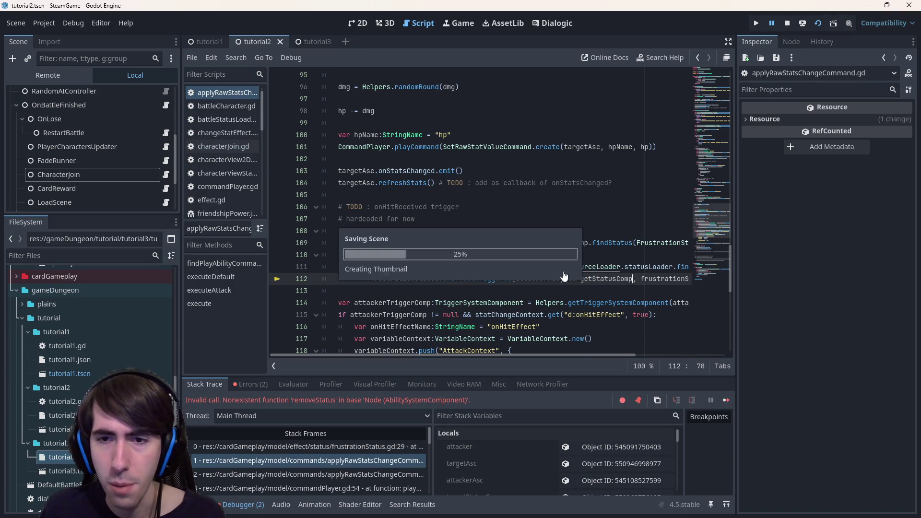
pyautogui.keyDown('ctrl'); pyautogui.click(498, 280); pyautogui.keyUp('ctrl')
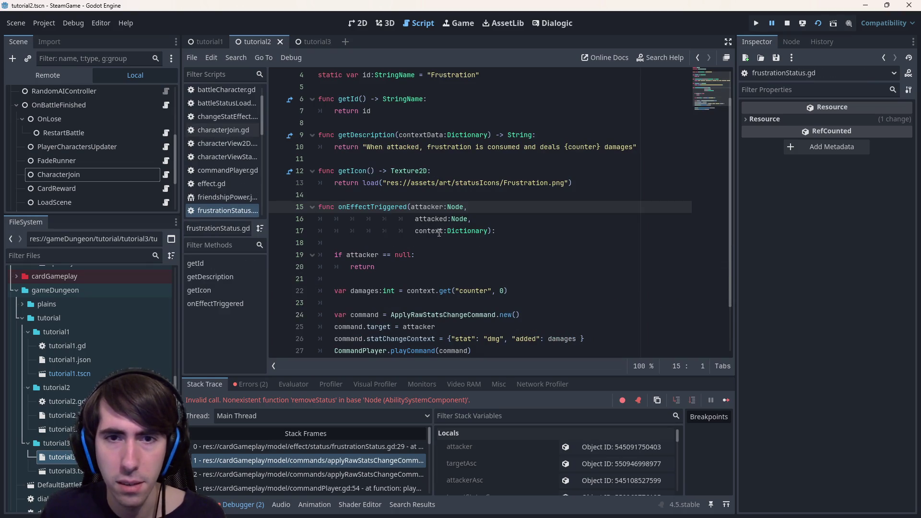
pyautogui.click(439, 232)
pyautogui.click(487, 277)
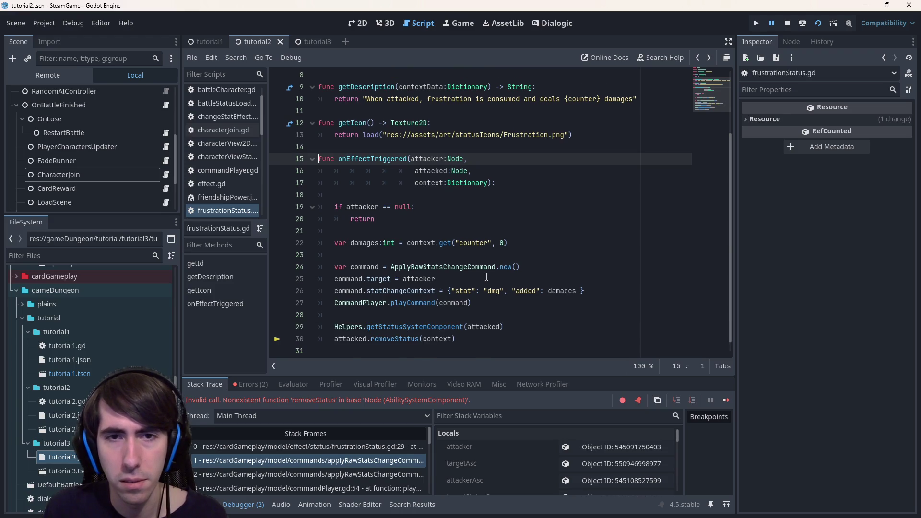
pyautogui.hotkey('alt', 'Left')
pyautogui.hotkey('ctrl', 'z')
pyautogui.hotkey('ctrl', 'z')
pyautogui.hotkey('ctrl', 'z')
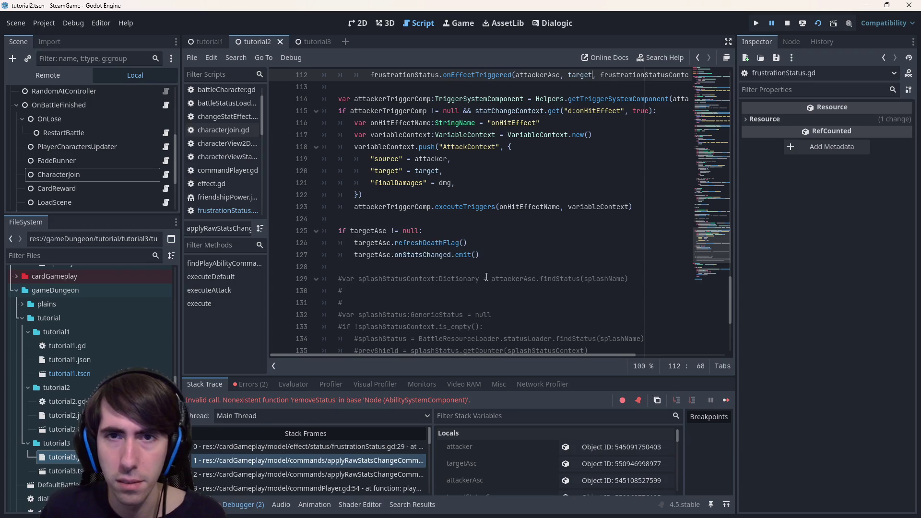
# - Select the targetStatusComp declaration on line 41 and return to frustrationStatus.gd
pyautogui.scroll(3, 475, 230)
pyautogui.keyDown('ctrl'); pyautogui.click(463, 189); pyautogui.keyUp('ctrl')
pyautogui.scroll(-1, 405, 265)
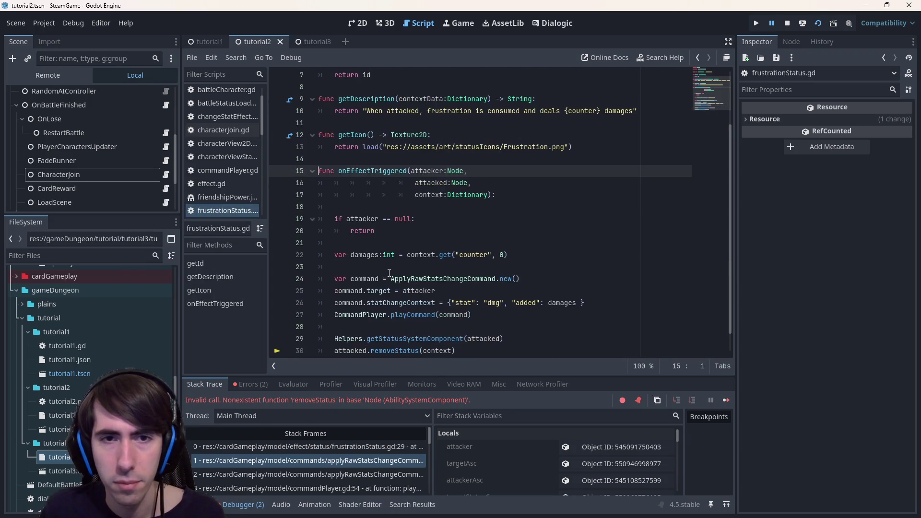
pyautogui.scroll(-1, 406, 265)
pyautogui.scroll(1, 406, 265)
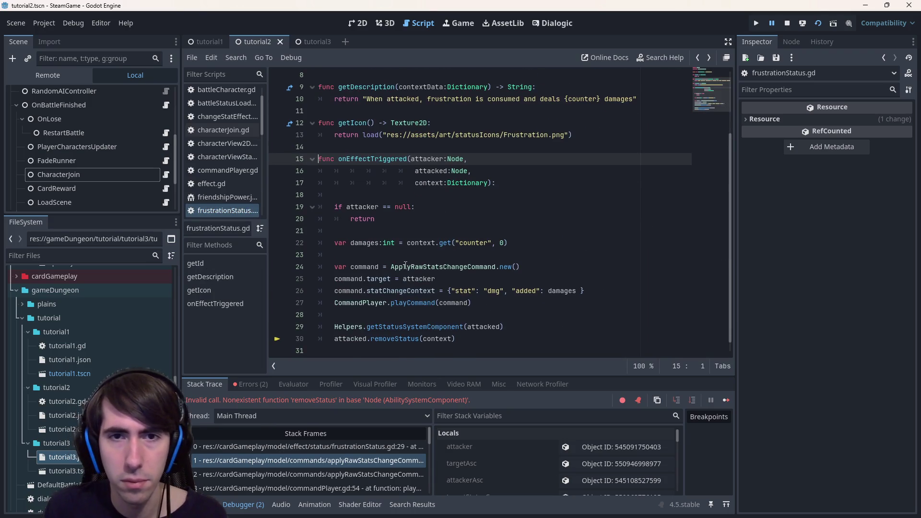
pyautogui.hotkey('alt', 'Left')
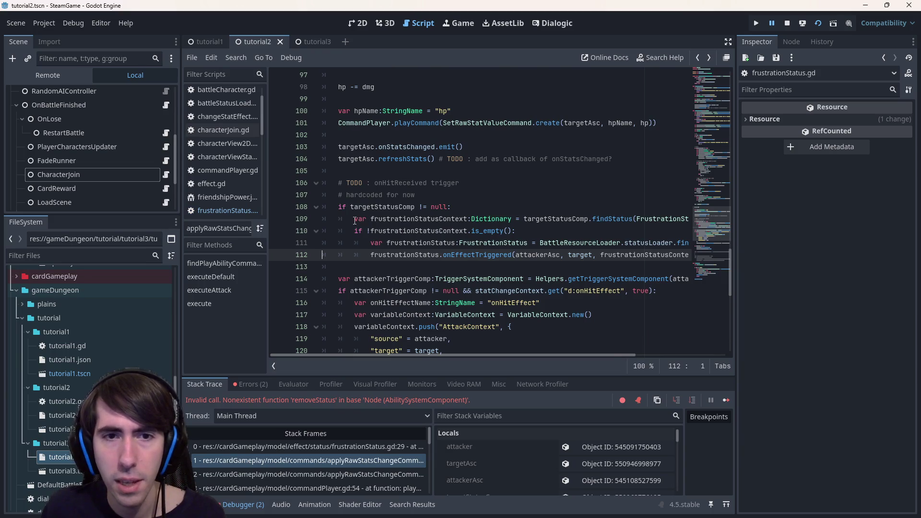
pyautogui.doubleClick(379, 206)
pyautogui.scroll(5, 411, 235)
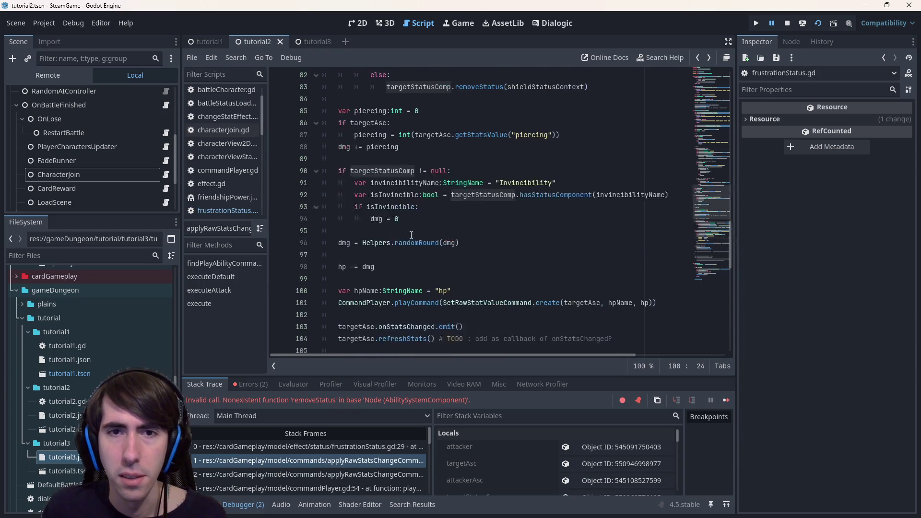
pyautogui.scroll(15, 509, 201)
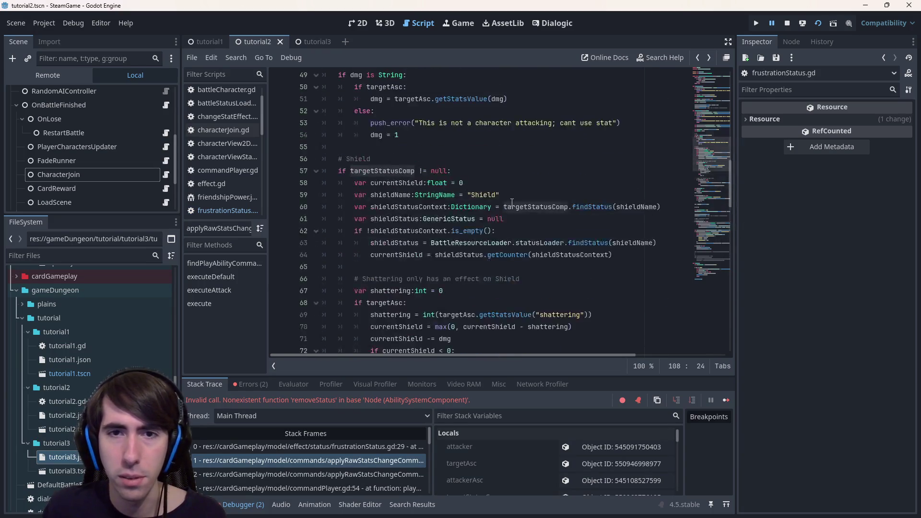
pyautogui.scroll(2, 510, 217)
pyautogui.tripleClick(339, 197)
pyautogui.hotkey('ctrl', 'c')
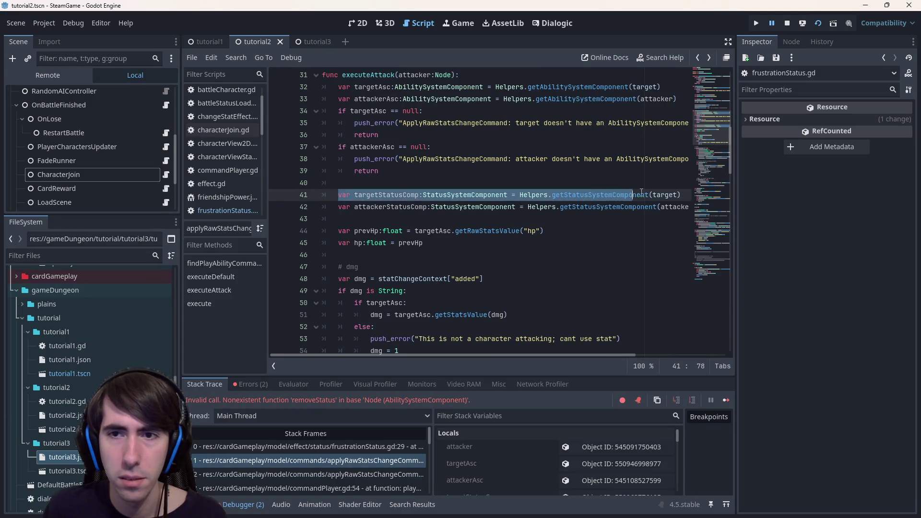
pyautogui.scroll(-6, 514, 273)
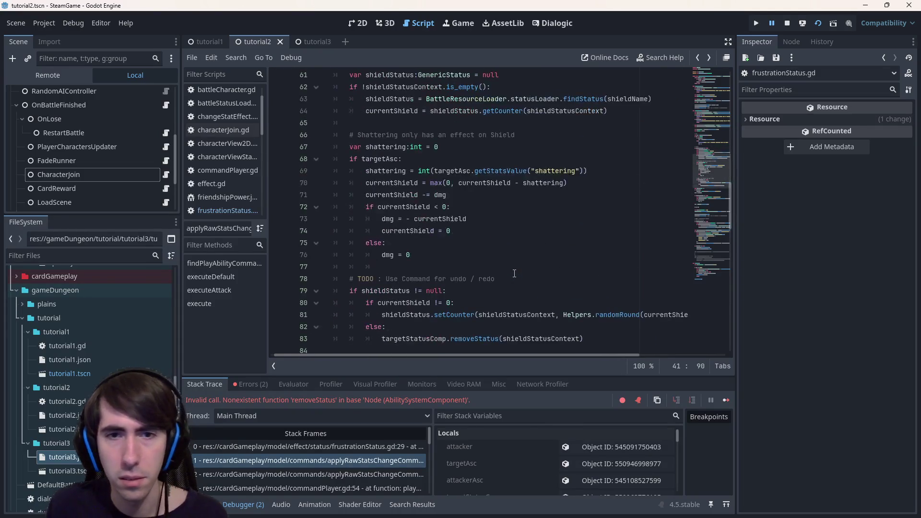
pyautogui.hotkey('alt', 'Left')
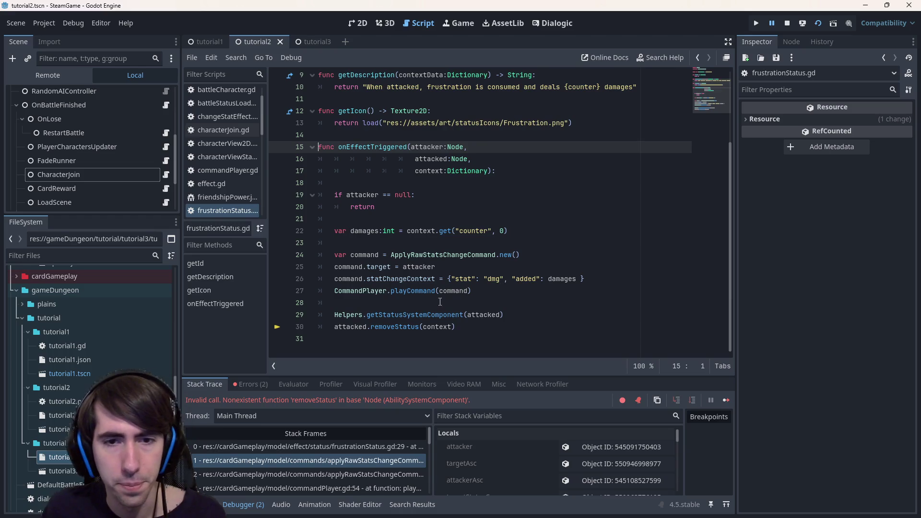
# - Insert the targetStatusComp declaration on line 29, passing attacked instead of target
pyautogui.click(440, 302)
pyautogui.press('Return')
pyautogui.hotkey('ctrl', 'v')
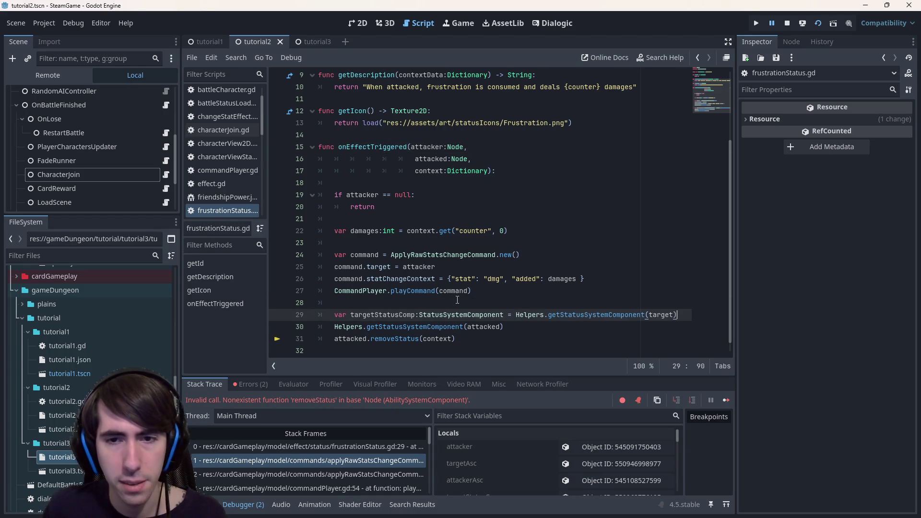
pyautogui.doubleClick(487, 326)
pyautogui.hotkey('ctrl', 'c')
pyautogui.press('Up')
pyautogui.press('End')
pyautogui.press('Left')
pyautogui.hotkey('ctrl', 'shift', 'Left')
pyautogui.hotkey('ctrl', 'v')
# - Delete the leftover Helpers call and call removeStatus on targetStatusComp instead of attacked
pyautogui.click(383, 315)
pyautogui.moveTo(503, 327); pyautogui.dragTo(276, 320)
pyautogui.hotkey('shift', 'Down')
pyautogui.press('BackSpace')
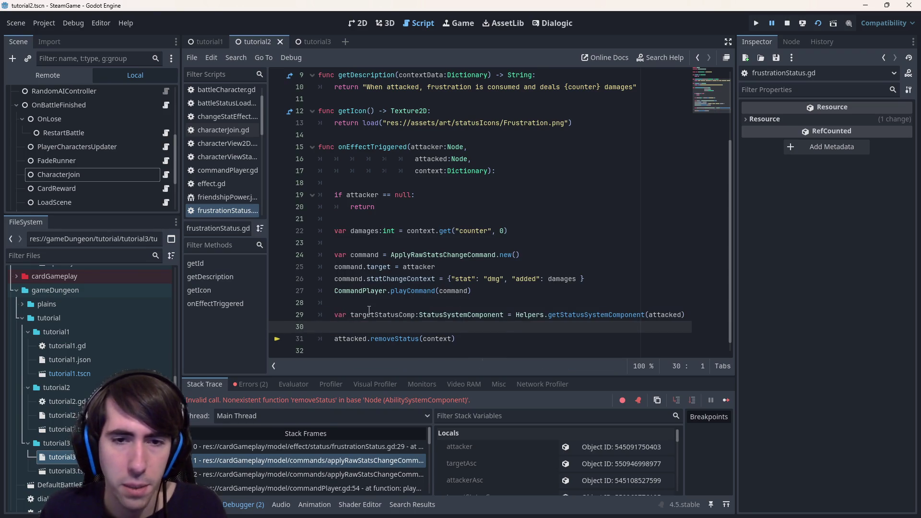
pyautogui.doubleClick(370, 311)
pyautogui.hotkey('ctrl', 'c')
pyautogui.doubleClick(354, 339)
pyautogui.hotkey('ctrl', 'v')
# - Guard removeStatus with 'if targetStatusComp != null:' and rerun the current scene
pyautogui.click(373, 332)
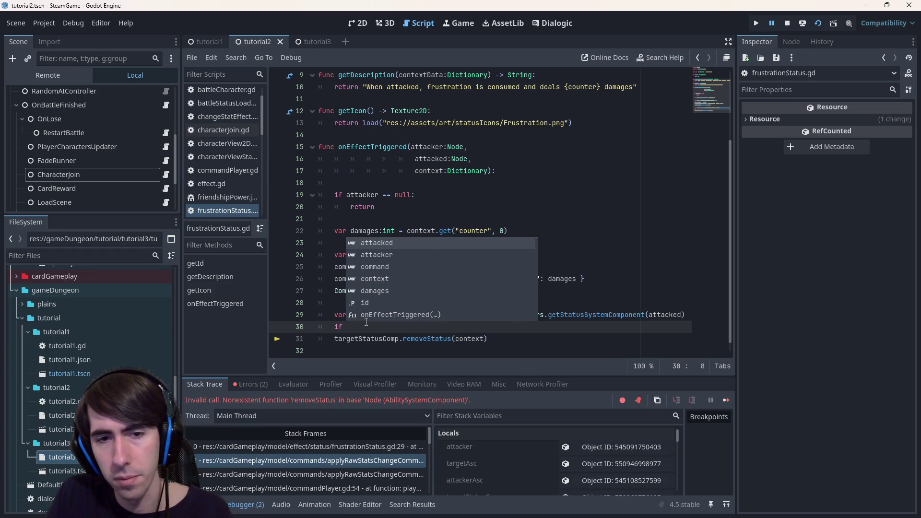
pyautogui.write('targetStatusComp != null:')
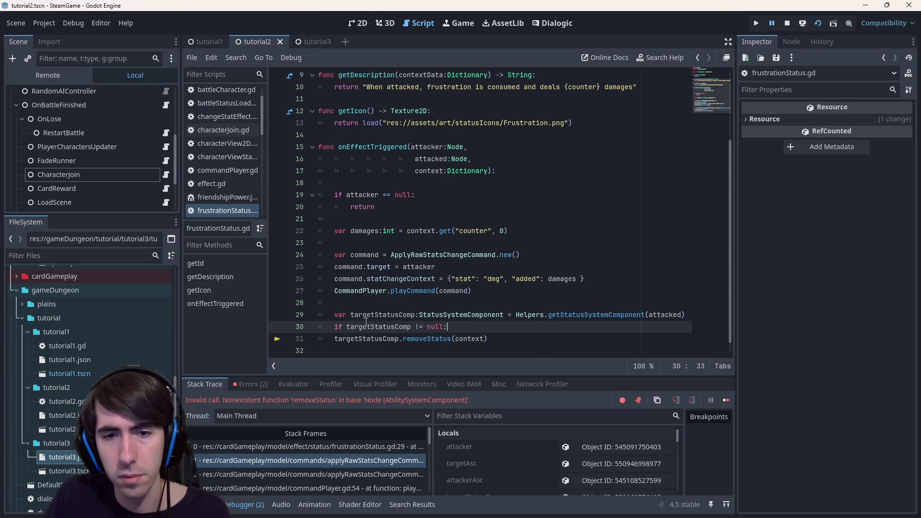
pyautogui.press('Down')
pyautogui.press('Home')
pyautogui.press('Home')
pyautogui.press('Tab')
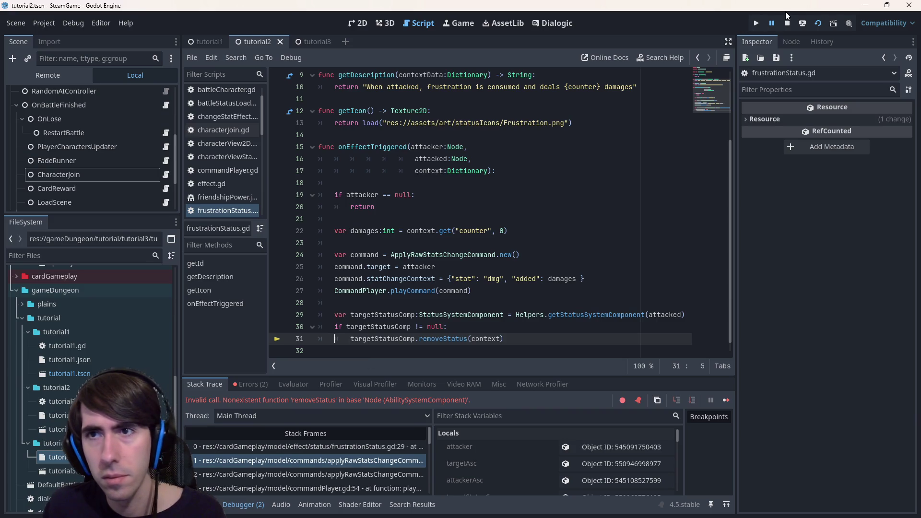
pyautogui.click(788, 23)
pyautogui.click(818, 23)
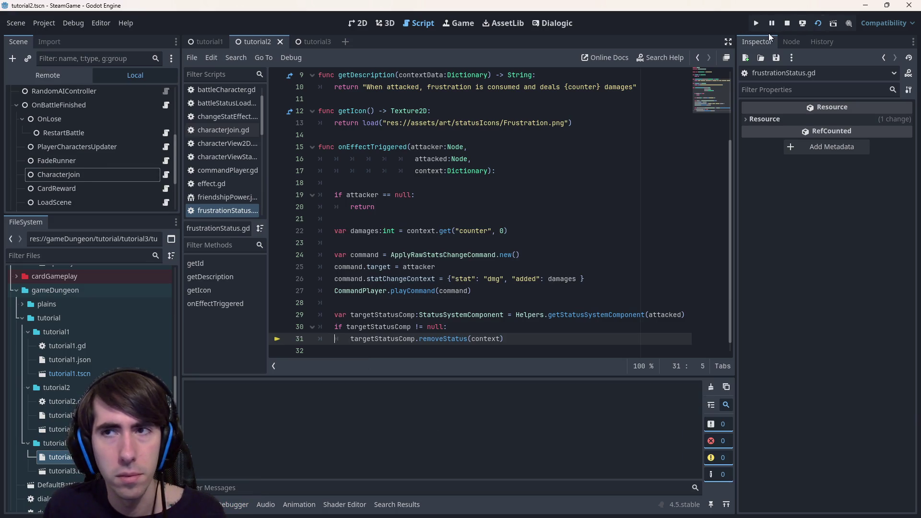
# - Switch to the tutorial3 scene, run it, and drag the character card onto the battlefield
pyautogui.click(785, 22)
pyautogui.click(501, 267)
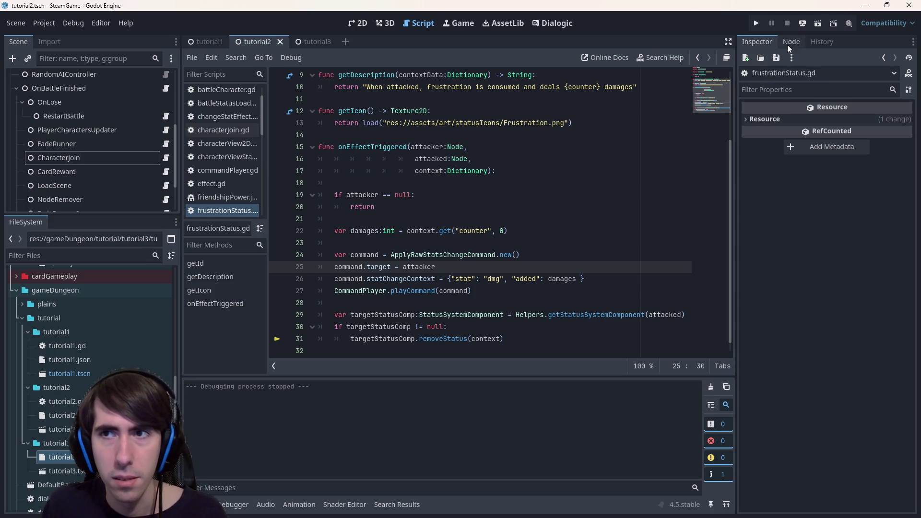
pyautogui.click(300, 47)
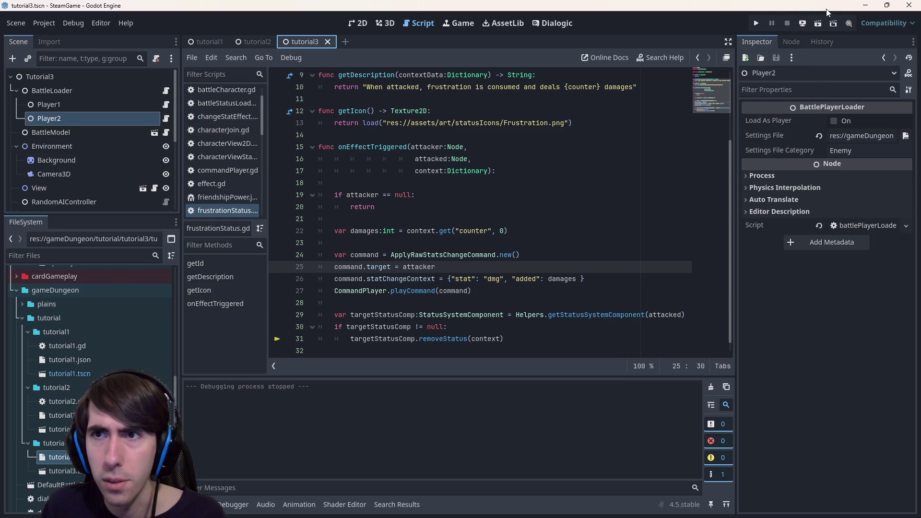
pyautogui.click(818, 23)
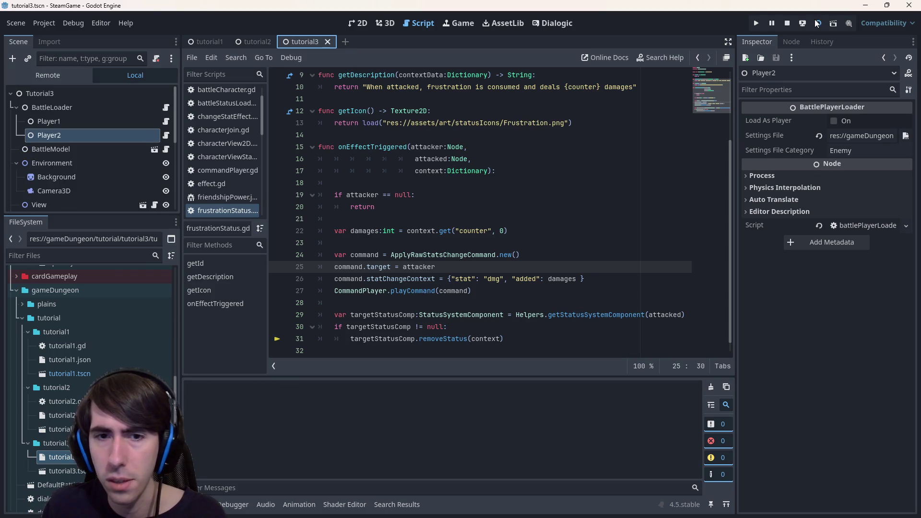
pyautogui.click(494, 254)
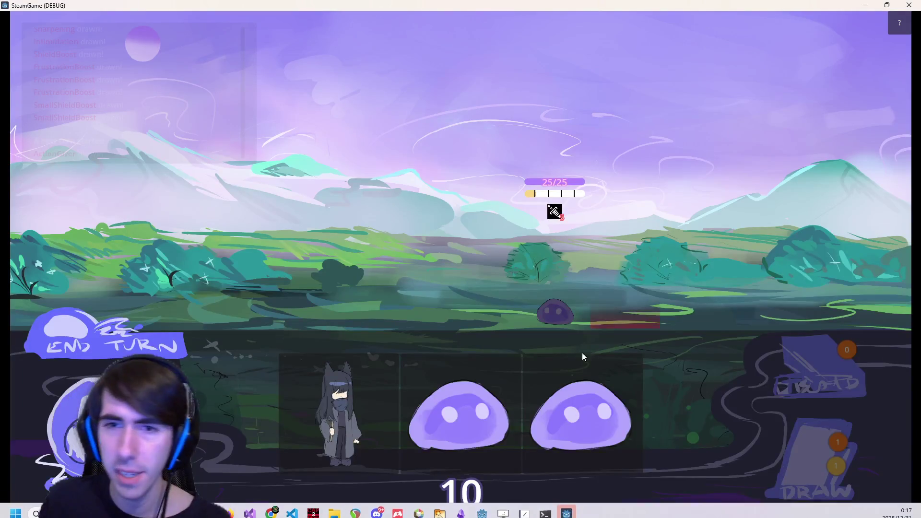
pyautogui.moveTo(338, 413)
pyautogui.mouseDown()
pyautogui.moveTo(336, 327)
pyautogui.moveTo(320, 283)
pyautogui.mouseUp()
# - Place two slimes, end the turn, give the second slime two Shield Boosts, then close the game
pyautogui.moveTo(408, 412); pyautogui.dragTo(283, 290)
pyautogui.moveTo(461, 412)
pyautogui.mouseDown()
pyautogui.moveTo(243, 291)
pyautogui.moveTo(268, 320)
pyautogui.mouseUp()
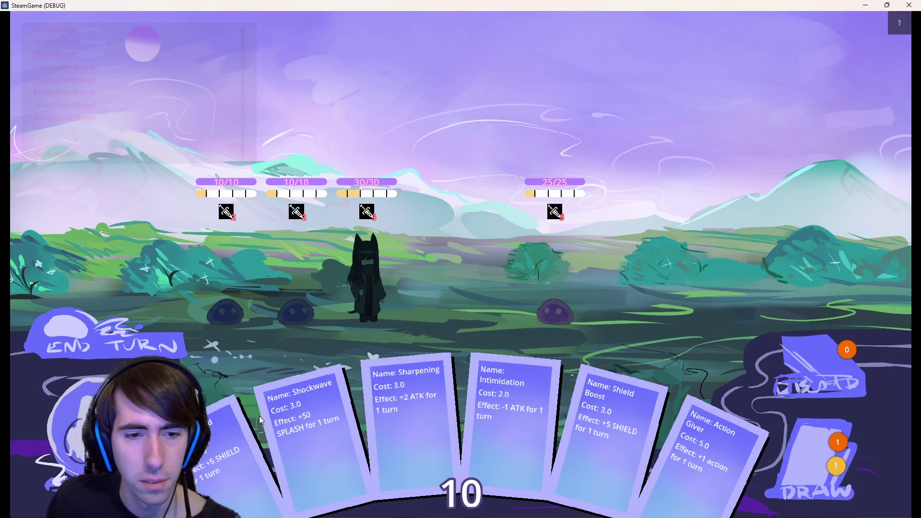
pyautogui.click(158, 345)
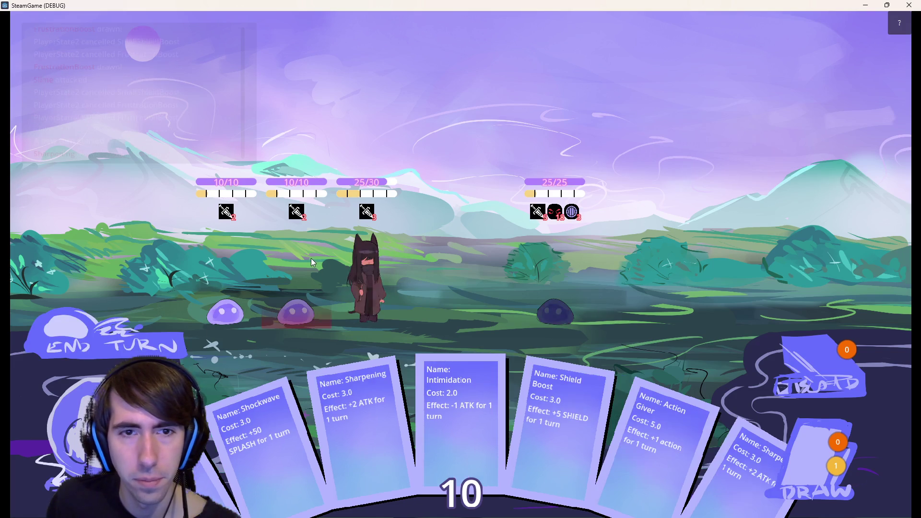
pyautogui.moveTo(592, 413); pyautogui.dragTo(286, 272)
pyautogui.moveTo(216, 432); pyautogui.dragTo(286, 277)
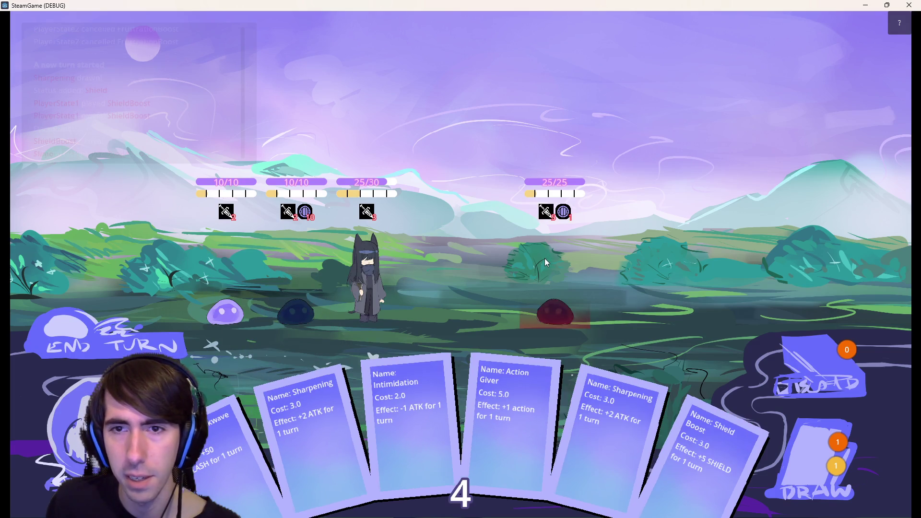
pyautogui.moveTo(308, 216)
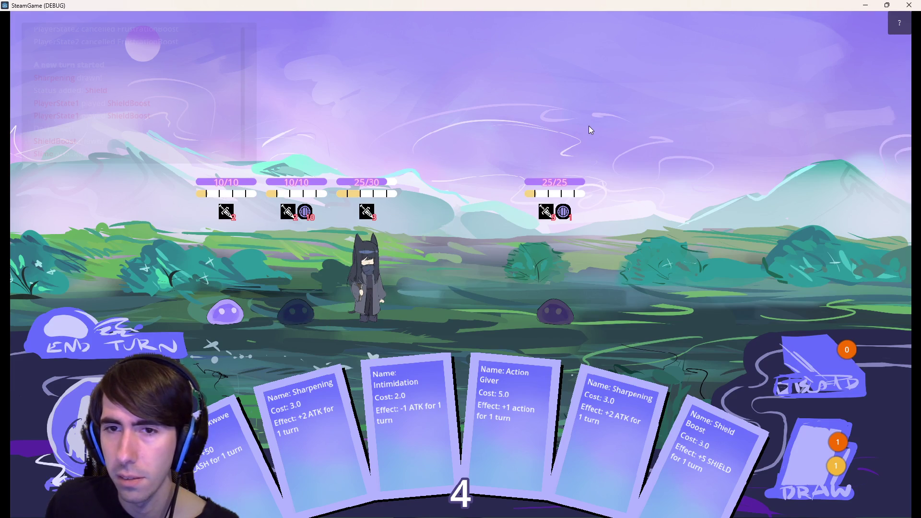
pyautogui.click(909, 5)
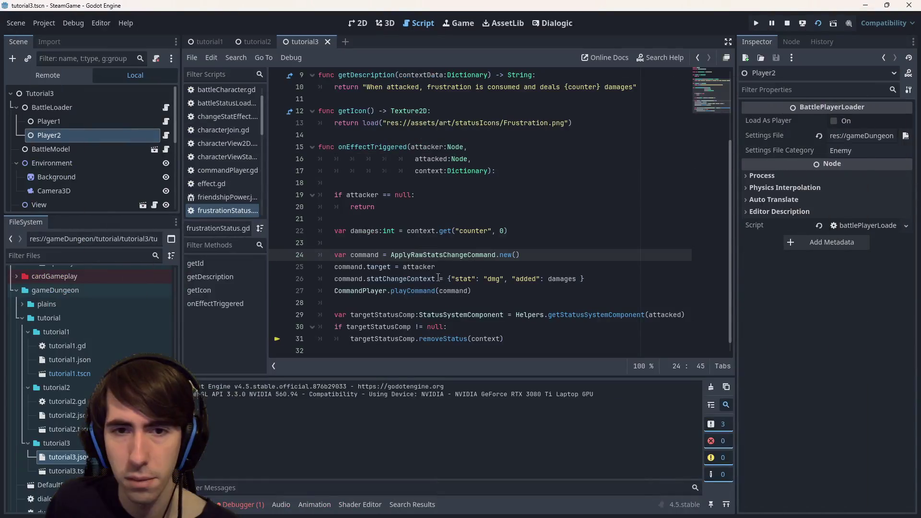
# - Add a breakpoint on line 29 and trace the missing-AbilitySystemComponent error to its early return
pyautogui.click(277, 315)
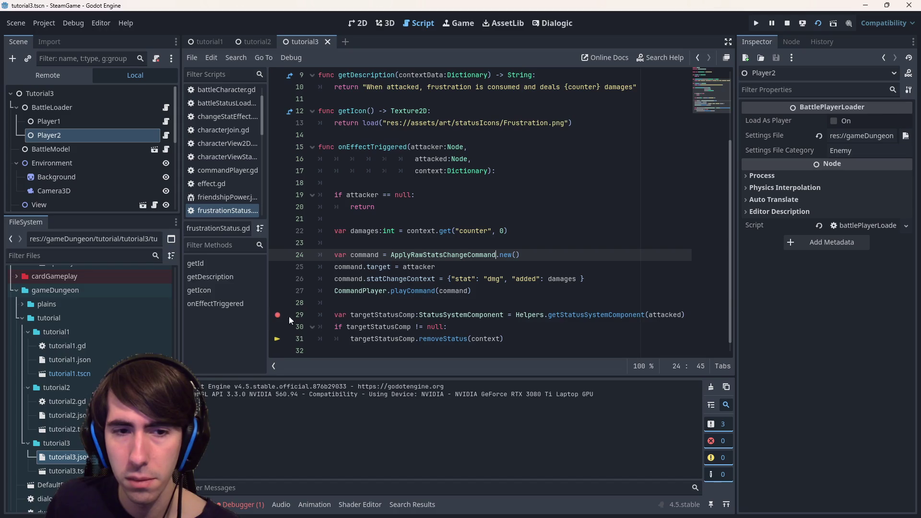
pyautogui.click(255, 501)
pyautogui.click(255, 385)
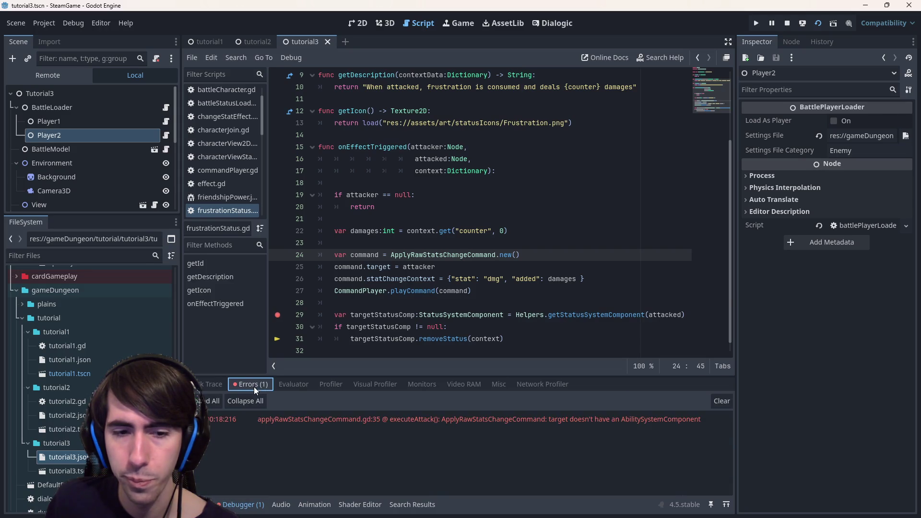
pyautogui.doubleClick(339, 418)
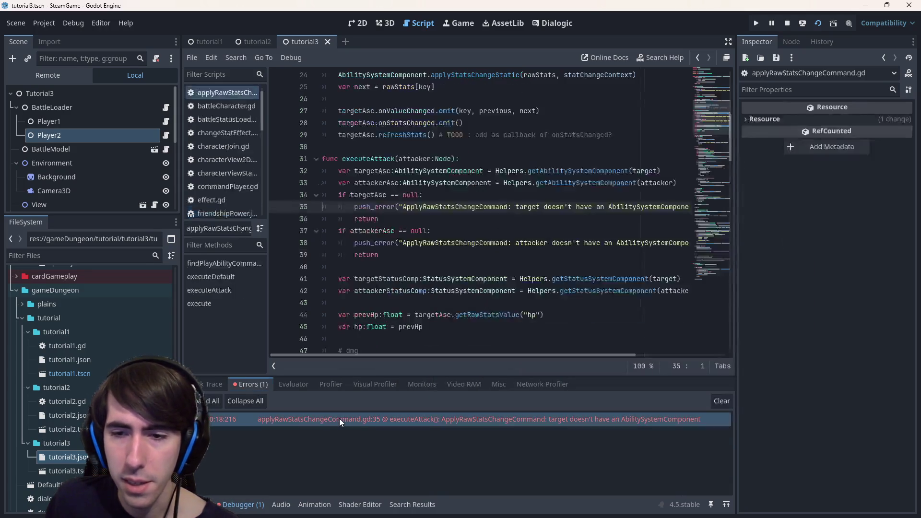
pyautogui.click(545, 217)
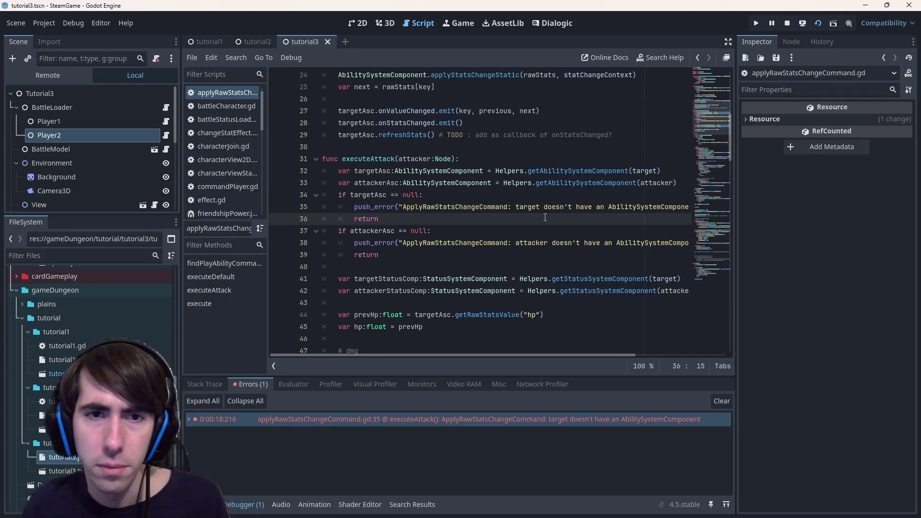
pyautogui.press('F10')
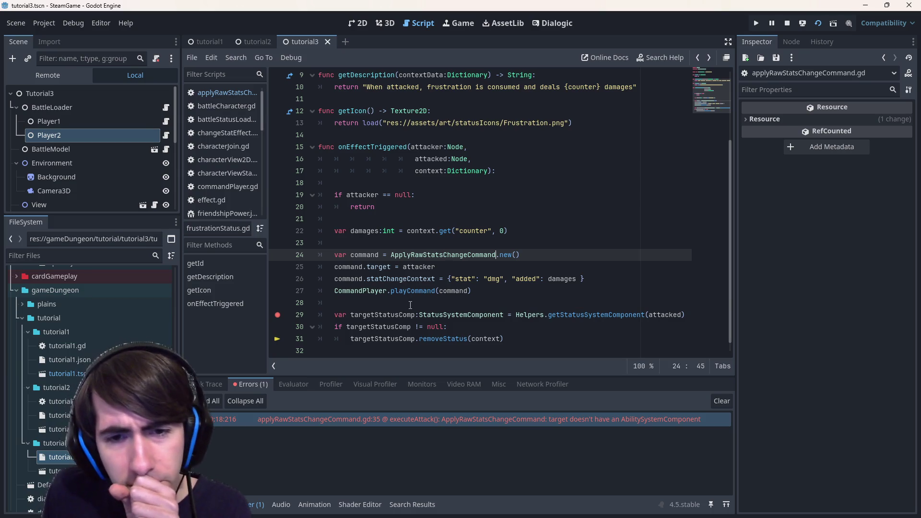
pyautogui.click(572, 315)
pyautogui.doubleClick(572, 314)
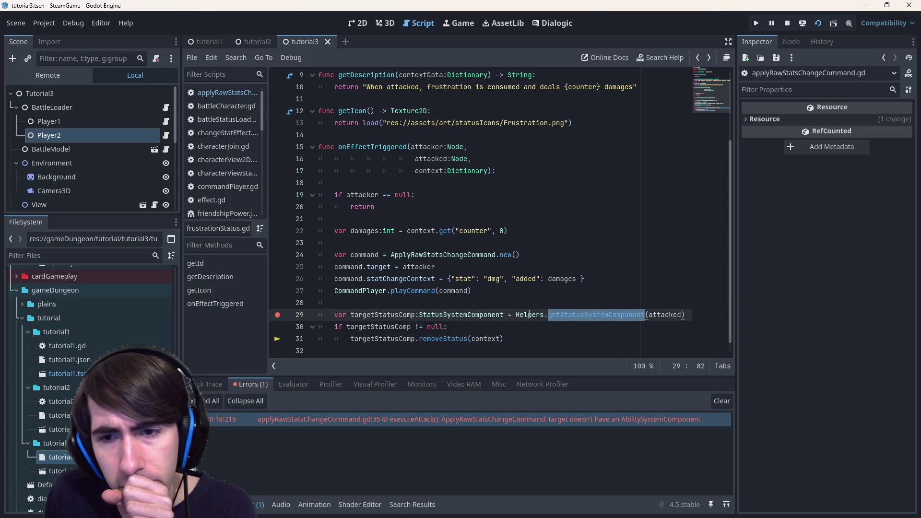
pyautogui.moveTo(529, 315)
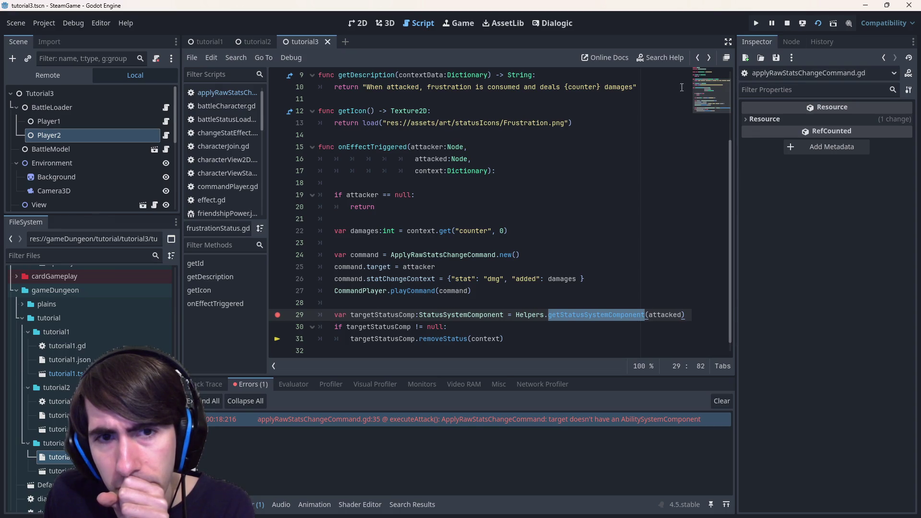
# - In applyRawStatsChangeCommand.gd, leave a single breakpoint on line 111 in the frustration block
pyautogui.click(377, 147)
pyautogui.hotkey('alt', 'Left')
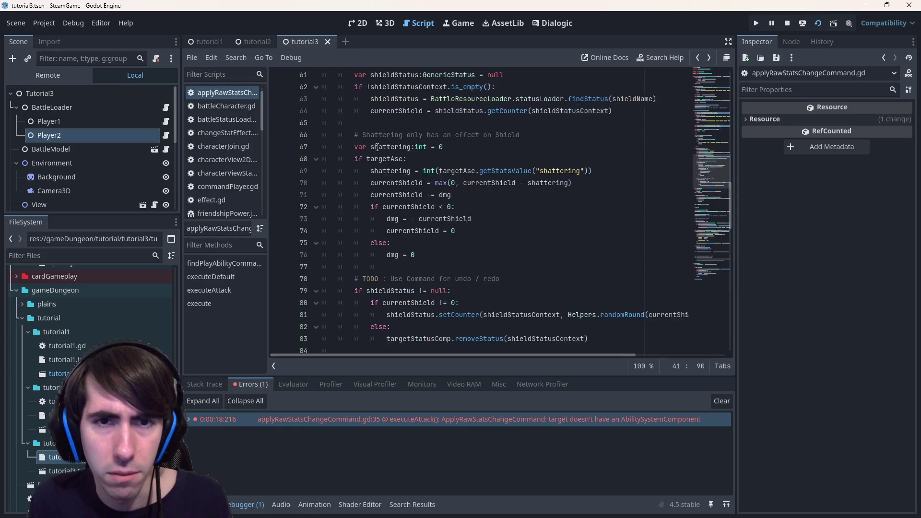
pyautogui.scroll(7, 377, 147)
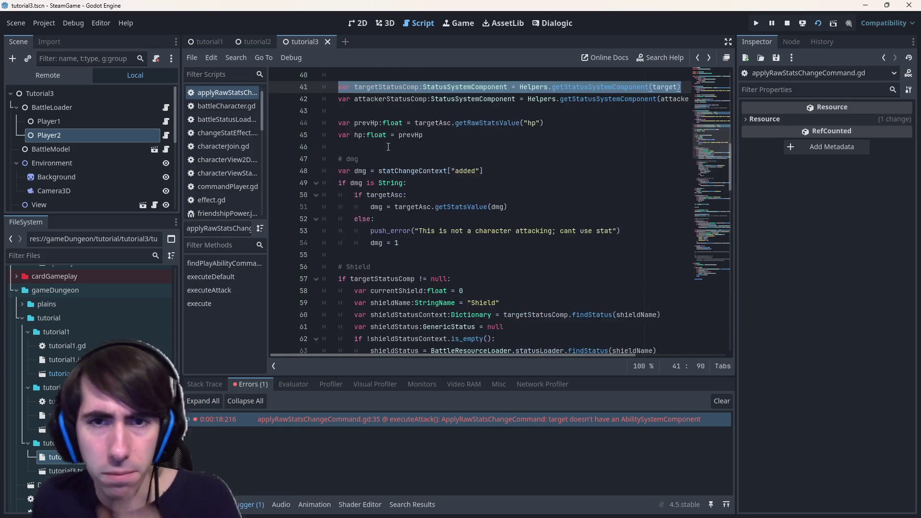
pyautogui.scroll(4, 388, 147)
pyautogui.hotkey('alt', 'Left')
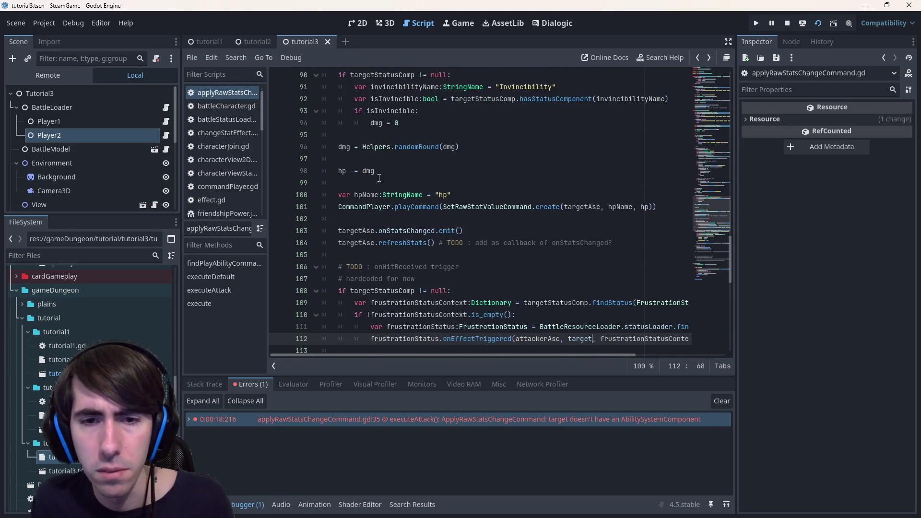
pyautogui.scroll(-2, 379, 178)
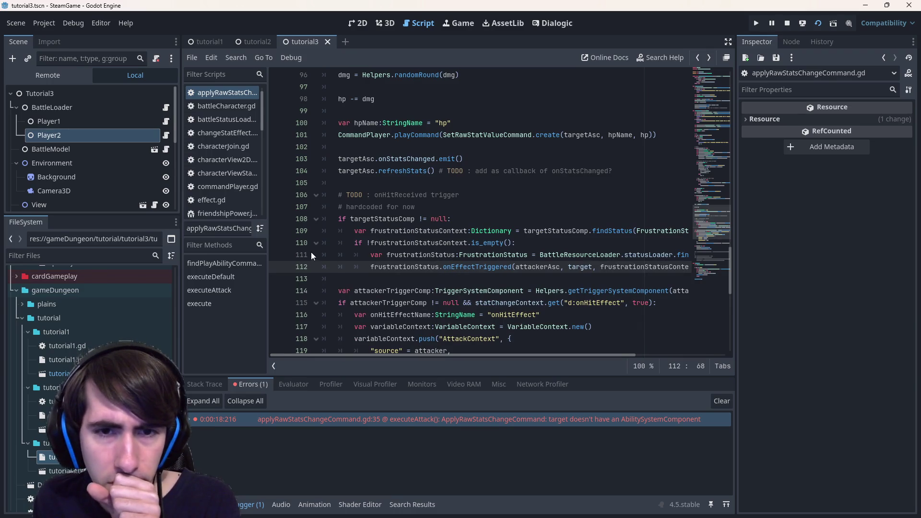
pyautogui.click(278, 243)
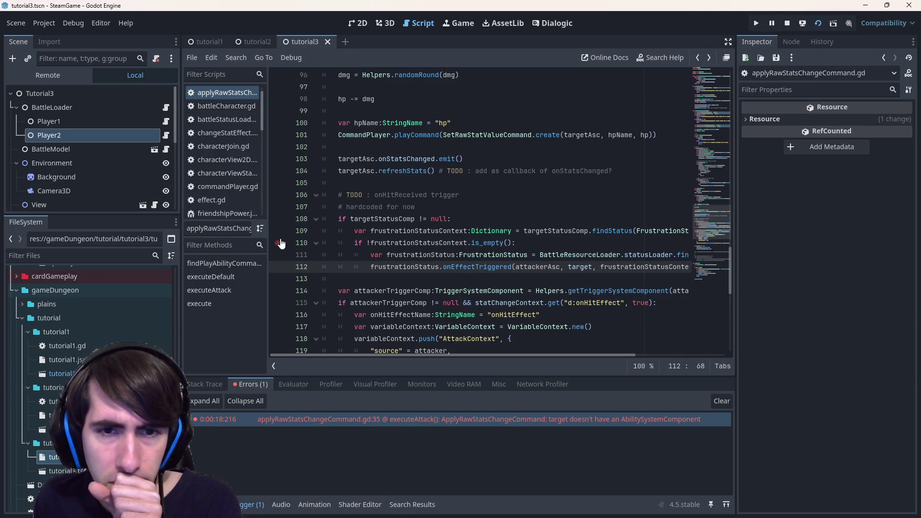
pyautogui.click(278, 255)
pyautogui.click(278, 243)
pyautogui.click(277, 231)
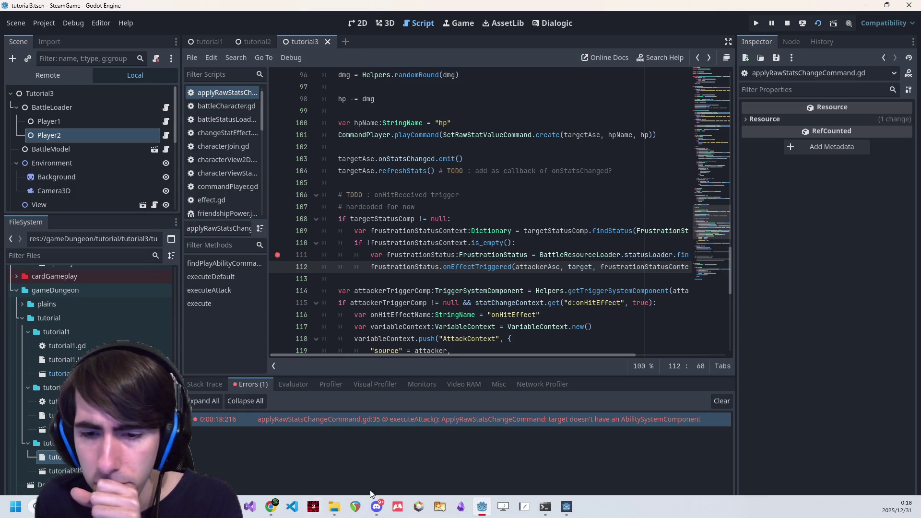
# - End the turn in the game and step through onEffectTriggered down to the removeStatus line
pyautogui.click(568, 510)
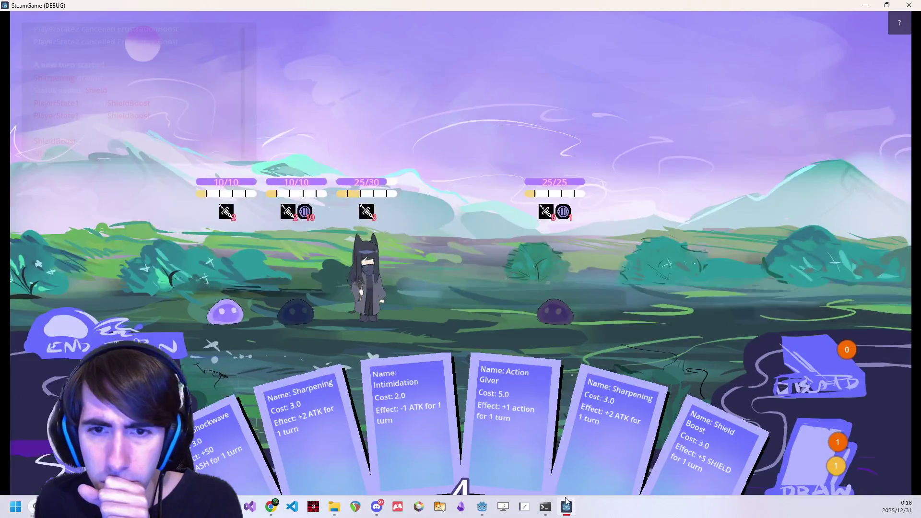
pyautogui.click(153, 333)
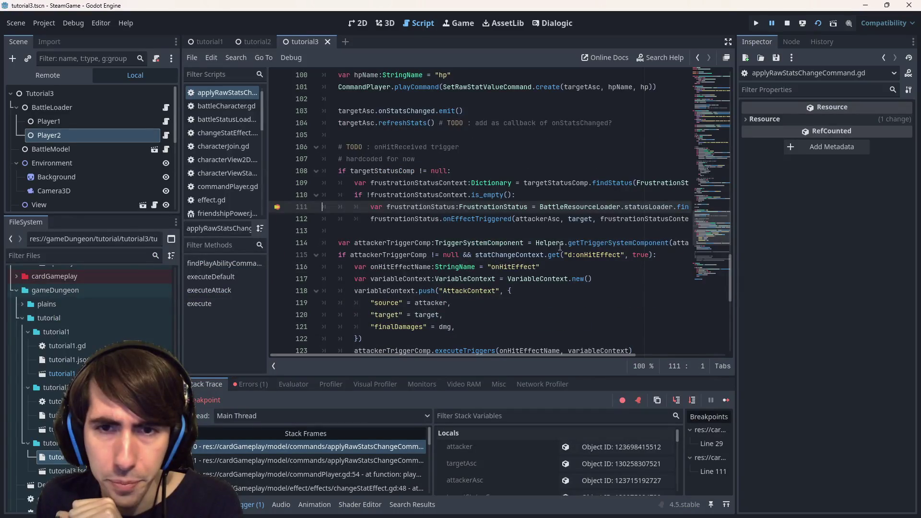
pyautogui.click(677, 401)
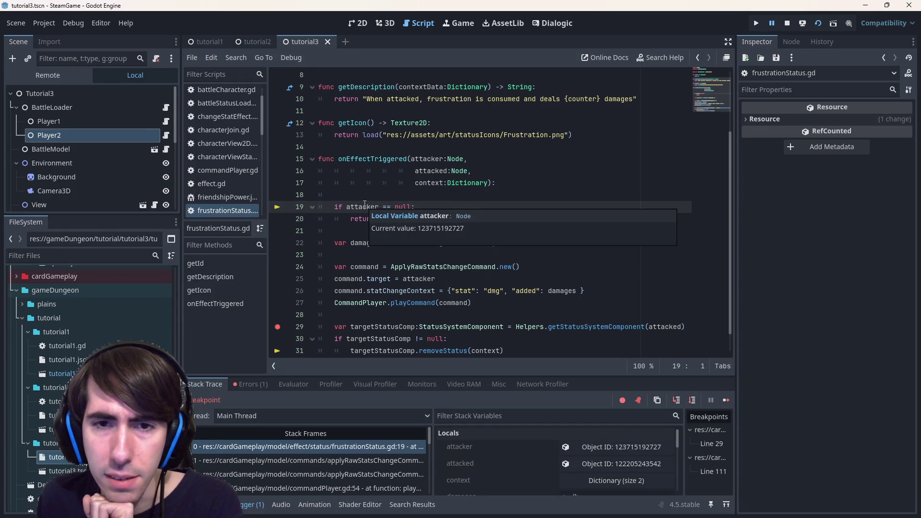
pyautogui.click(694, 400)
pyautogui.click(694, 400)
pyautogui.click(693, 400)
pyautogui.click(693, 400)
pyautogui.click(694, 400)
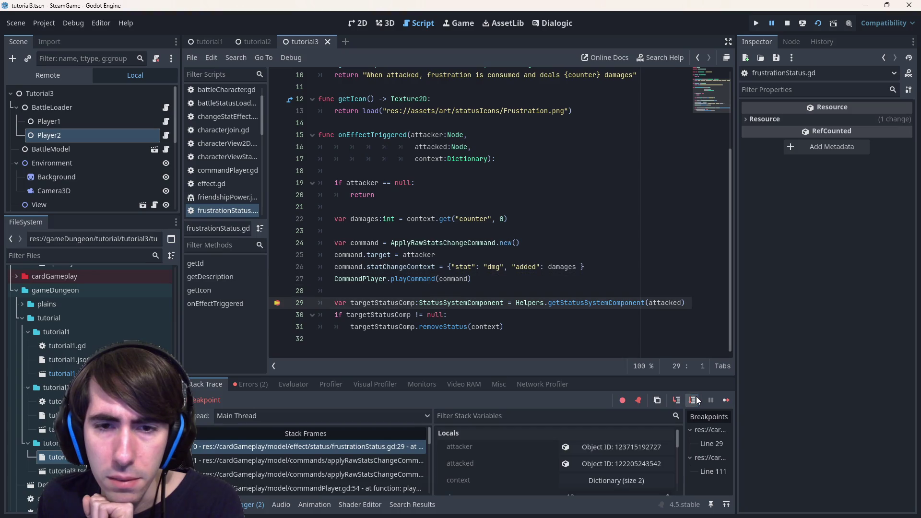
pyautogui.click(694, 400)
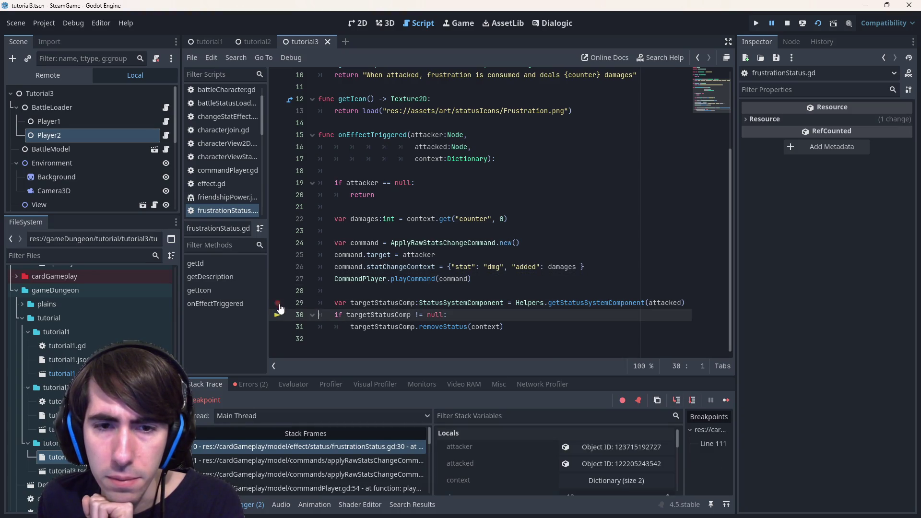
pyautogui.moveTo(397, 319)
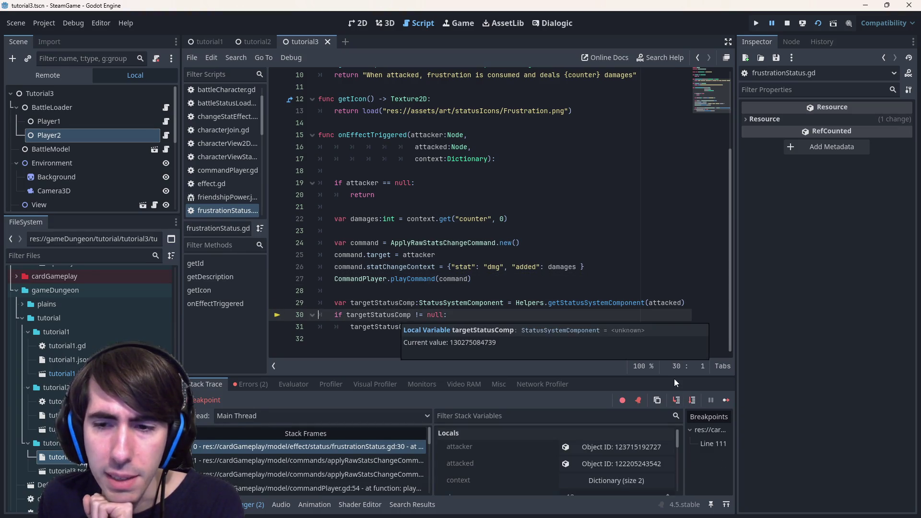
pyautogui.click(693, 401)
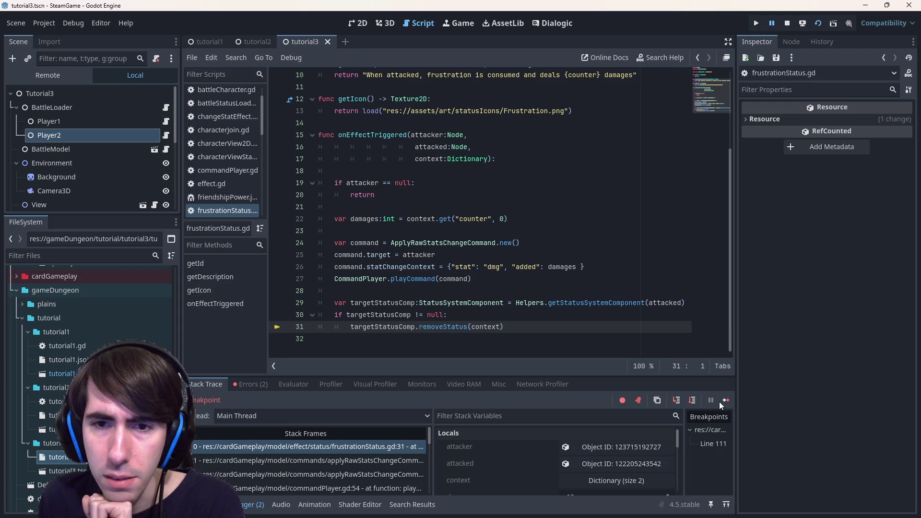
# - Highlight uses of command, attacker and damages, check attacker's value, then resume the game
pyautogui.doubleClick(465, 279)
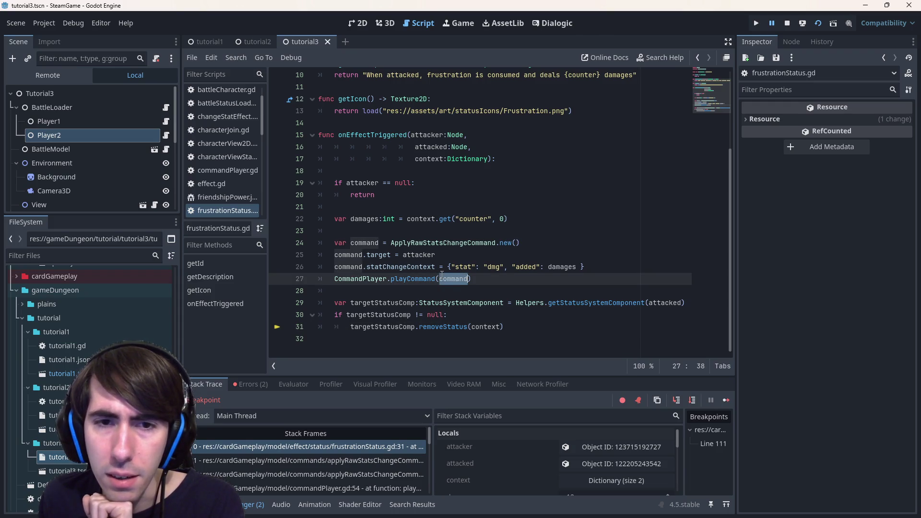
pyautogui.doubleClick(431, 256)
pyautogui.press('Up')
pyautogui.press('Up')
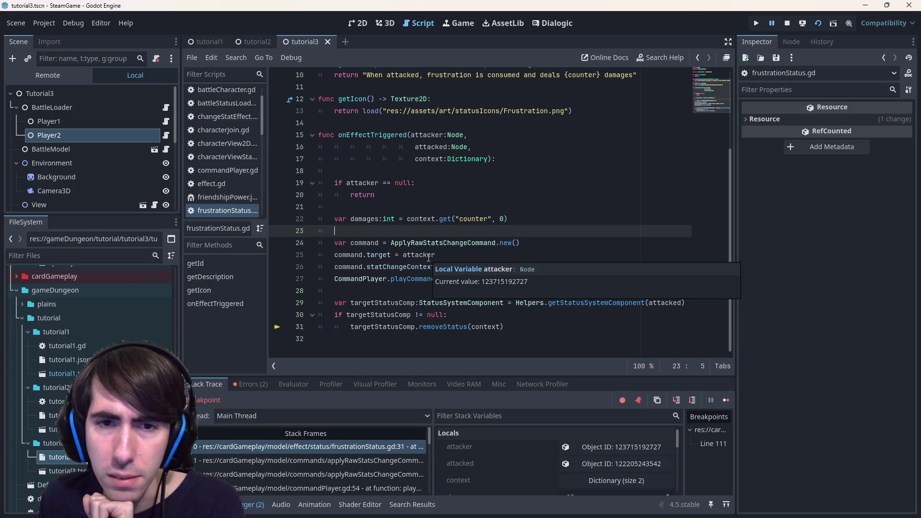
pyautogui.doubleClick(429, 257)
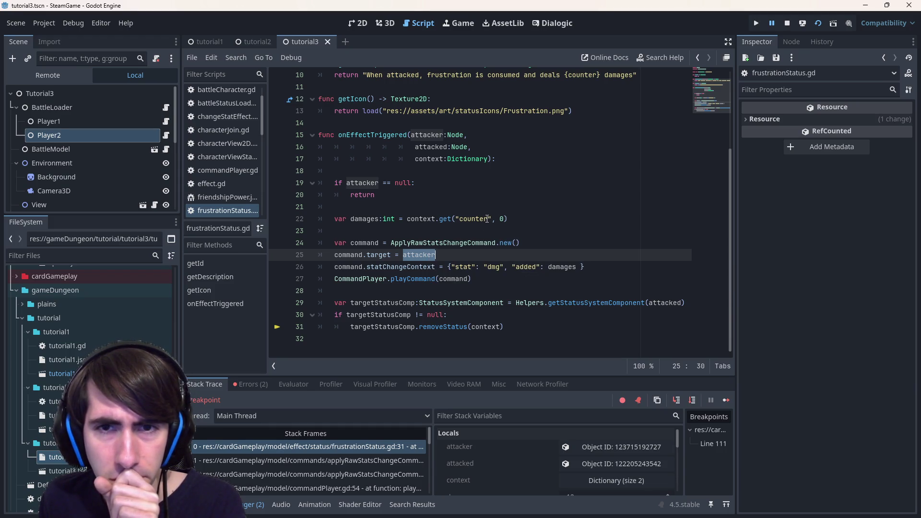
pyautogui.doubleClick(562, 266)
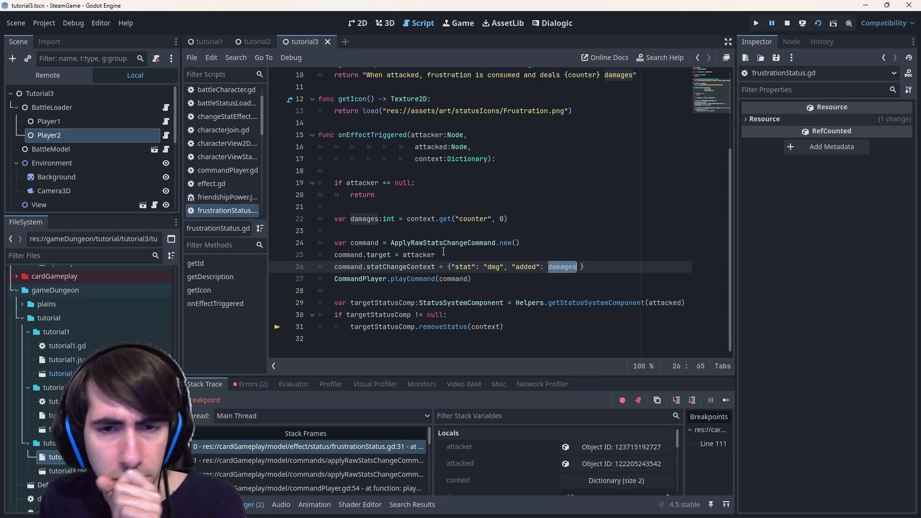
pyautogui.moveTo(425, 251)
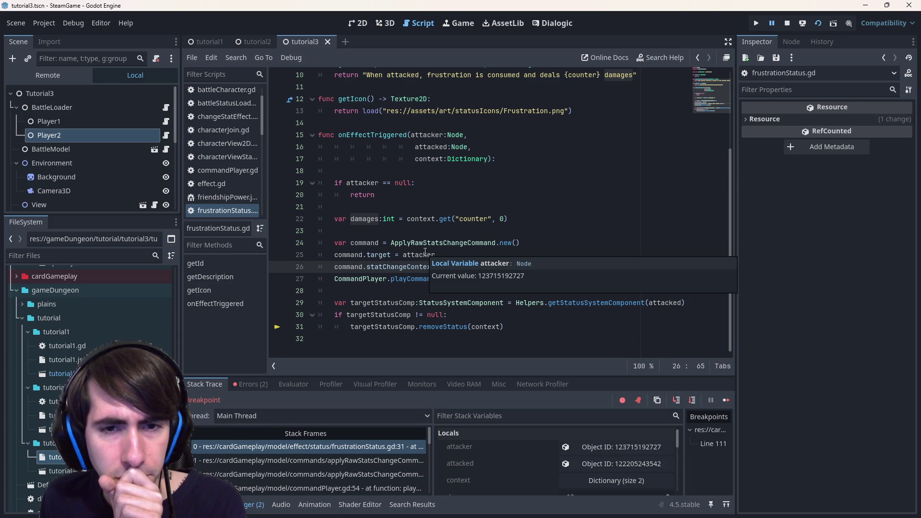
pyautogui.click(424, 254)
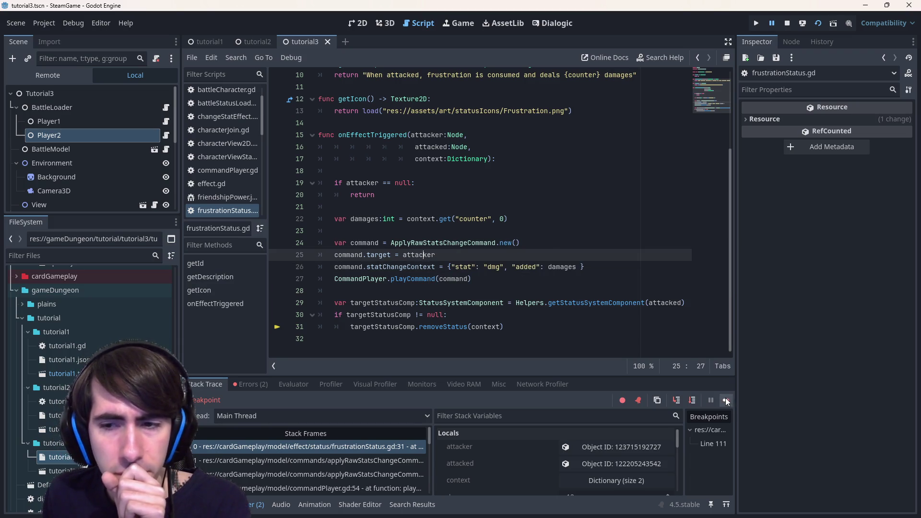
pyautogui.click(727, 401)
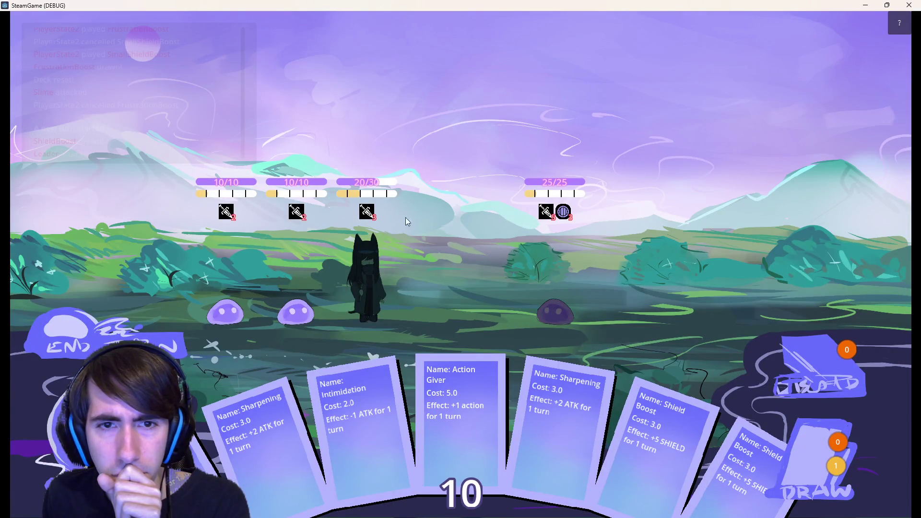
# - End the turn, play Shield Boost on the character, and bring the Godot editor forward
pyautogui.click(166, 338)
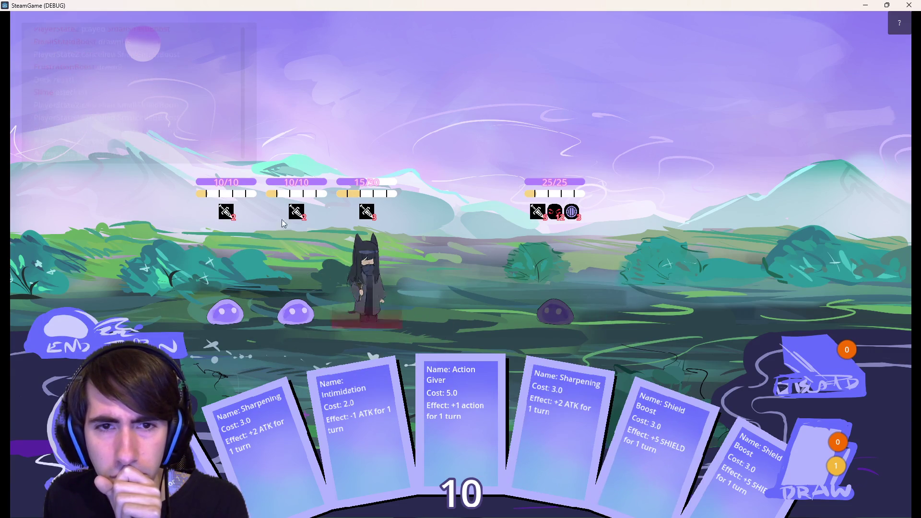
pyautogui.moveTo(646, 445)
pyautogui.mouseDown()
pyautogui.moveTo(369, 274)
pyautogui.moveTo(400, 275)
pyautogui.moveTo(374, 273)
pyautogui.mouseUp()
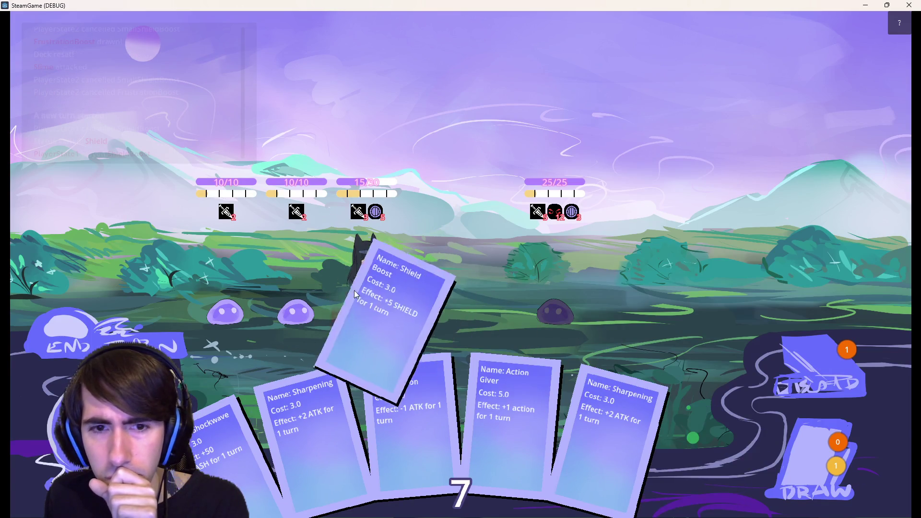
pyautogui.click(887, 5)
pyautogui.click(863, 8)
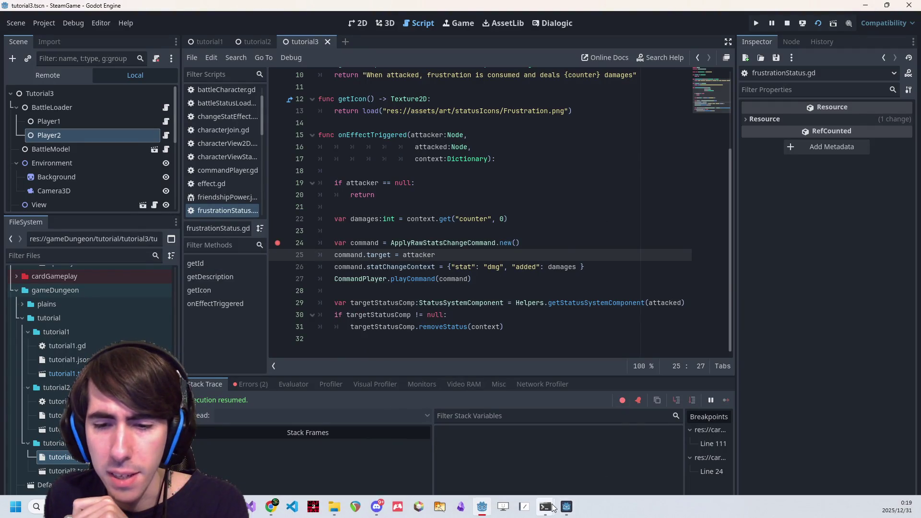
# - Replay a Shield Boost on the character and advance from the frustrationStatus.gd breakpoint to line 27
pyautogui.click(555, 508)
pyautogui.click(887, 46)
pyautogui.moveTo(383, 286); pyautogui.dragTo(385, 285)
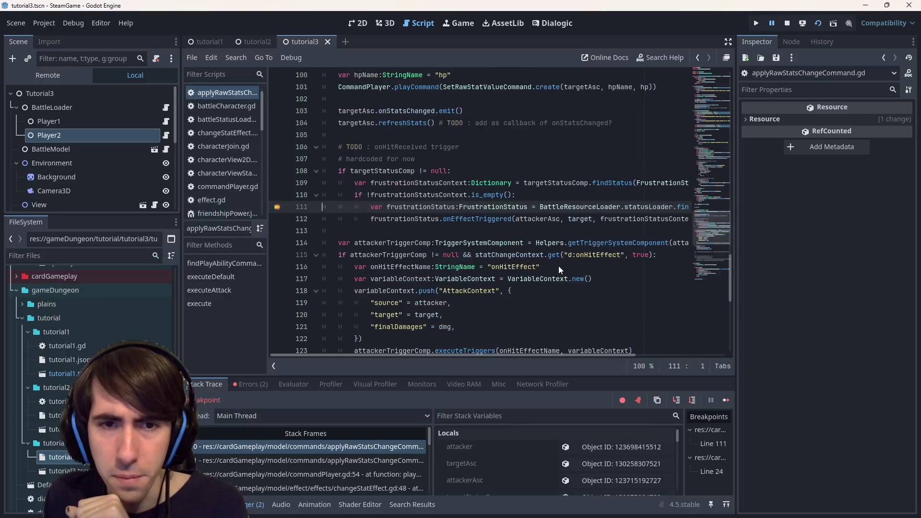
pyautogui.click(722, 401)
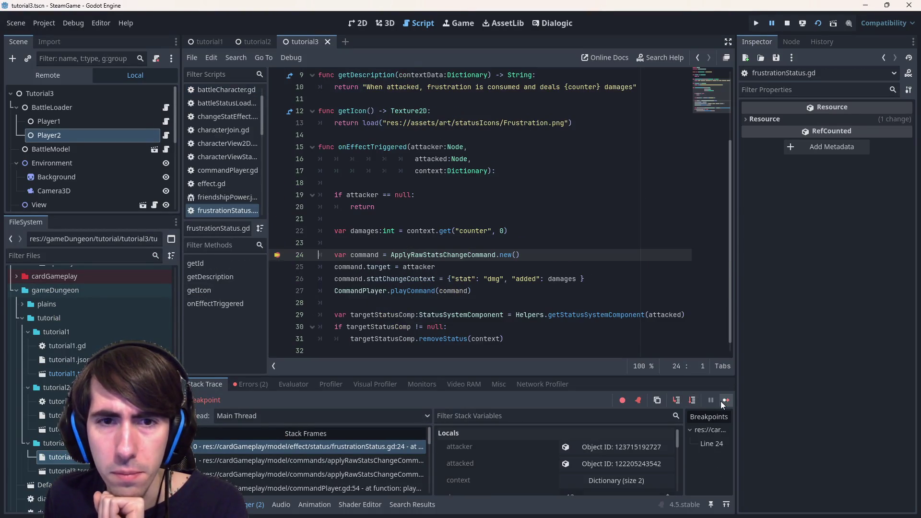
pyautogui.click(691, 401)
pyautogui.click(692, 401)
pyautogui.click(692, 401)
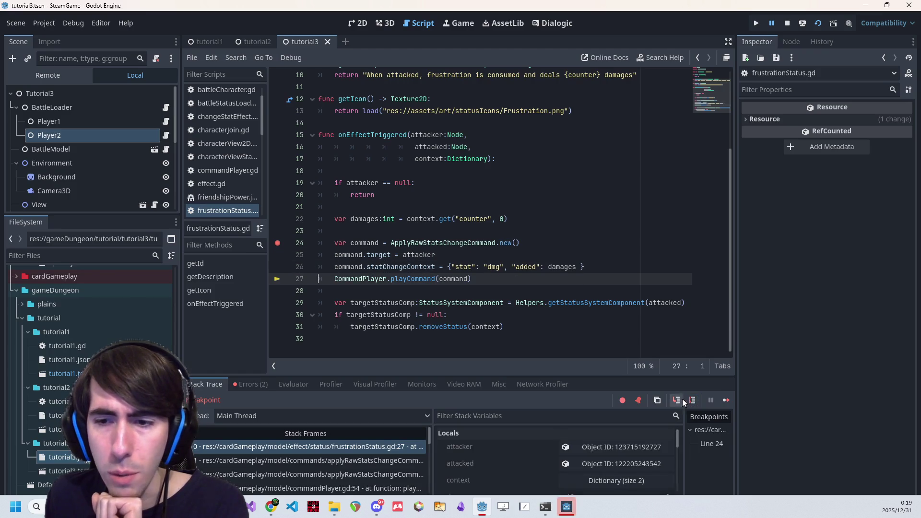
# - Step into playCommand and the command's execute function, down into executeAttack
pyautogui.click(683, 401)
pyautogui.click(689, 401)
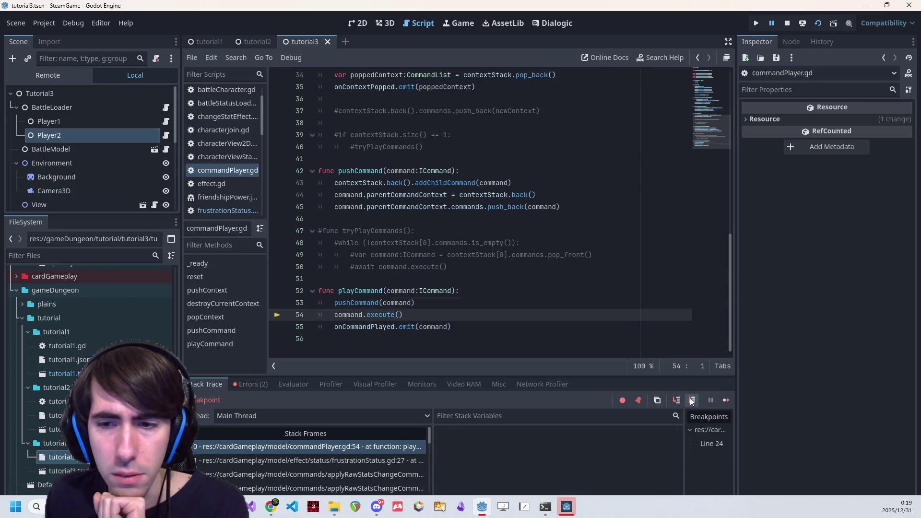
pyautogui.click(678, 401)
pyautogui.click(692, 401)
pyautogui.click(692, 401)
pyautogui.click(692, 401)
pyautogui.click(692, 401)
pyautogui.click(692, 402)
pyautogui.click(692, 401)
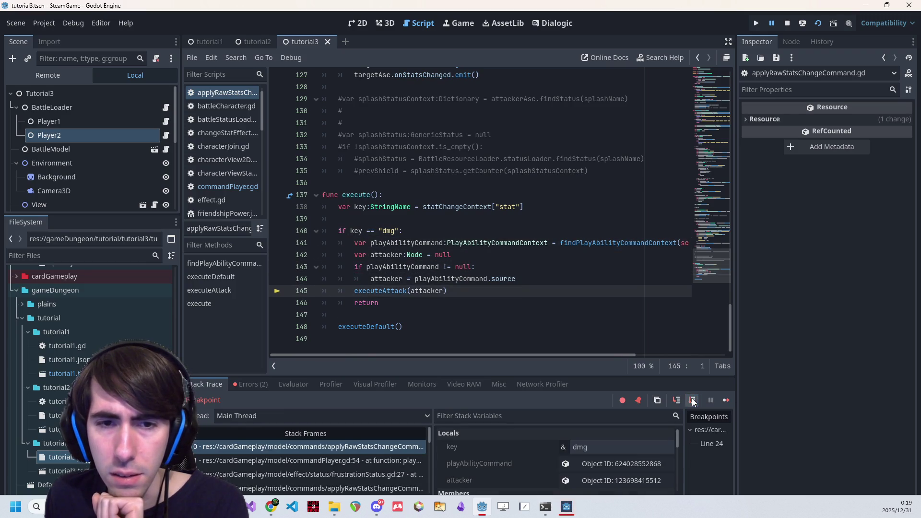
pyautogui.click(677, 401)
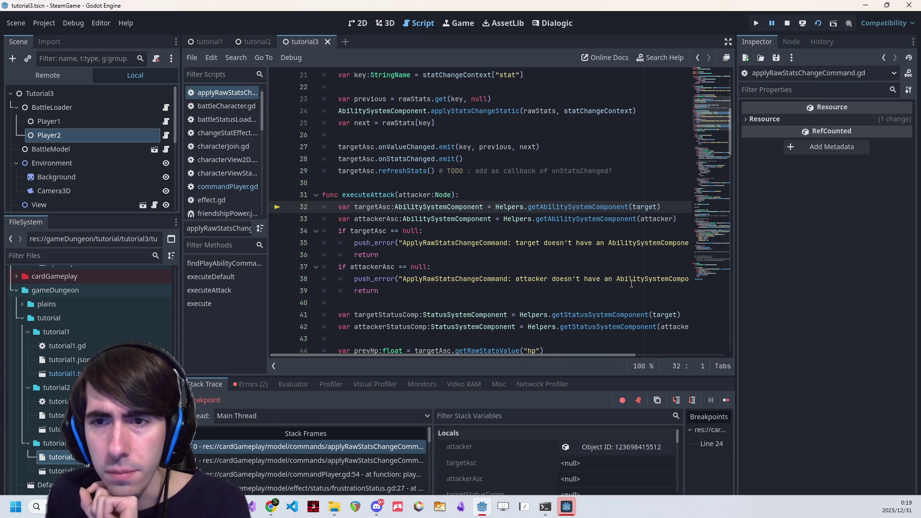
# - Step to the early return on line 36 and inspect targetAsc and the command's target node
pyautogui.moveTo(637, 204)
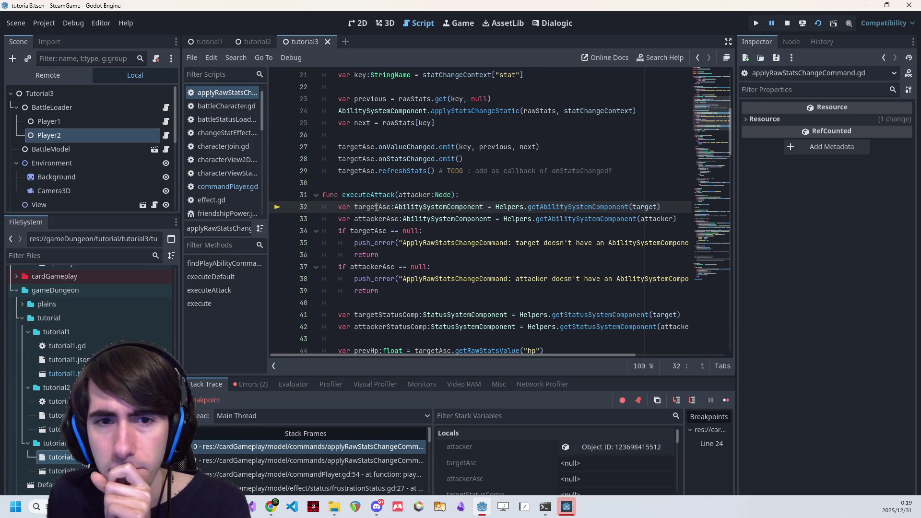
pyautogui.click(693, 400)
pyautogui.click(692, 400)
pyautogui.click(692, 400)
pyautogui.click(692, 400)
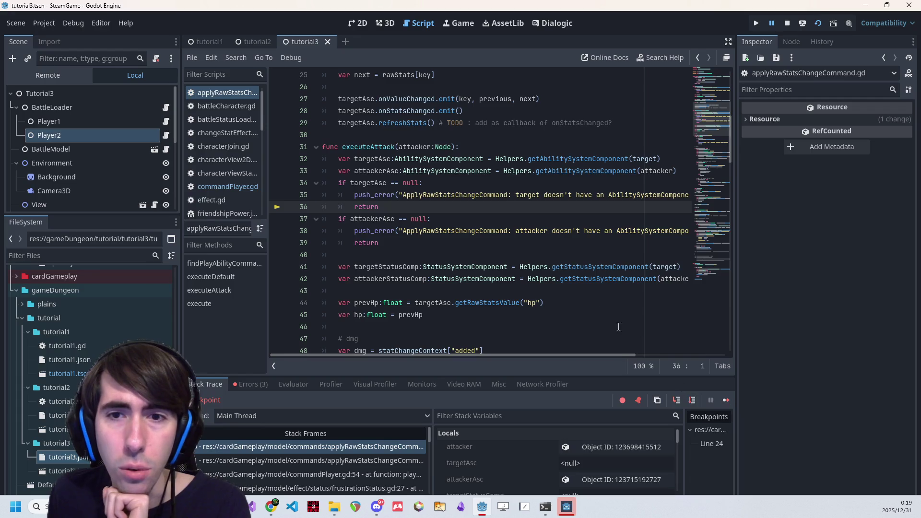
pyautogui.doubleClick(386, 184)
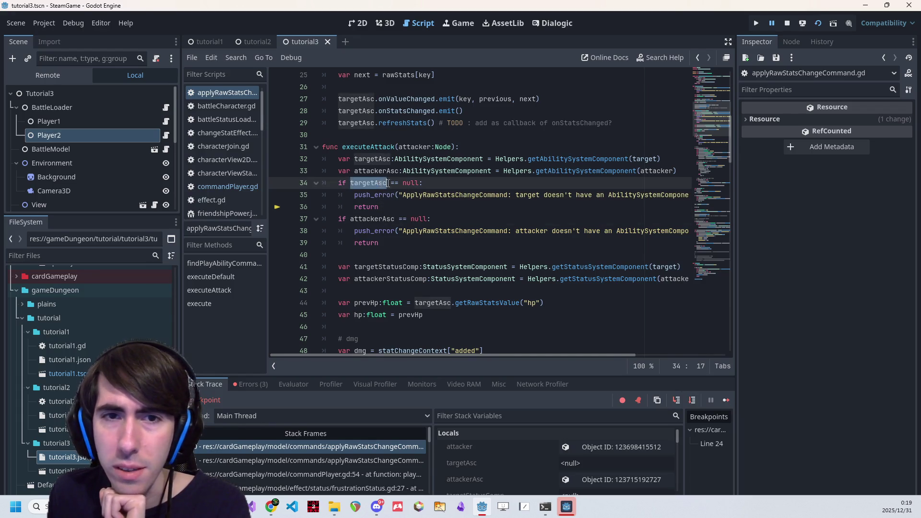
pyautogui.moveTo(651, 158)
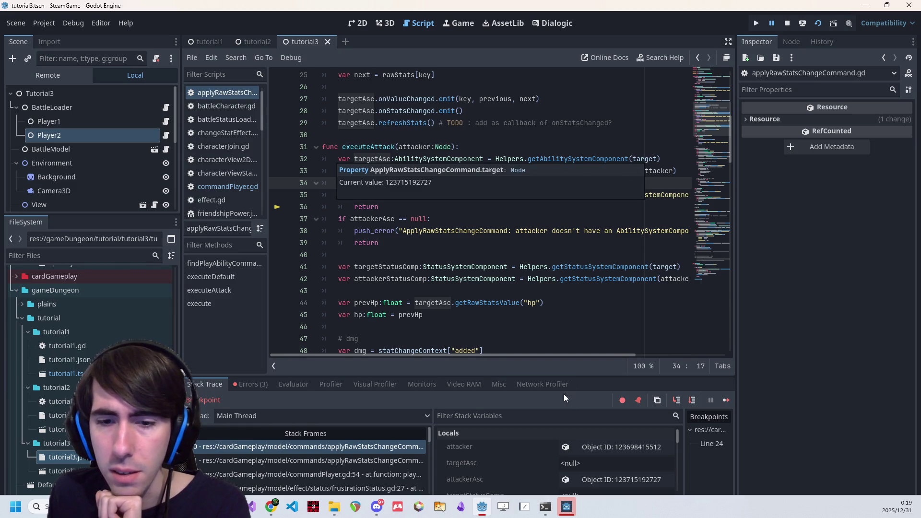
pyautogui.scroll(-3, 591, 472)
pyautogui.scroll(-5, 587, 468)
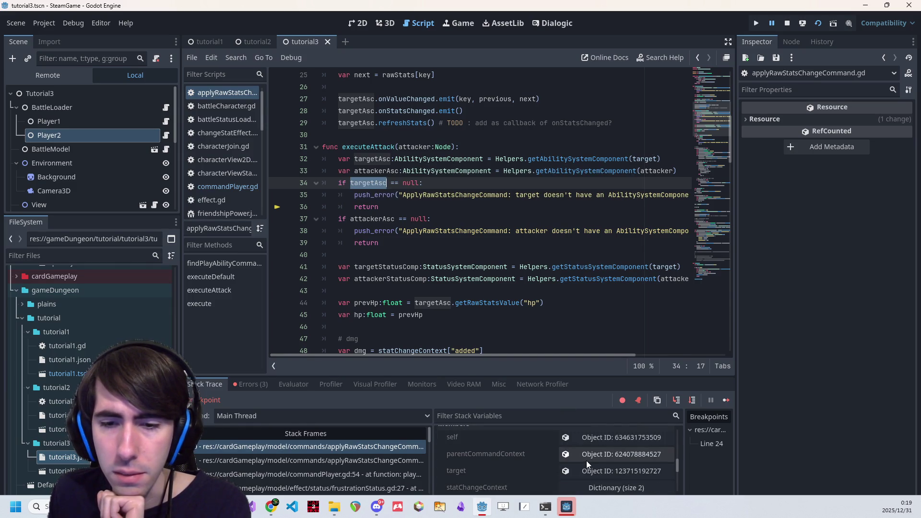
pyautogui.click(591, 471)
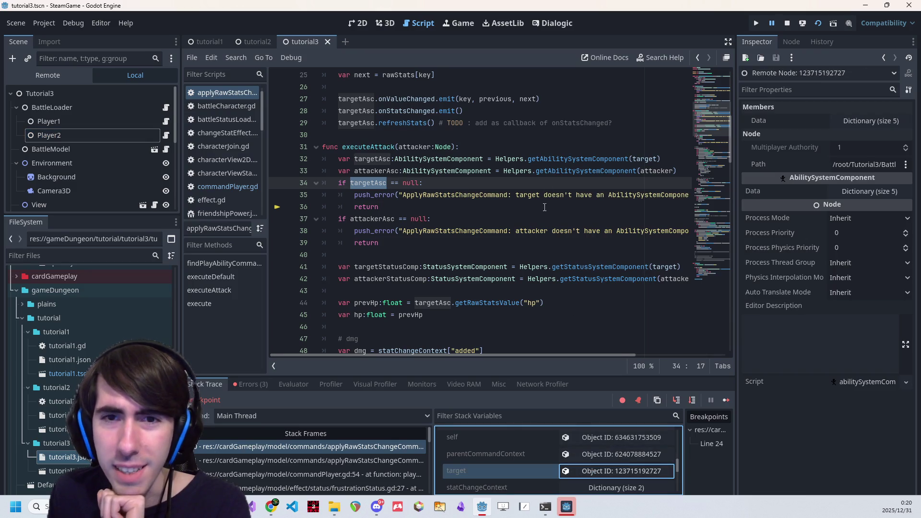
# - Step up to the calling execute frame and review its lines around 111 and 140
pyautogui.click(551, 158)
pyautogui.press('F10')
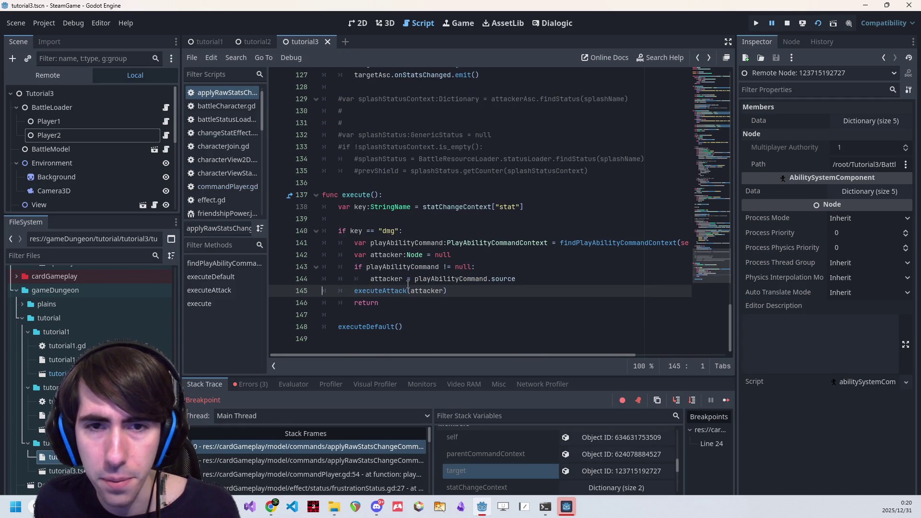
pyautogui.press('Up')
pyautogui.press('Up')
pyautogui.press('Up')
pyautogui.press('Up')
pyautogui.press('Up')
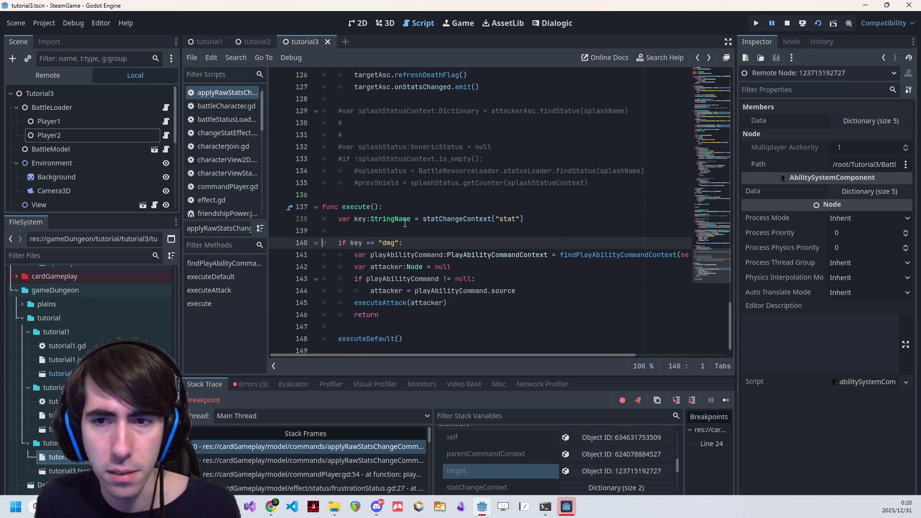
pyautogui.press('pageup')
pyautogui.press('pagedown')
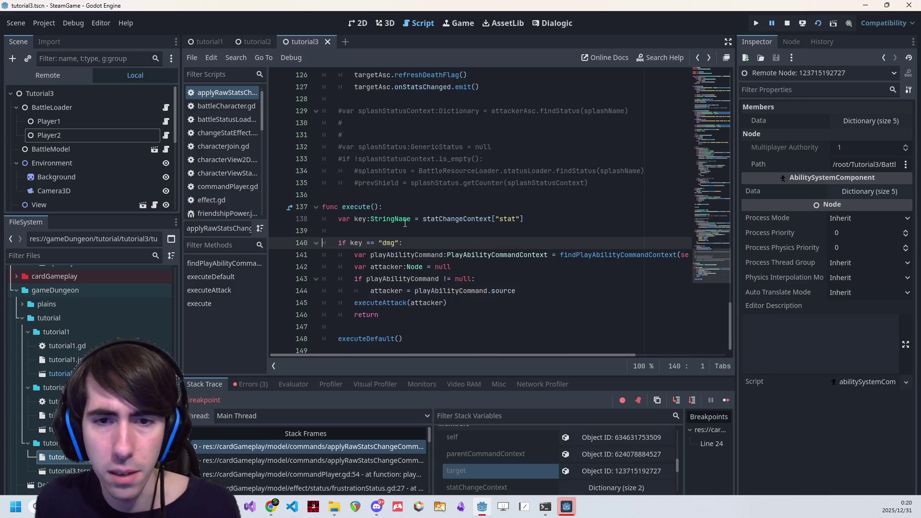
pyautogui.press('pageup')
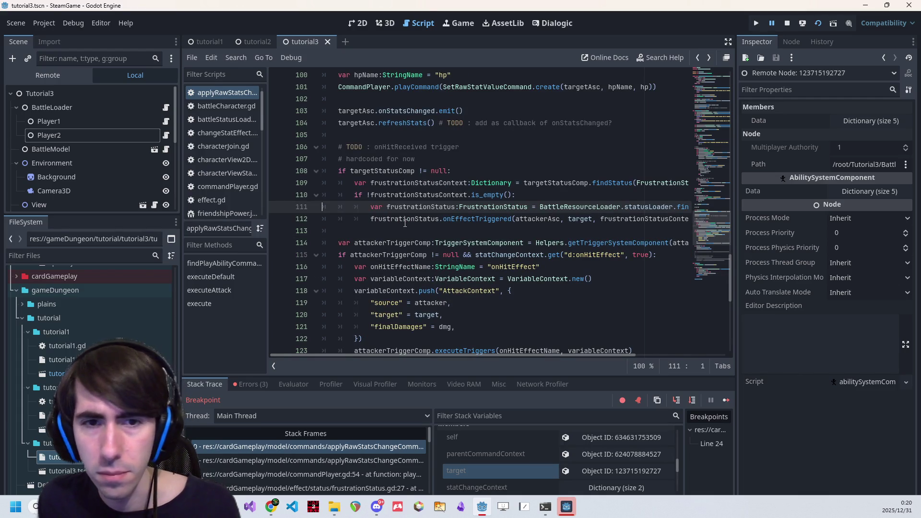
# - Move up the stack to frustrationStatus.gd and inspect attacker's value on line 25
pyautogui.press('Down')
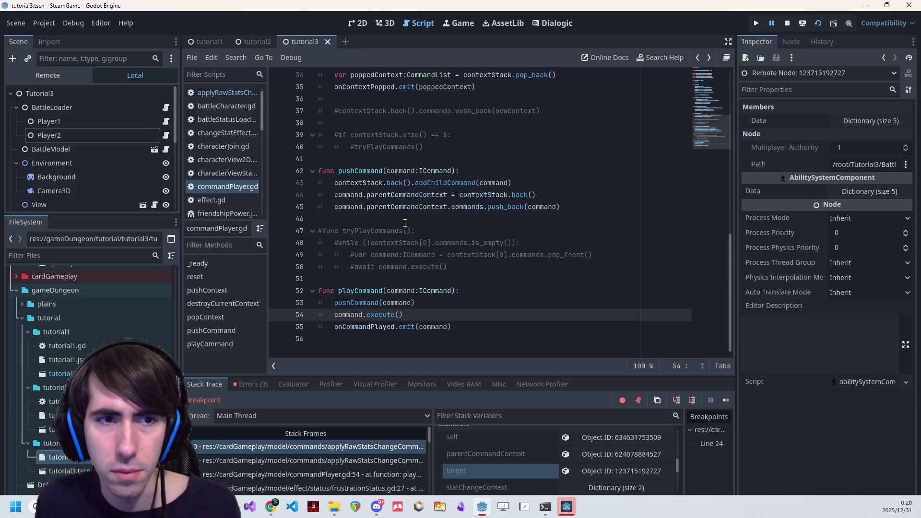
pyautogui.press('Down')
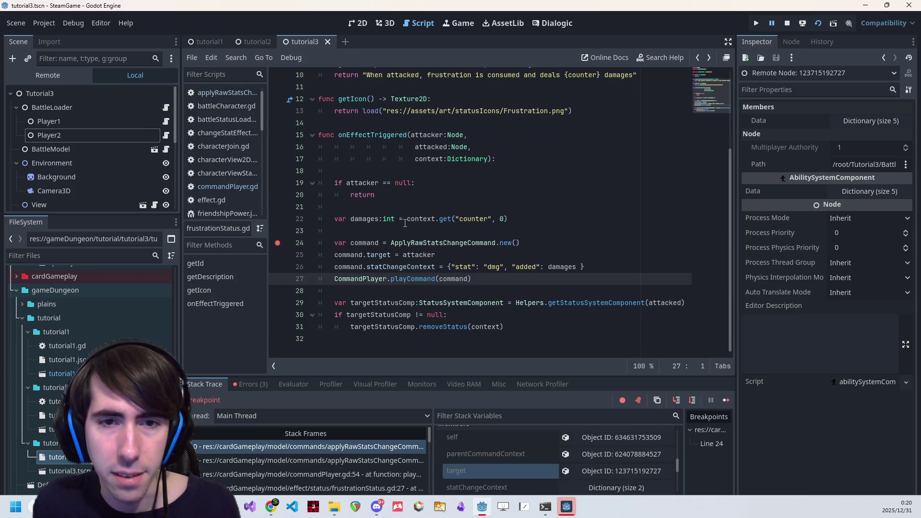
pyautogui.doubleClick(417, 256)
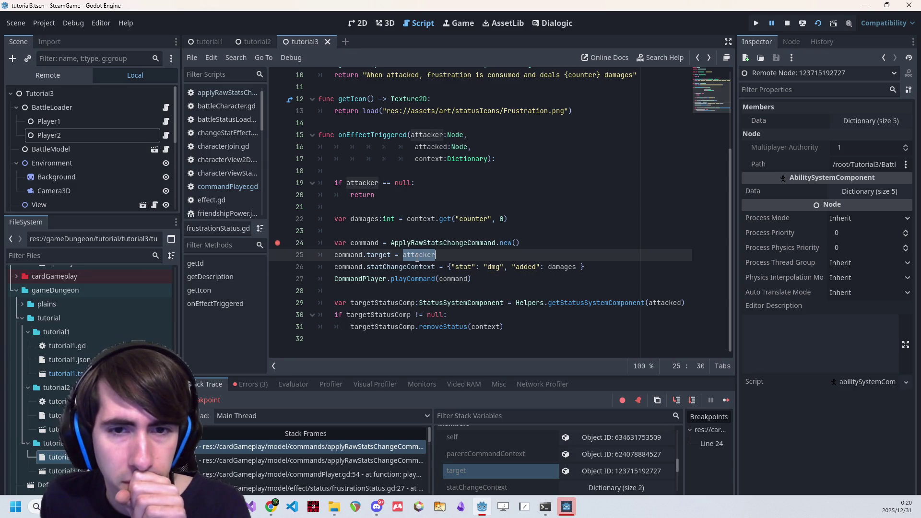
pyautogui.moveTo(417, 257)
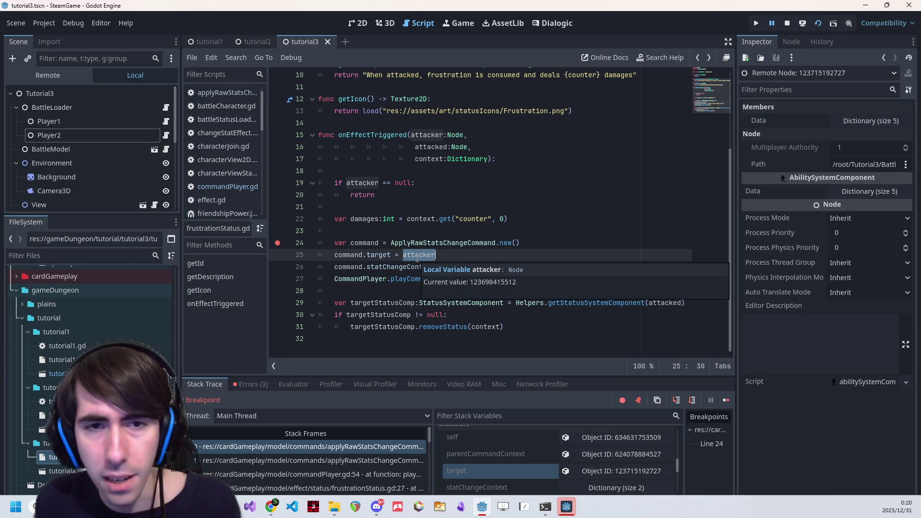
# - Change line 112's argument from attackerAsc to attacker, then stop and relaunch the game
pyautogui.press('F10')
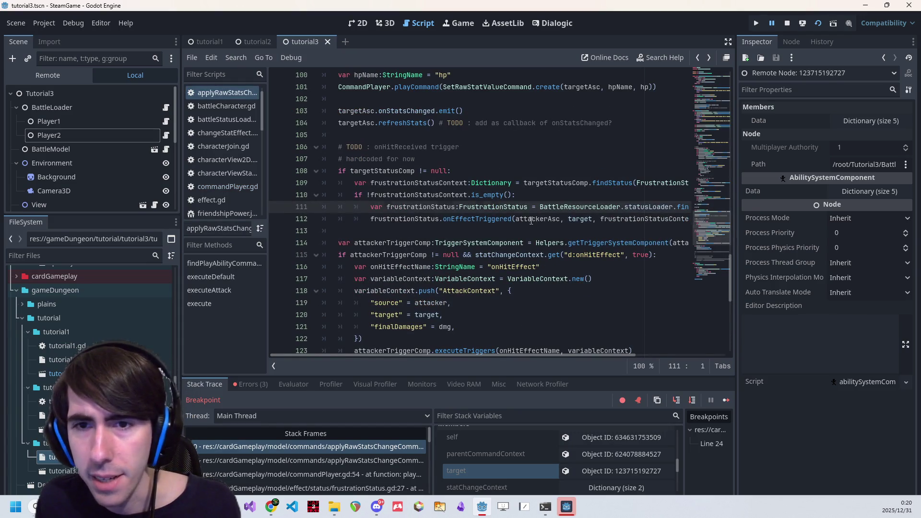
pyautogui.click(560, 221)
pyautogui.press('BackSpace')
pyautogui.press('BackSpace')
pyautogui.press('BackSpace')
pyautogui.write('r')
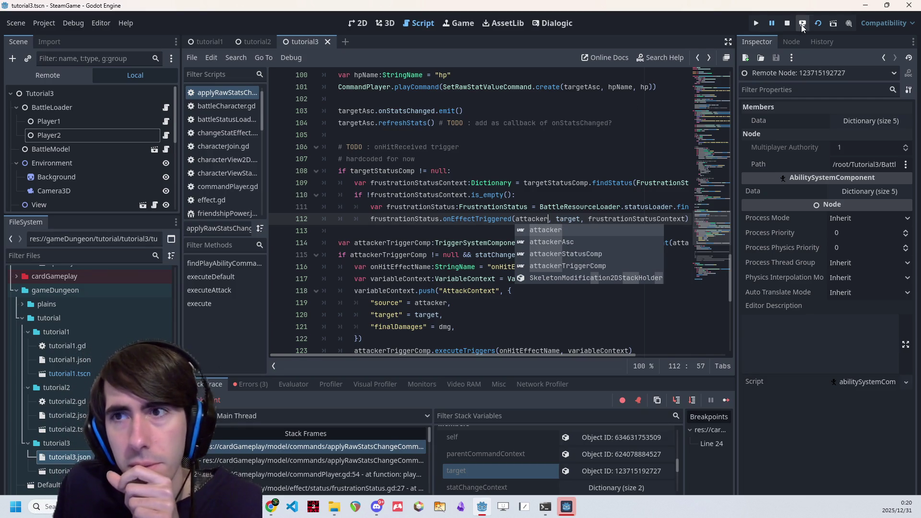
pyautogui.click(787, 23)
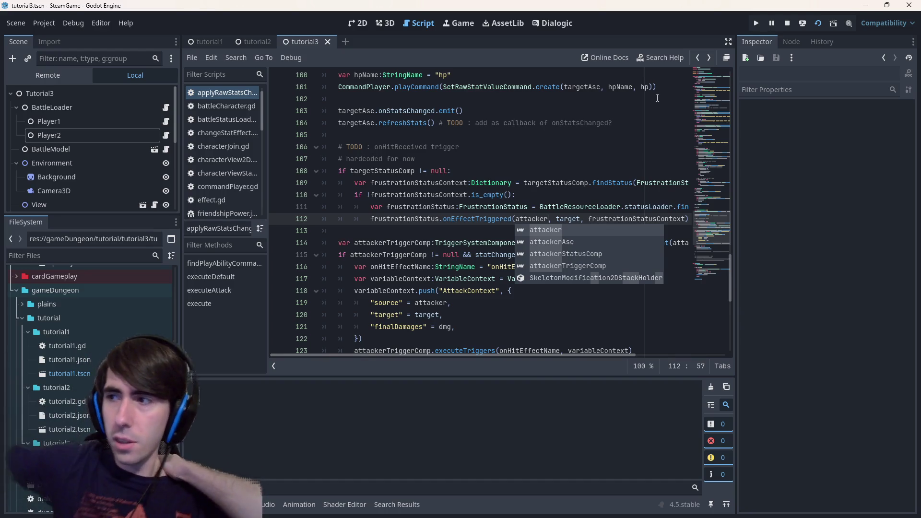
pyautogui.press('F5')
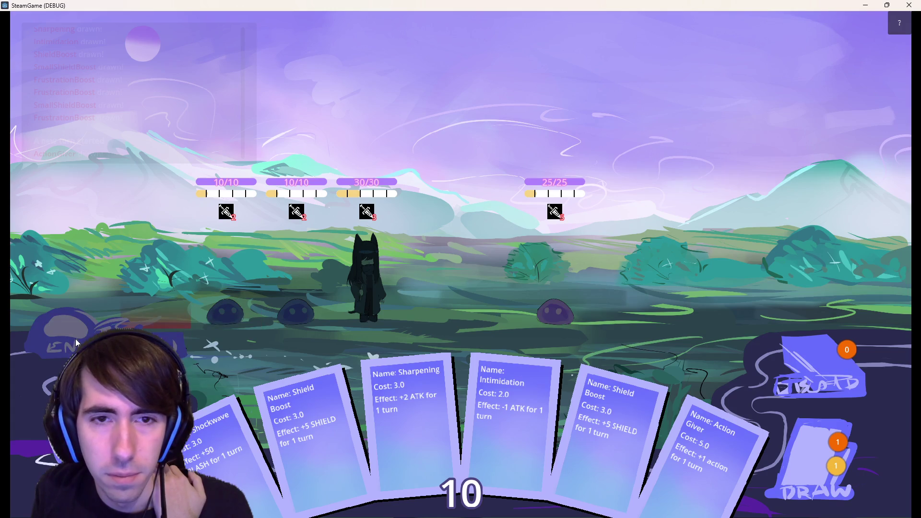
# - End the turn to hit the frustration breakpoint, then continue until the game closes
pyautogui.click(82, 339)
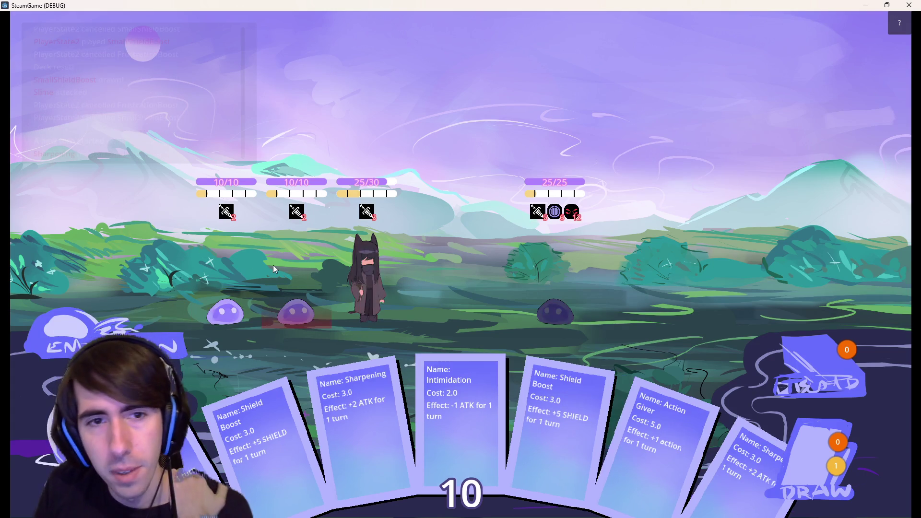
pyautogui.moveTo(231, 431)
pyautogui.mouseDown()
pyautogui.moveTo(297, 340)
pyautogui.moveTo(288, 277)
pyautogui.mouseUp()
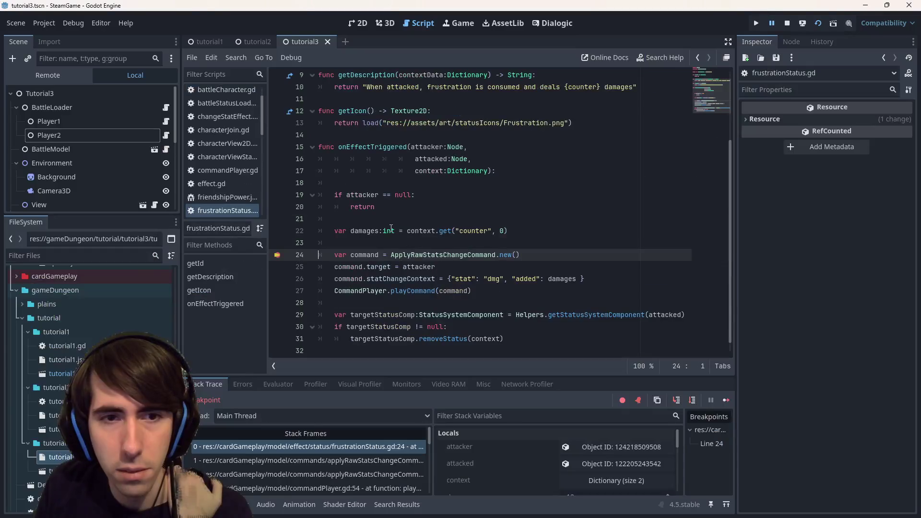
pyautogui.click(724, 402)
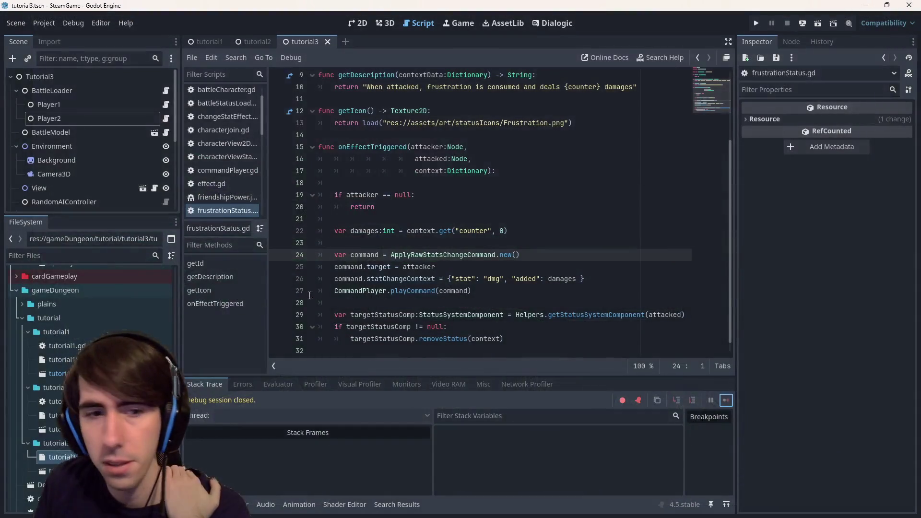
pyautogui.scroll(10, 130, 306)
pyautogui.rightClick(79, 287)
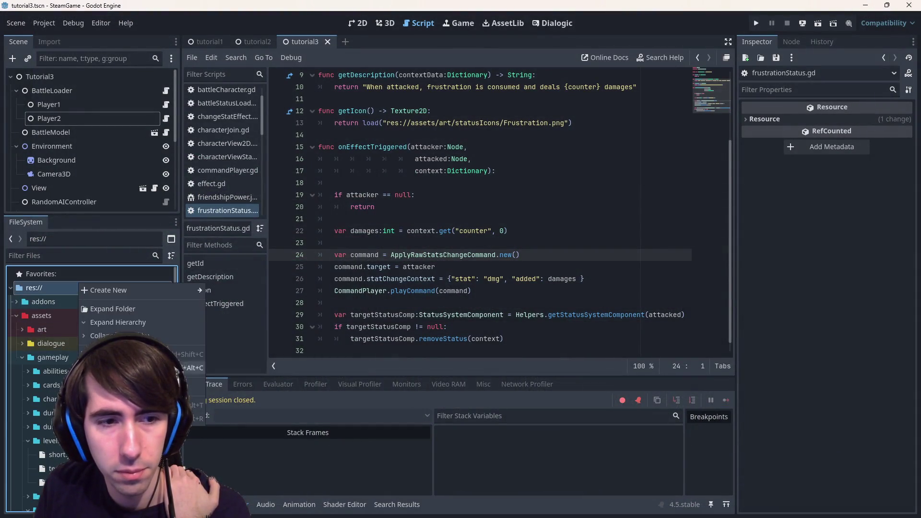
pyautogui.press('Escape')
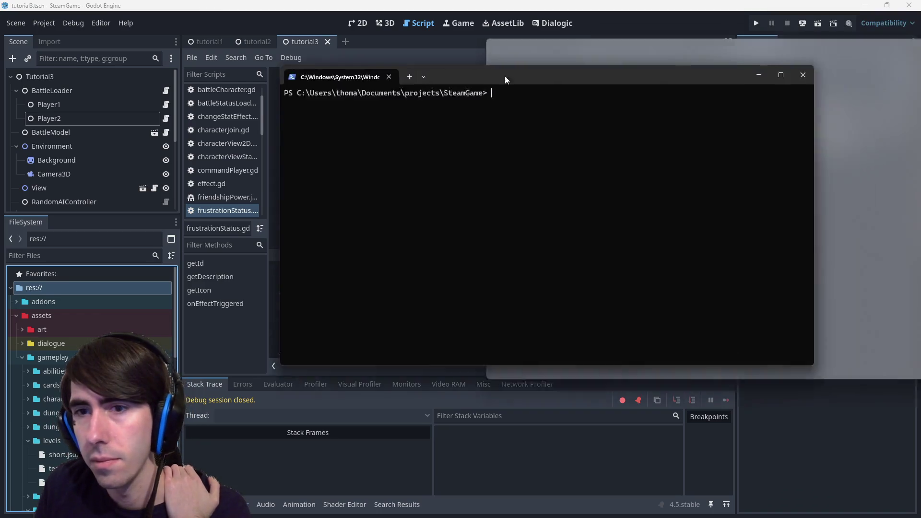
# - Run git status and clear the half-typed commit command
pyautogui.write('git status')
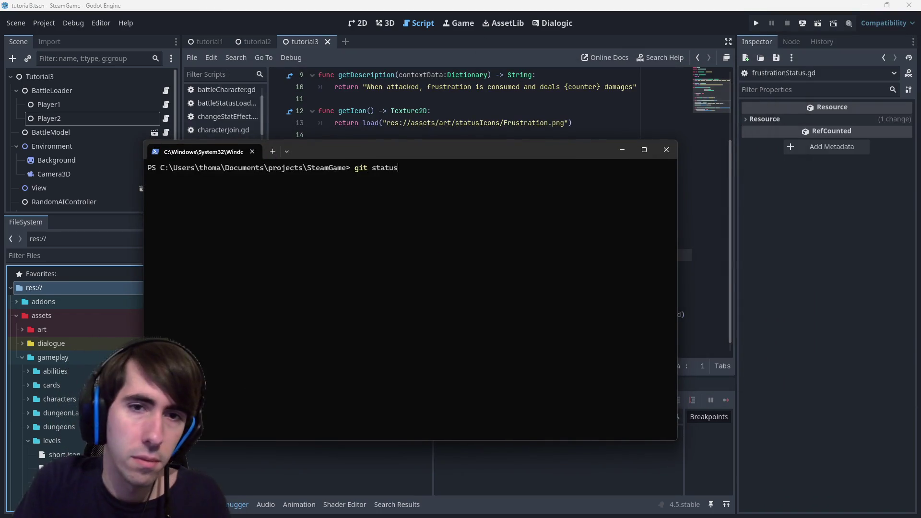
pyautogui.press('Return')
pyautogui.write('git commi')
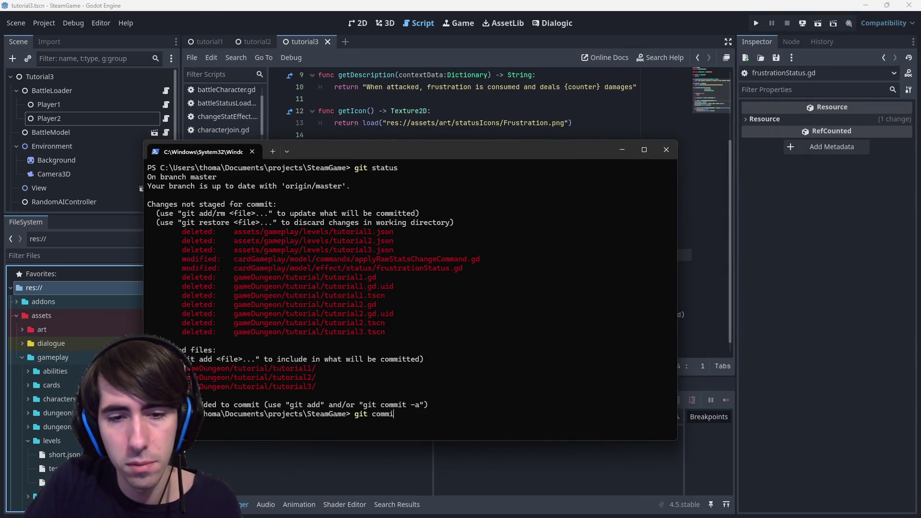
pyautogui.write('t -m "[MAD')
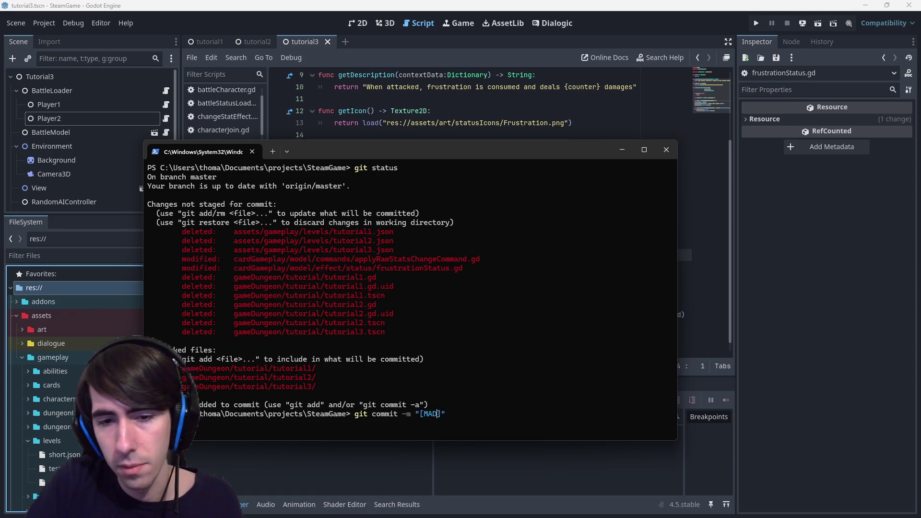
pyautogui.write('otfix]')
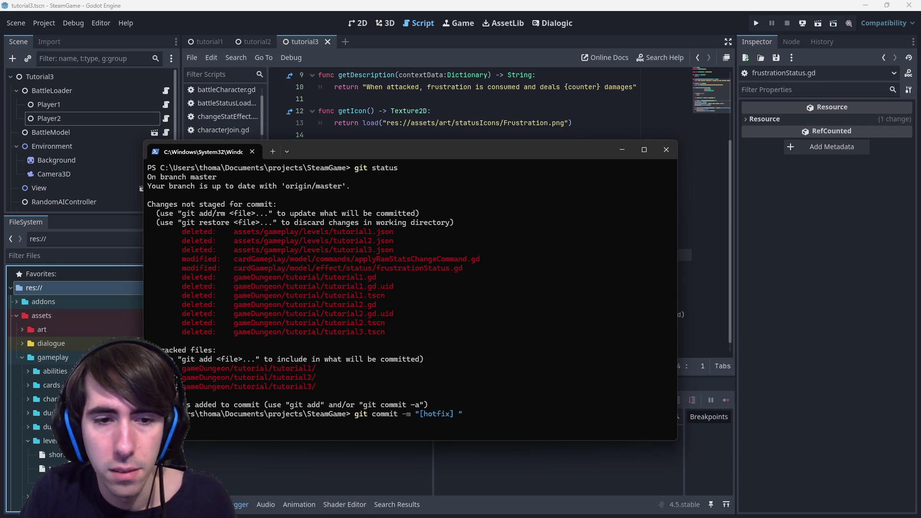
pyautogui.moveTo(479, 415); pyautogui.dragTo(358, 414)
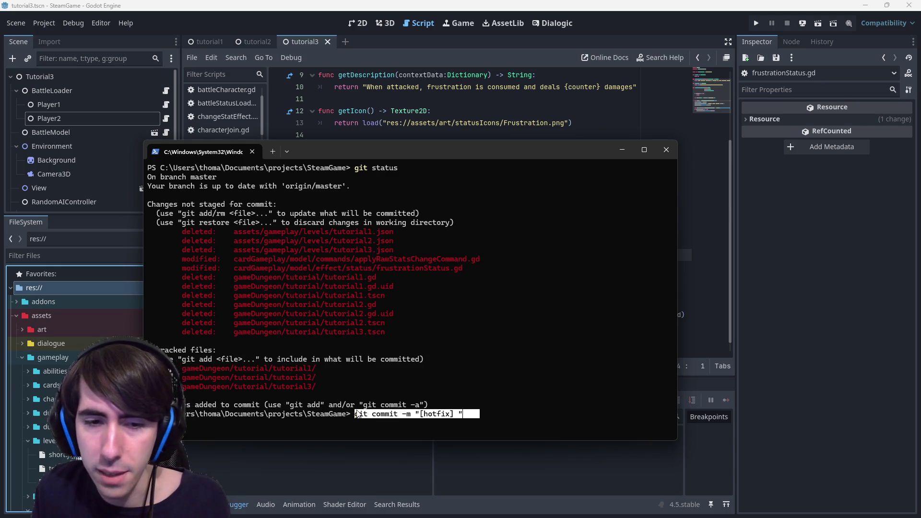
pyautogui.hotkey('ctrl', 'c')
pyautogui.press('Escape')
# - Stage all changes, commit as '[hotfix] tutorial json moved, frustration fixed', and push
pyautogui.write('git add .')
pyautogui.press('Return')
pyautogui.write('git commit -m "[hotfix] tutorial json moved, frustration fixed"')
pyautogui.press('Return')
pyautogui.write('git push')
pyautogui.press('Return')
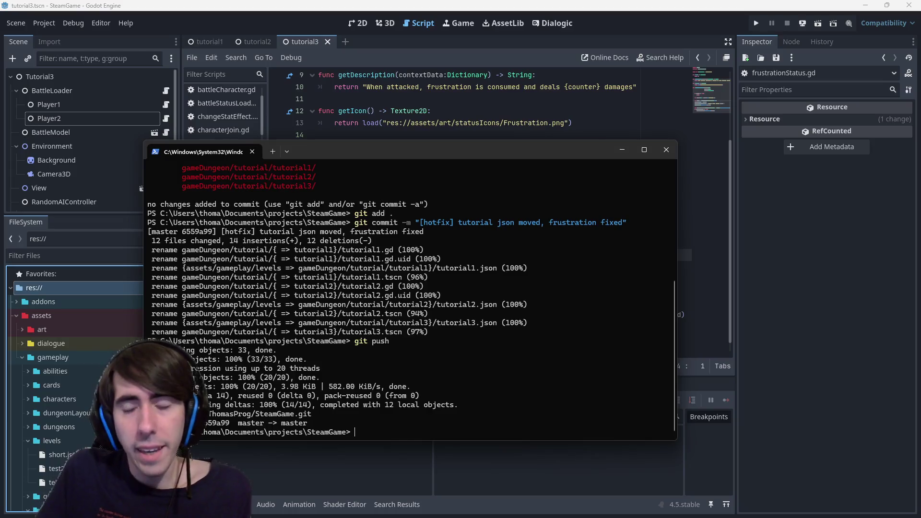
pyautogui.click(322, 5)
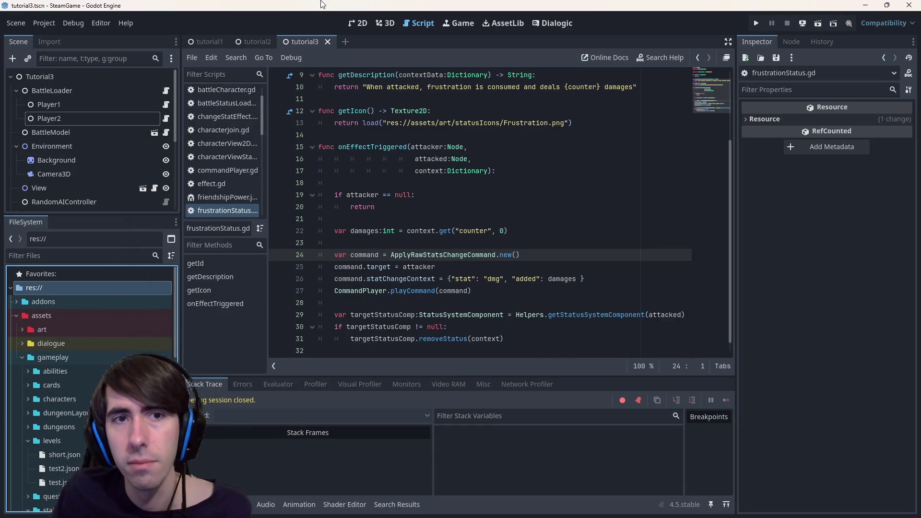
# - Switch to the tutorial1 scene, select tutorial1.tscn, and run it from the 2D view
pyautogui.moveTo(254, 42)
pyautogui.mouseDown()
pyautogui.moveTo(320, 45)
pyautogui.moveTo(224, 42)
pyautogui.mouseUp()
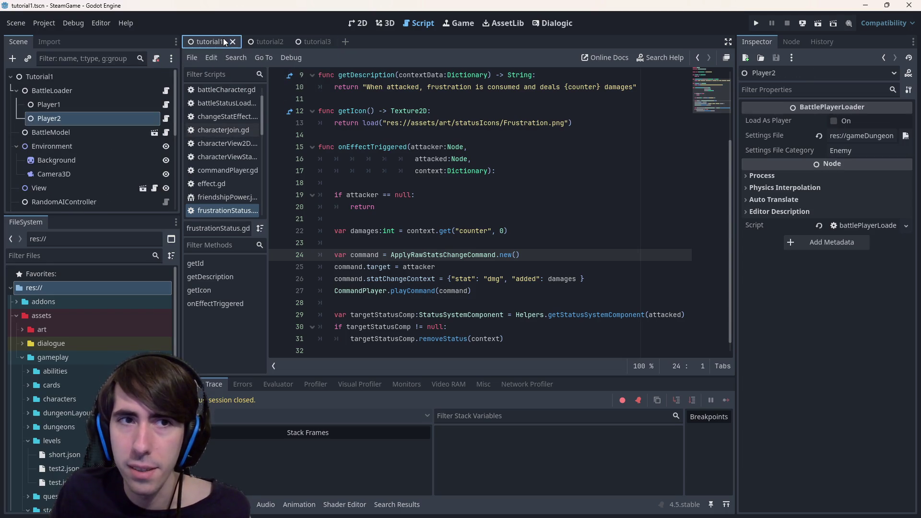
pyautogui.click(55, 441)
pyautogui.doubleClick(59, 357)
pyautogui.click(64, 314)
pyautogui.click(63, 315)
pyautogui.scroll(-3, 71, 414)
pyautogui.click(90, 365)
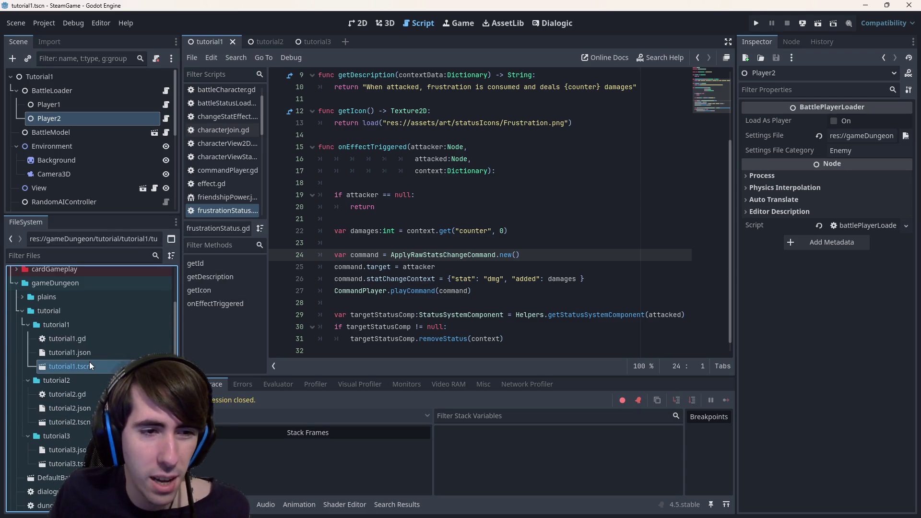
pyautogui.click(358, 23)
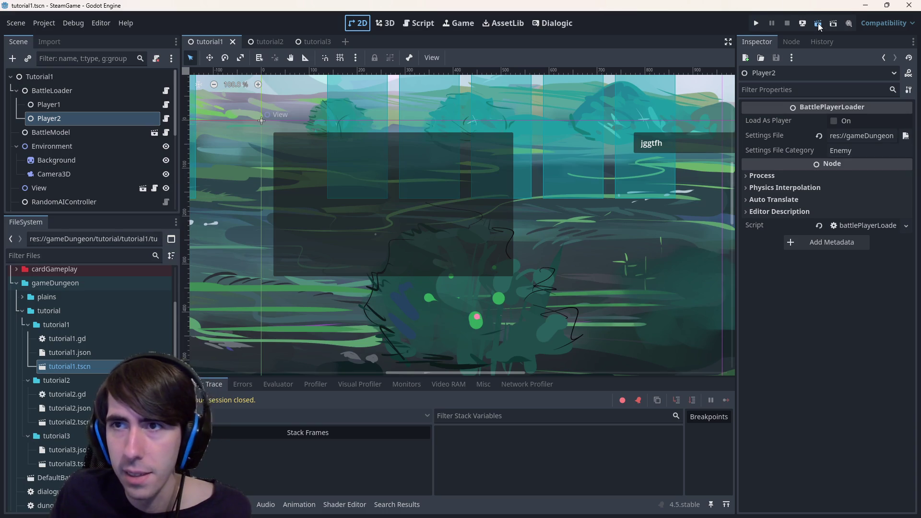
pyautogui.click(819, 25)
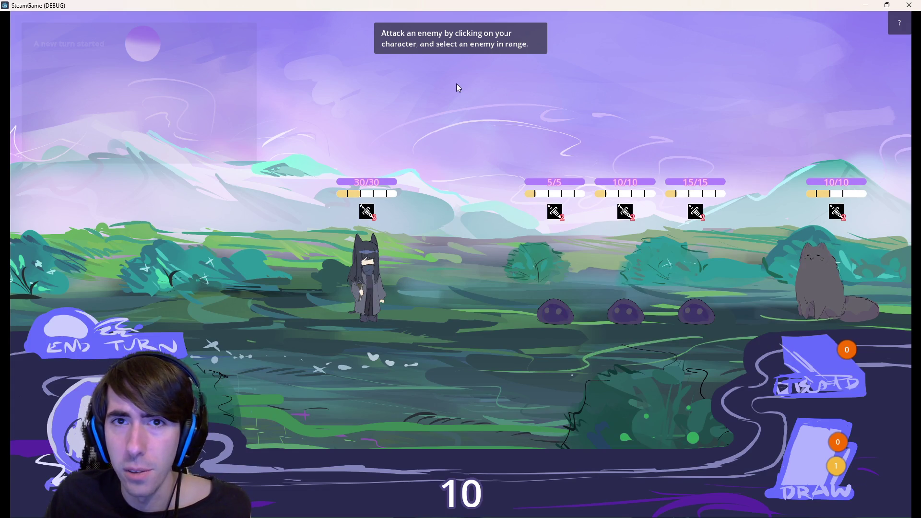
# - Click the player character in the tutorial1 battle, then close the game
pyautogui.click(390, 252)
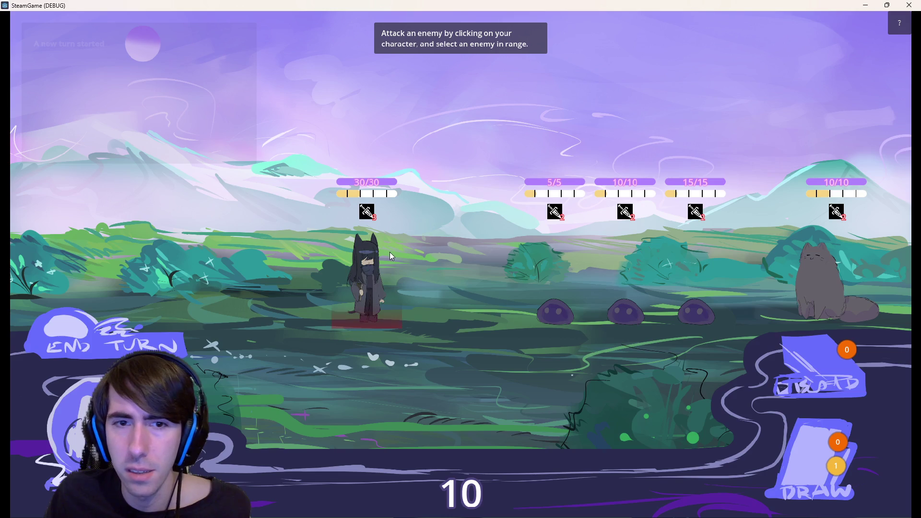
pyautogui.hotkey('alt', 'F4')
# - Collapse the tutorial folders and expand plains/events/quest1 in FileSystem
pyautogui.doubleClick(65, 323)
pyautogui.doubleClick(65, 316)
pyautogui.doubleClick(66, 334)
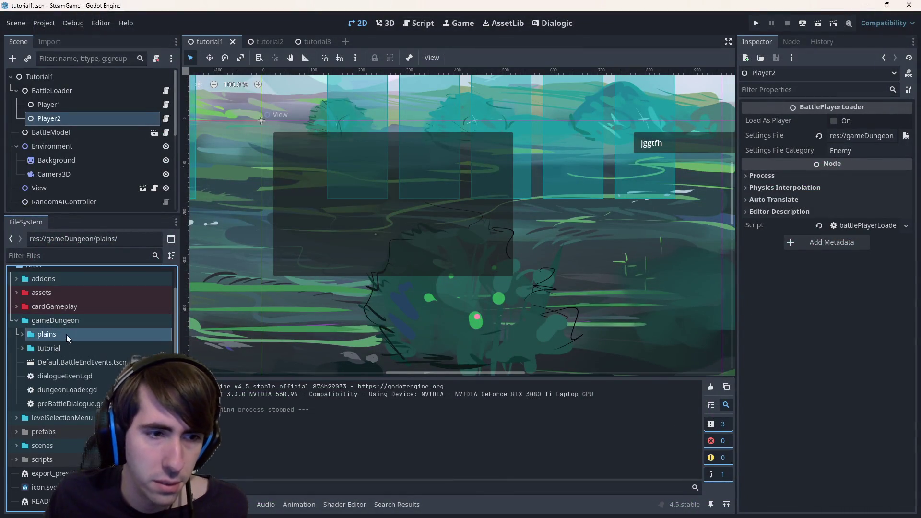
pyautogui.doubleClick(77, 404)
pyautogui.scroll(-3, 88, 382)
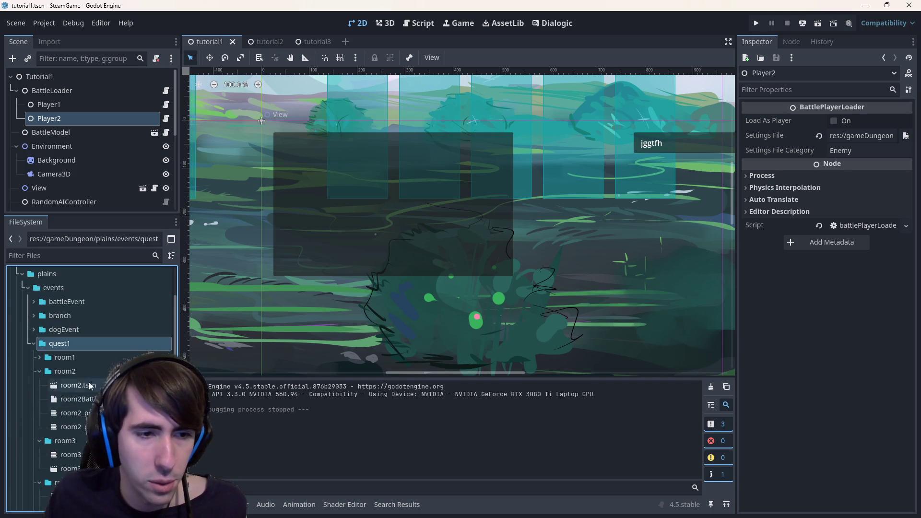
pyautogui.doubleClick(86, 373)
pyautogui.click(80, 386)
pyautogui.doubleClick(79, 387)
pyautogui.doubleClick(83, 399)
# - Open quest1's room2.tscn and run it as the current scene
pyautogui.click(84, 371)
pyautogui.doubleClick(82, 373)
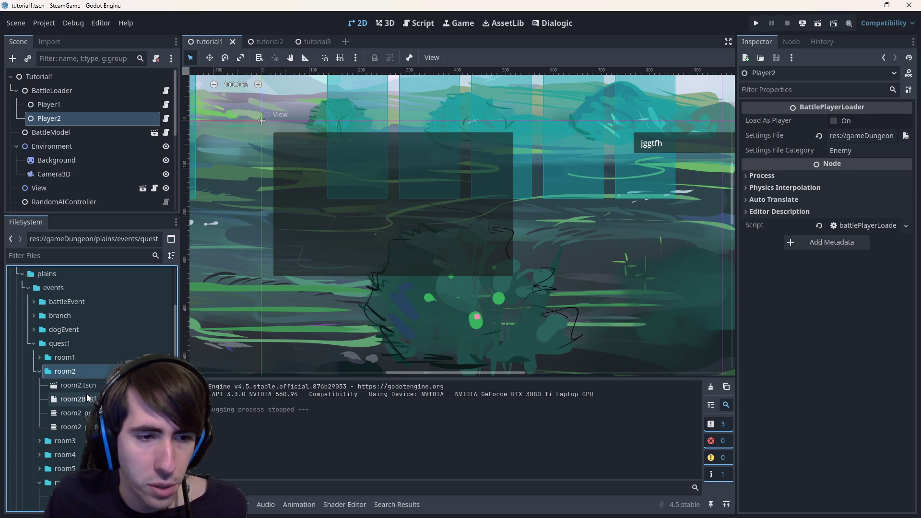
pyautogui.doubleClick(79, 385)
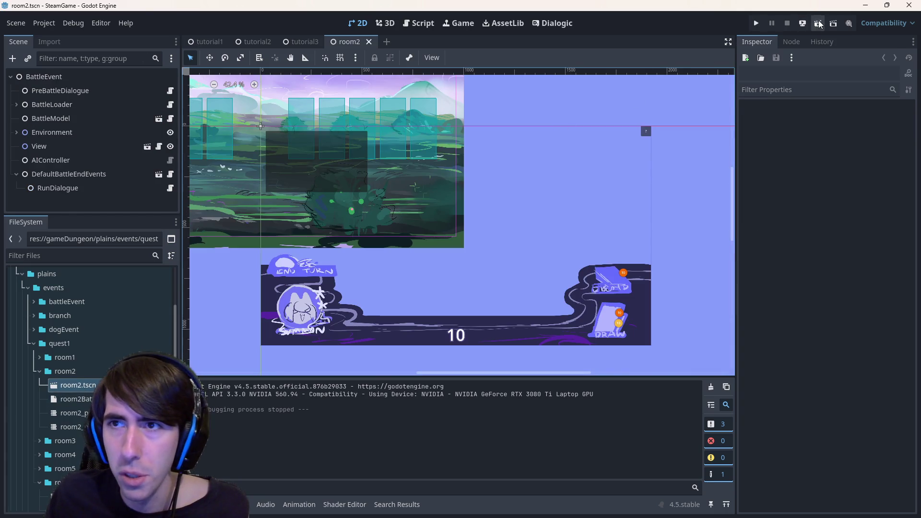
pyautogui.click(803, 25)
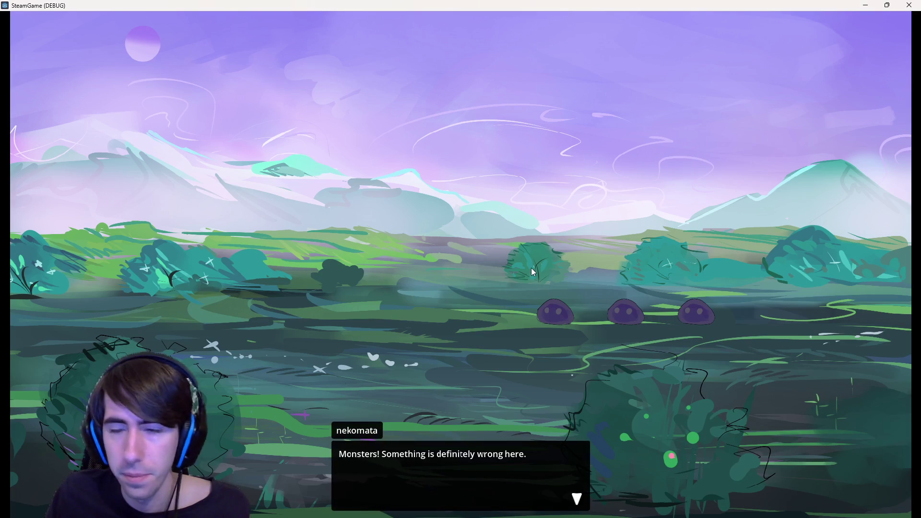
# - Dismiss the nekomata dialogue, play Sharpening on the second ally, then close and relaunch room2
pyautogui.click(614, 274)
pyautogui.click(613, 274)
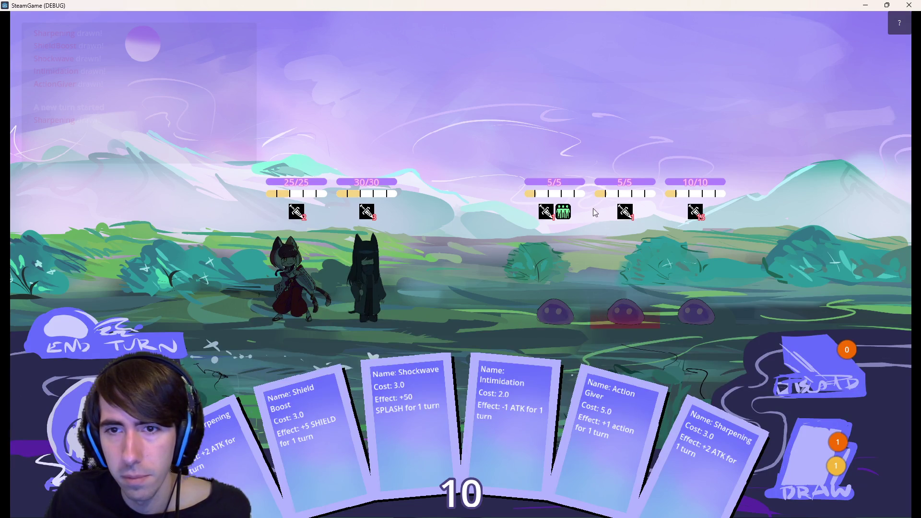
pyautogui.moveTo(569, 209)
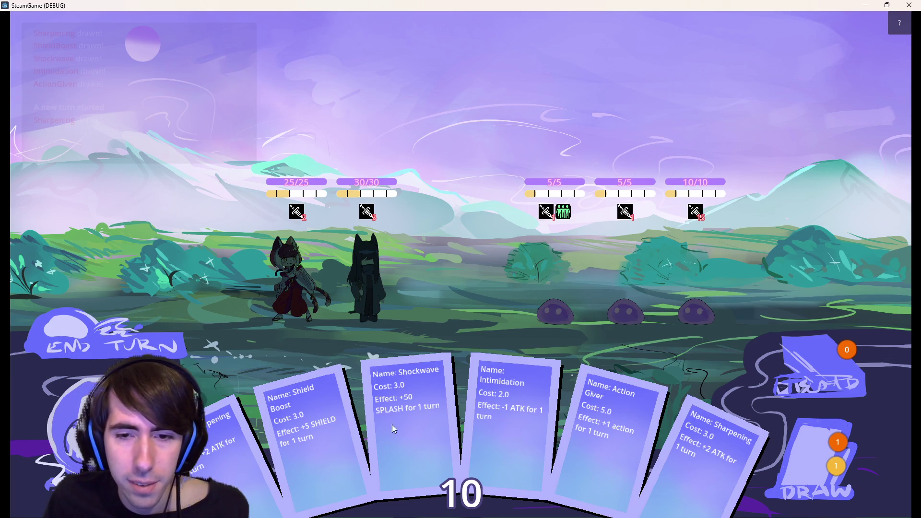
pyautogui.moveTo(714, 450)
pyautogui.mouseDown()
pyautogui.moveTo(416, 271)
pyautogui.moveTo(375, 265)
pyautogui.mouseUp()
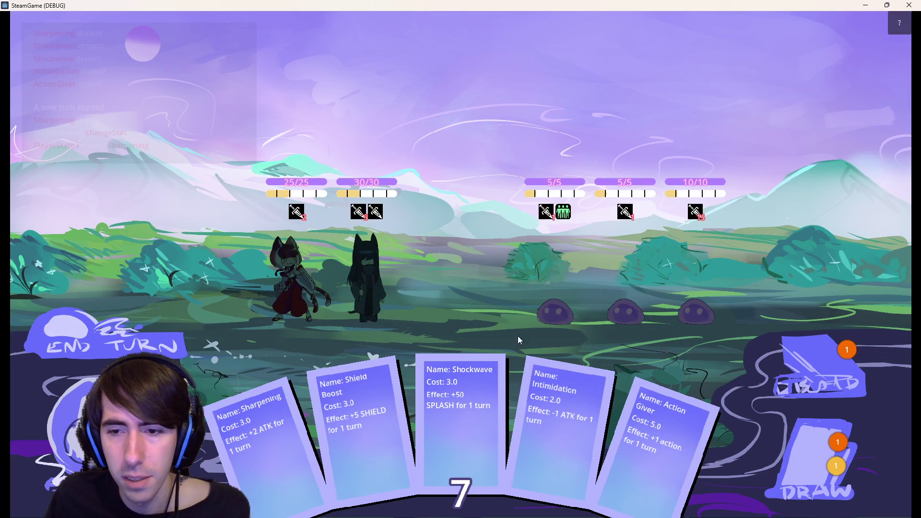
pyautogui.moveTo(314, 449); pyautogui.dragTo(374, 290)
pyautogui.moveTo(416, 429)
pyautogui.mouseDown()
pyautogui.moveTo(396, 304)
pyautogui.moveTo(375, 279)
pyautogui.mouseUp()
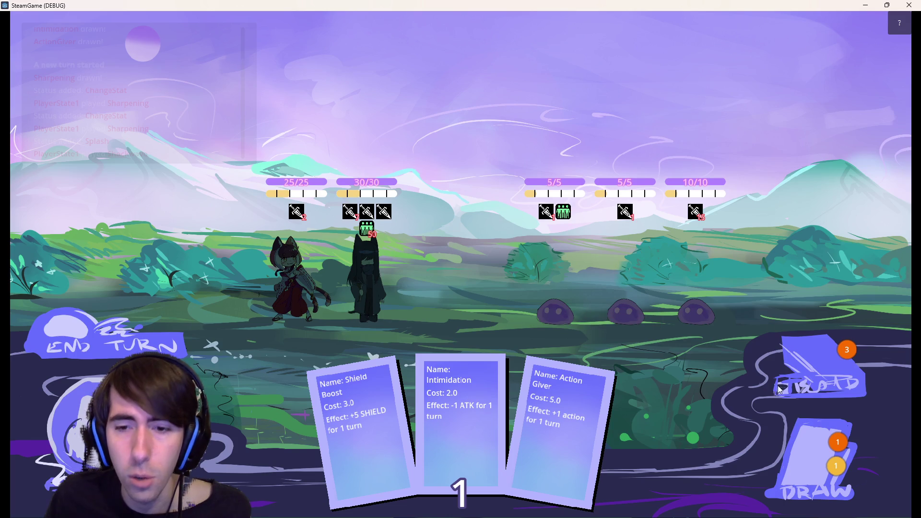
pyautogui.hotkey('alt', 'F4')
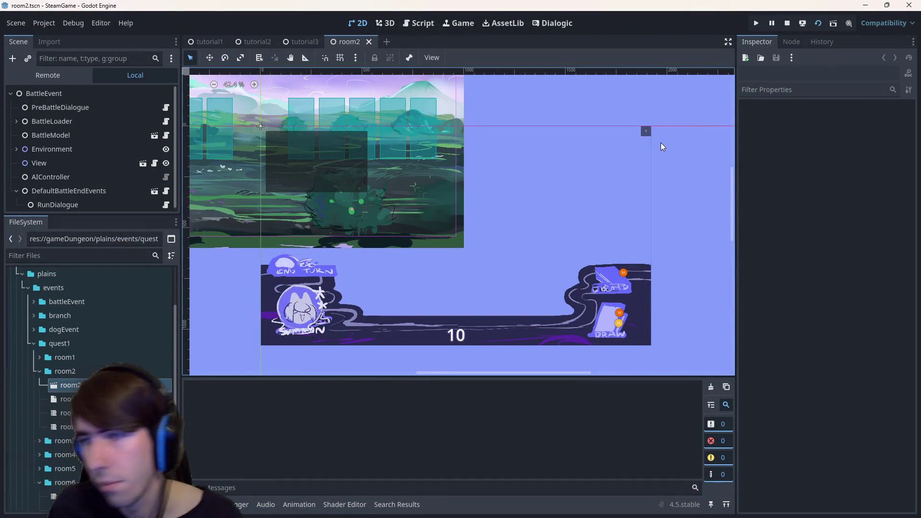
pyautogui.press('F6')
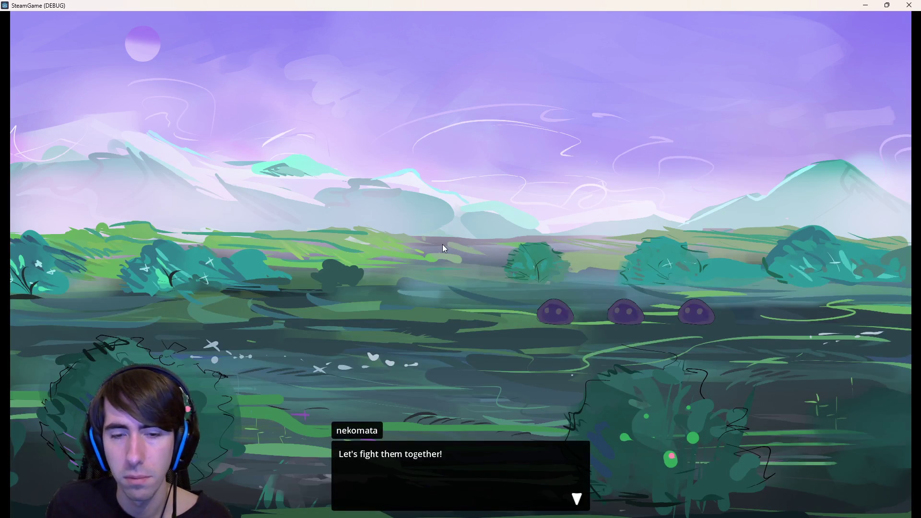
# - Start the battle, give the dark-cloaked ally two Shield Boosts, and end the turn
pyautogui.click(445, 248)
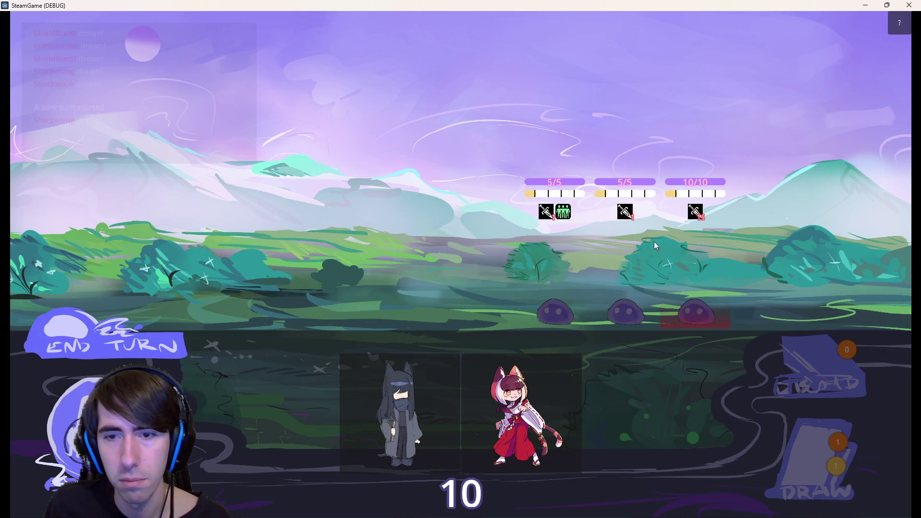
pyautogui.moveTo(401, 412)
pyautogui.mouseDown()
pyautogui.moveTo(392, 296)
pyautogui.moveTo(369, 288)
pyautogui.mouseUp()
pyautogui.moveTo(521, 413); pyautogui.dragTo(290, 281)
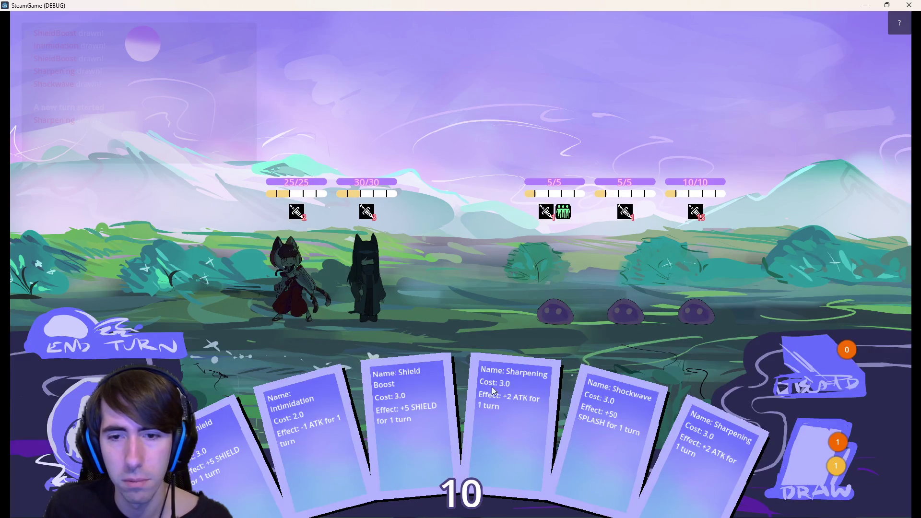
pyautogui.moveTo(408, 424)
pyautogui.mouseDown()
pyautogui.moveTo(381, 301)
pyautogui.moveTo(362, 295)
pyautogui.mouseUp()
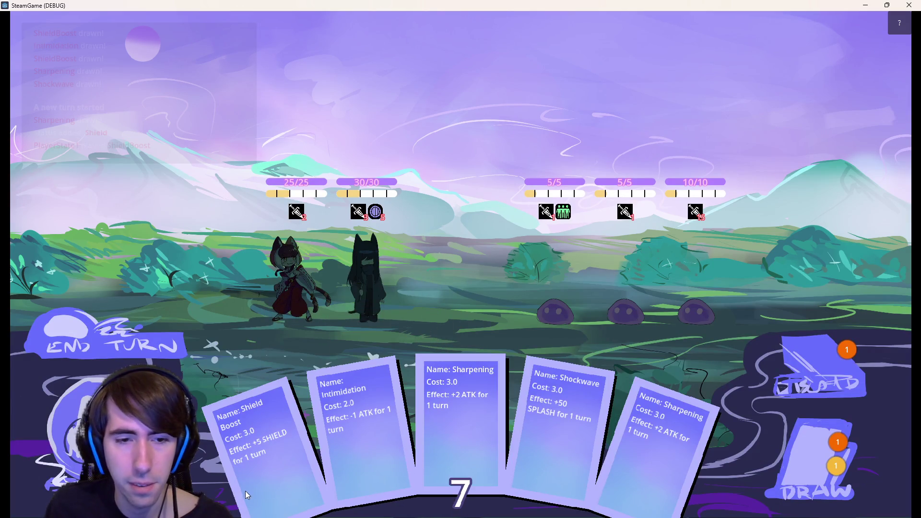
pyautogui.moveTo(338, 330); pyautogui.dragTo(346, 316)
pyautogui.click(148, 337)
# - Play Sharpening and Shockwave on the dark-cloaked ally, draw a card, and end the turn
pyautogui.moveTo(208, 123)
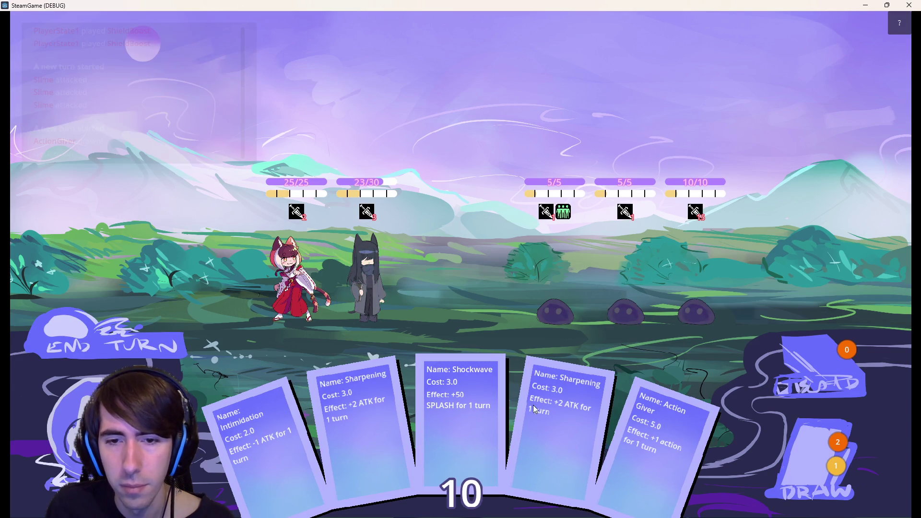
pyautogui.moveTo(567, 425); pyautogui.dragTo(380, 285)
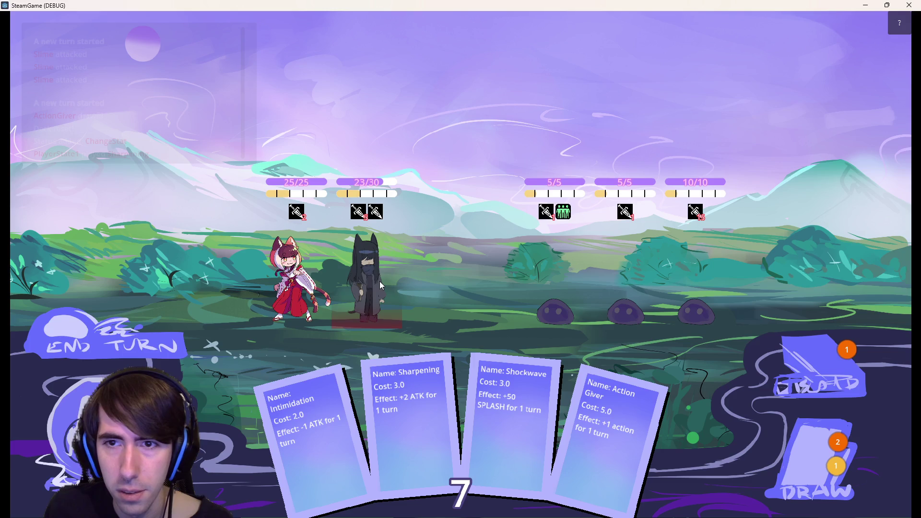
pyautogui.moveTo(406, 361)
pyautogui.mouseDown()
pyautogui.moveTo(399, 308)
pyautogui.moveTo(391, 284)
pyautogui.moveTo(380, 283)
pyautogui.mouseUp()
pyautogui.moveTo(482, 440); pyautogui.dragTo(391, 293)
pyautogui.click(813, 471)
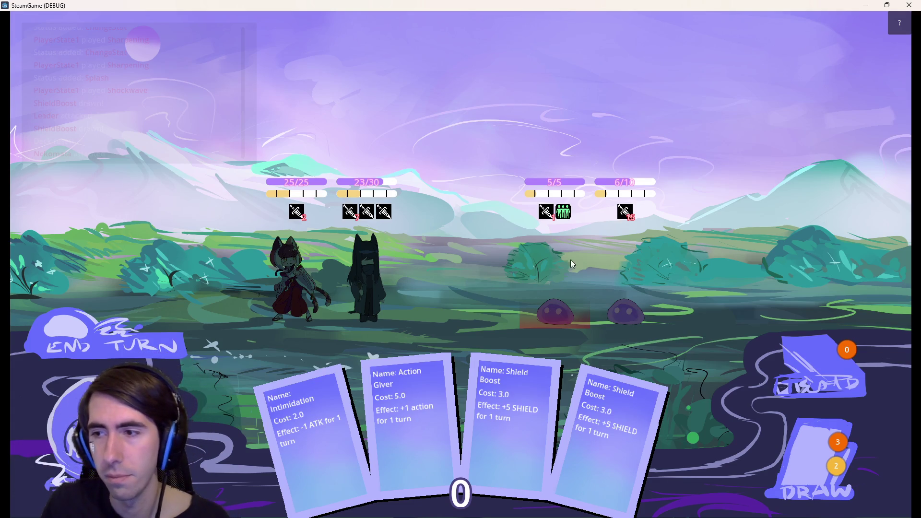
pyautogui.click(110, 342)
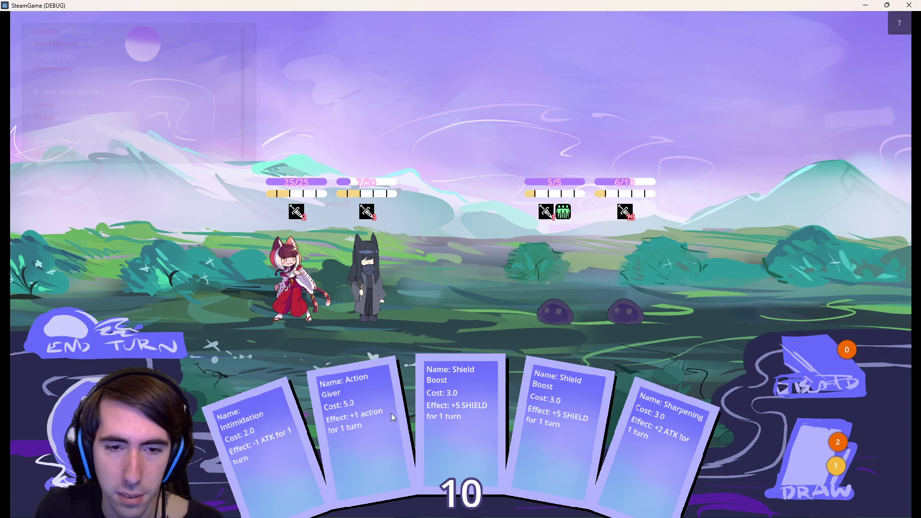
# - Buff the red fox girl with Sharpening, defeat the right slime, then close the game
pyautogui.moveTo(675, 440)
pyautogui.mouseDown()
pyautogui.moveTo(369, 272)
pyautogui.moveTo(383, 278)
pyautogui.mouseUp()
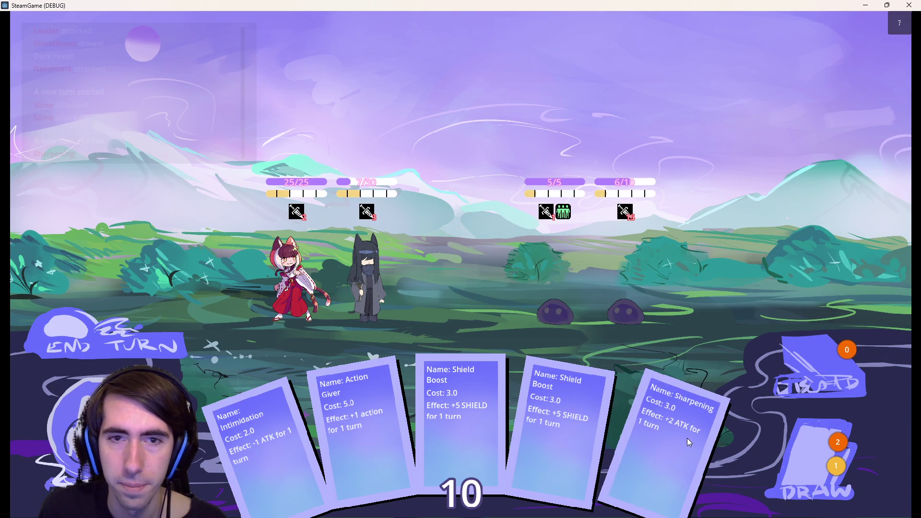
pyautogui.moveTo(687, 438)
pyautogui.mouseDown()
pyautogui.moveTo(389, 287)
pyautogui.moveTo(321, 281)
pyautogui.moveTo(408, 283)
pyautogui.moveTo(295, 279)
pyautogui.moveTo(390, 280)
pyautogui.moveTo(721, 459)
pyautogui.mouseUp()
pyautogui.moveTo(664, 445)
pyautogui.mouseDown()
pyautogui.moveTo(263, 260)
pyautogui.moveTo(284, 263)
pyautogui.mouseUp()
pyautogui.moveTo(365, 418)
pyautogui.mouseDown()
pyautogui.moveTo(355, 263)
pyautogui.moveTo(391, 354)
pyautogui.moveTo(379, 291)
pyautogui.mouseUp()
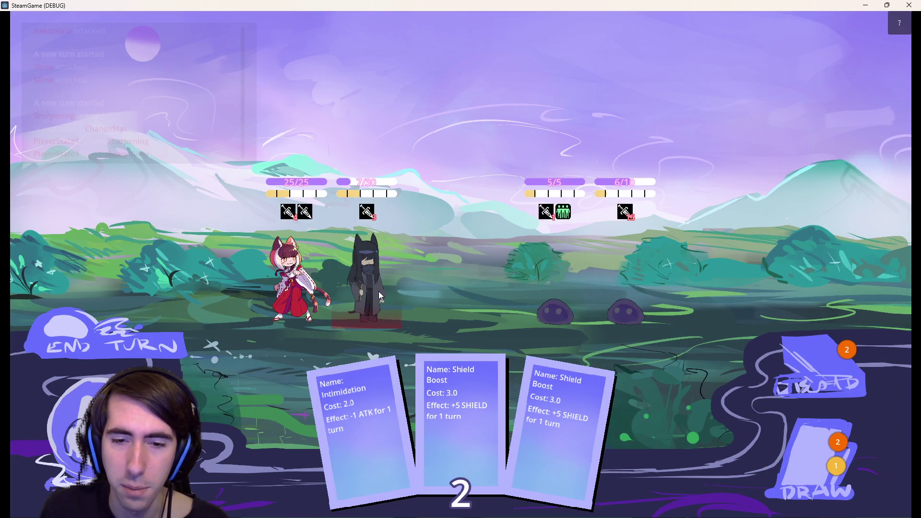
pyautogui.click(625, 291)
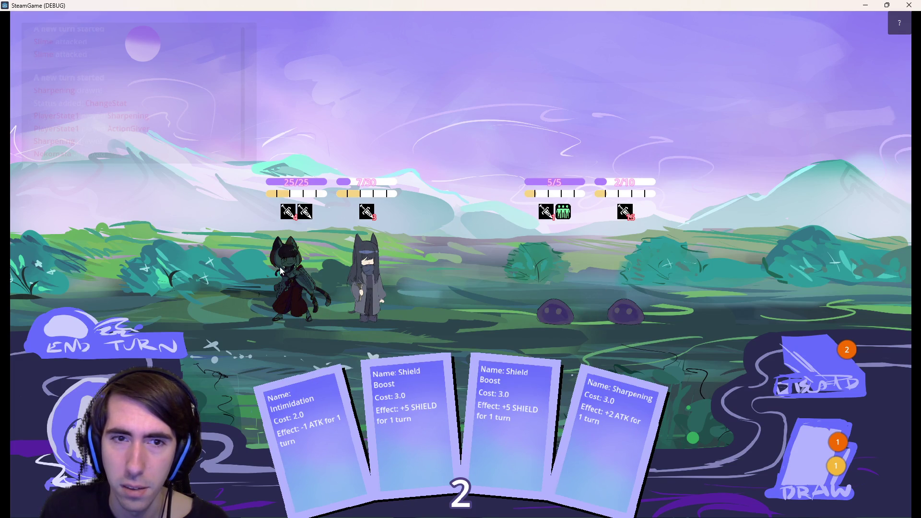
pyautogui.click(629, 288)
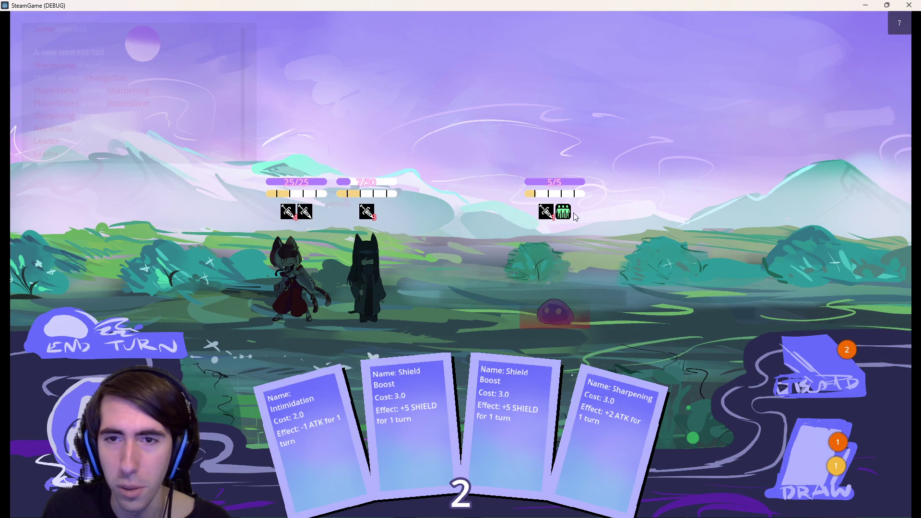
pyautogui.moveTo(568, 214)
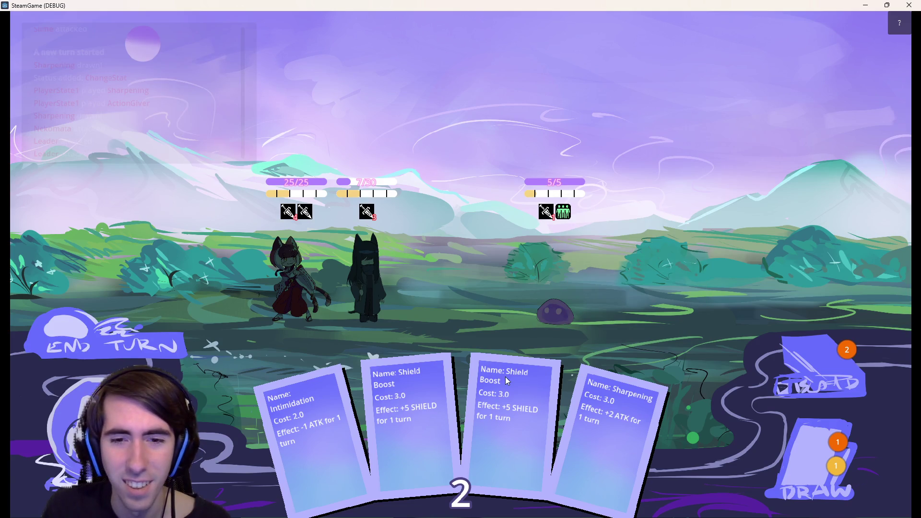
pyautogui.click(797, 447)
pyautogui.moveTo(565, 217)
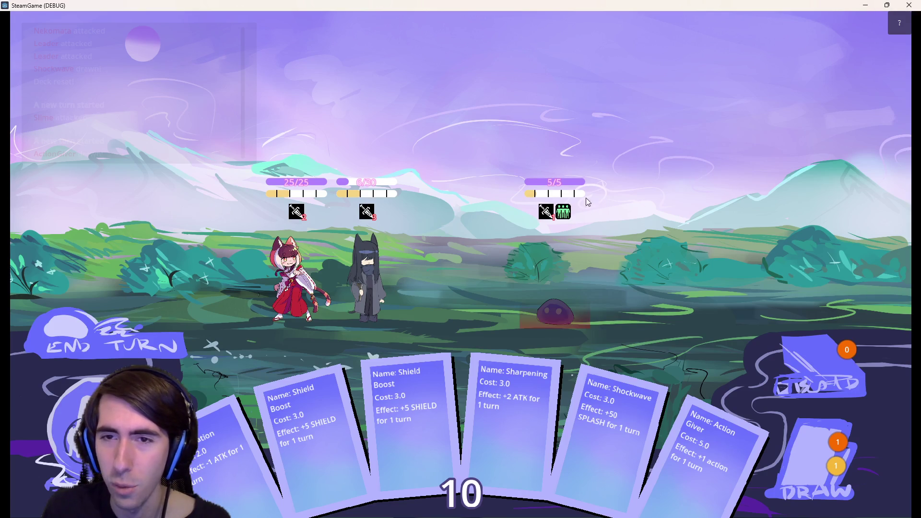
pyautogui.click(904, 4)
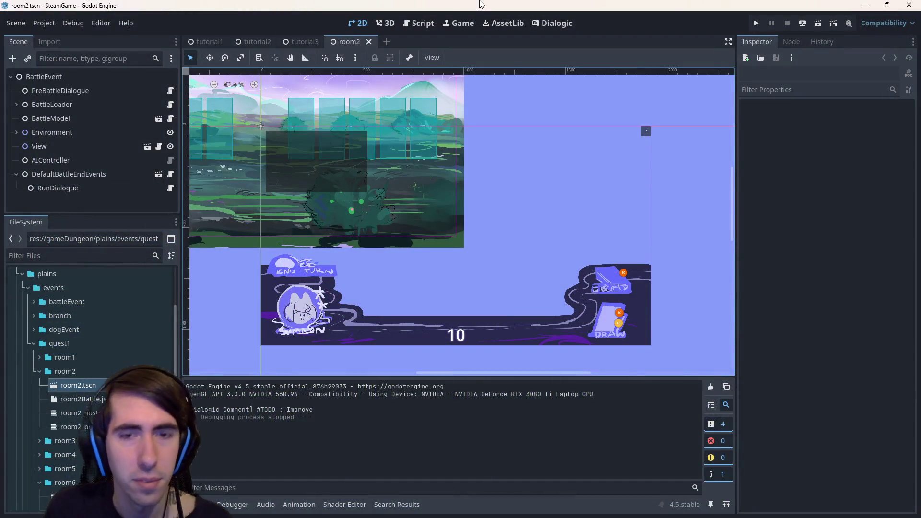
# - Open statusUpdator.gd via quick search, breakpoint line 37, and rerun the battle scene
pyautogui.hotkey('shift', 'alt', 'o')
pyautogui.write('statusupd')
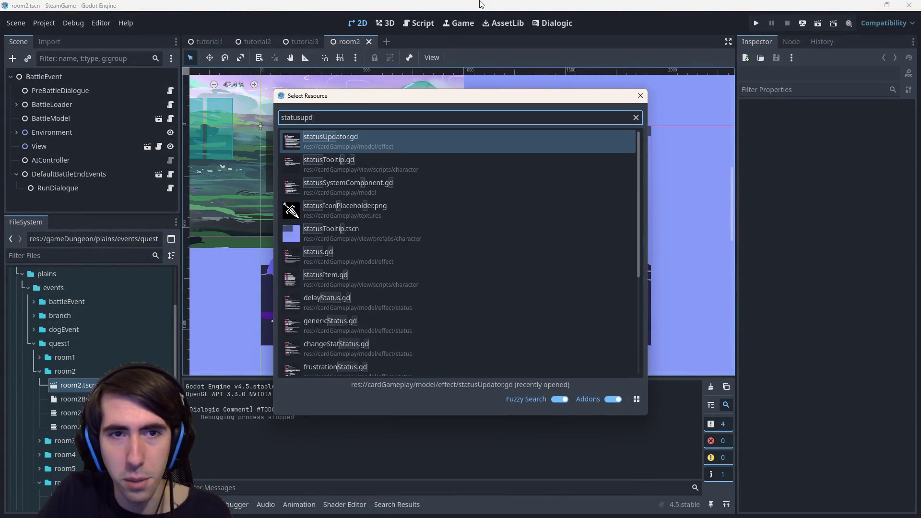
pyautogui.press('Return')
pyautogui.scroll(-3, 368, 188)
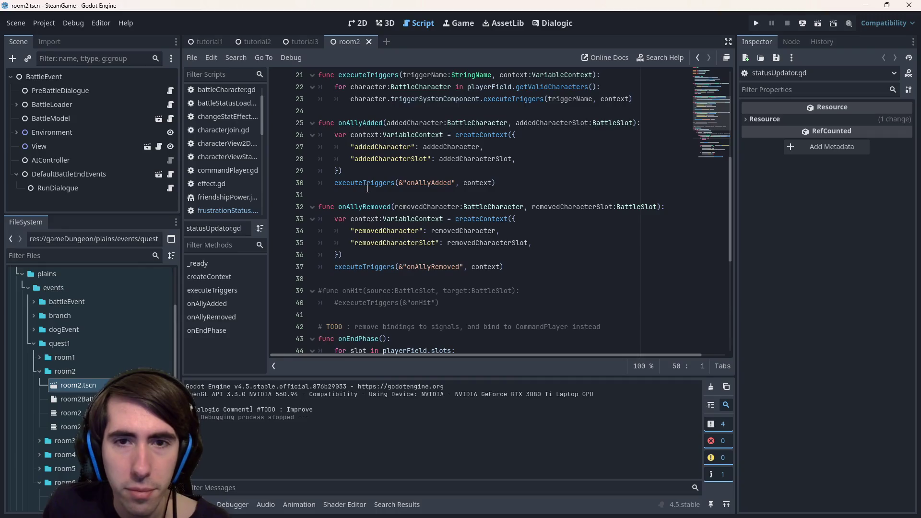
pyautogui.click(283, 270)
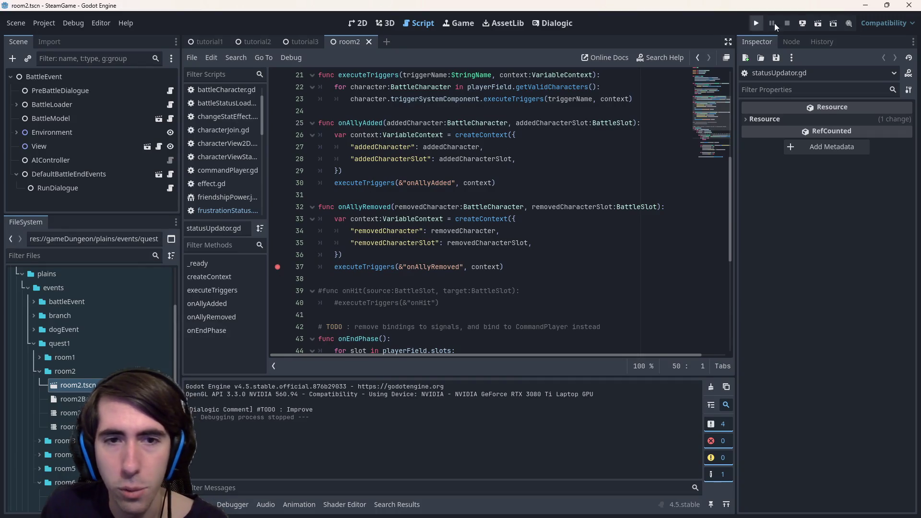
pyautogui.click(817, 24)
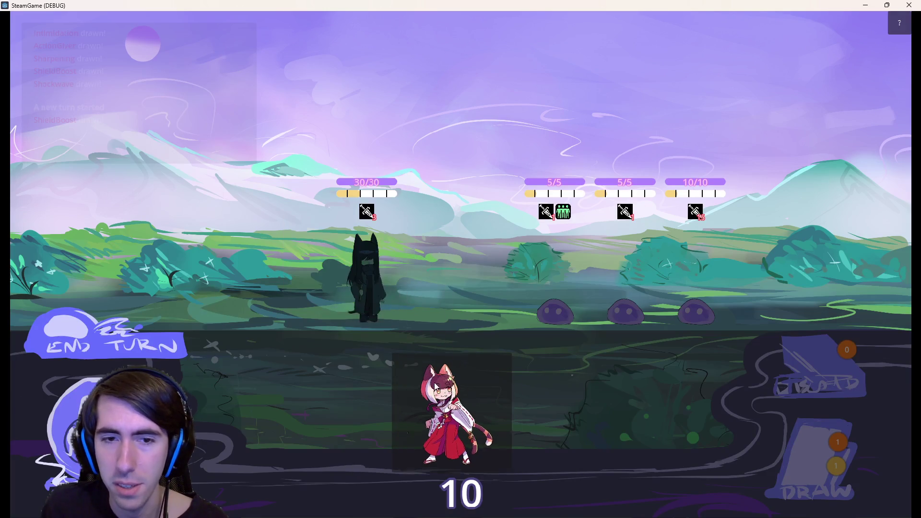
# - Place the player character, give the dark cat two Shield Boosts, and end the turn
pyautogui.moveTo(437, 383); pyautogui.dragTo(291, 277)
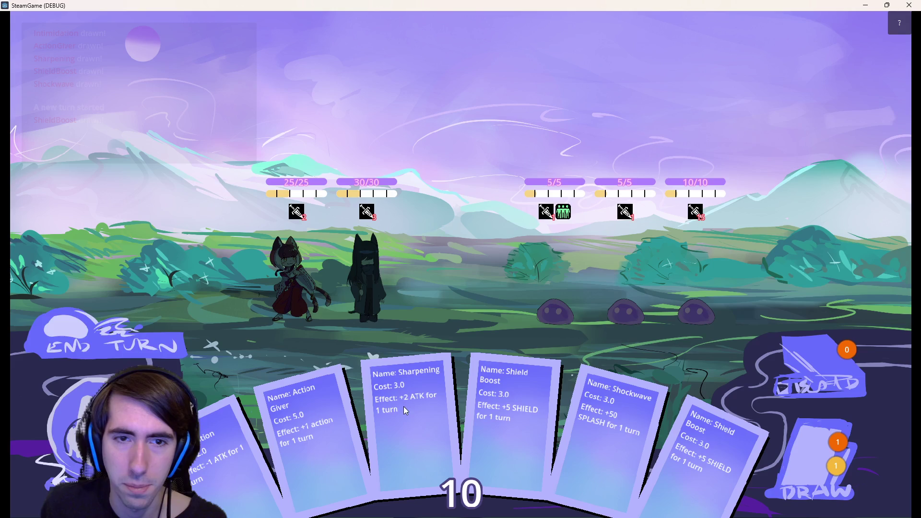
pyautogui.moveTo(494, 423); pyautogui.dragTo(379, 259)
pyautogui.moveTo(557, 375); pyautogui.dragTo(363, 230)
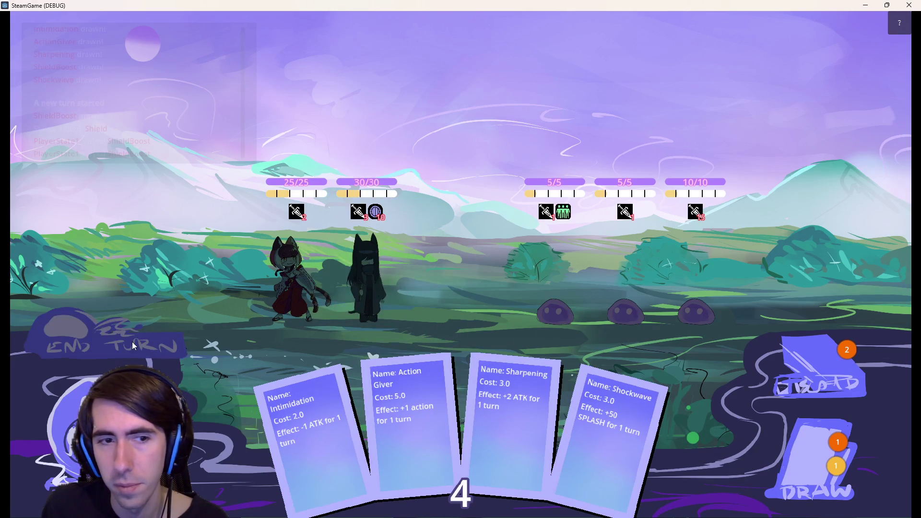
pyautogui.press('space')
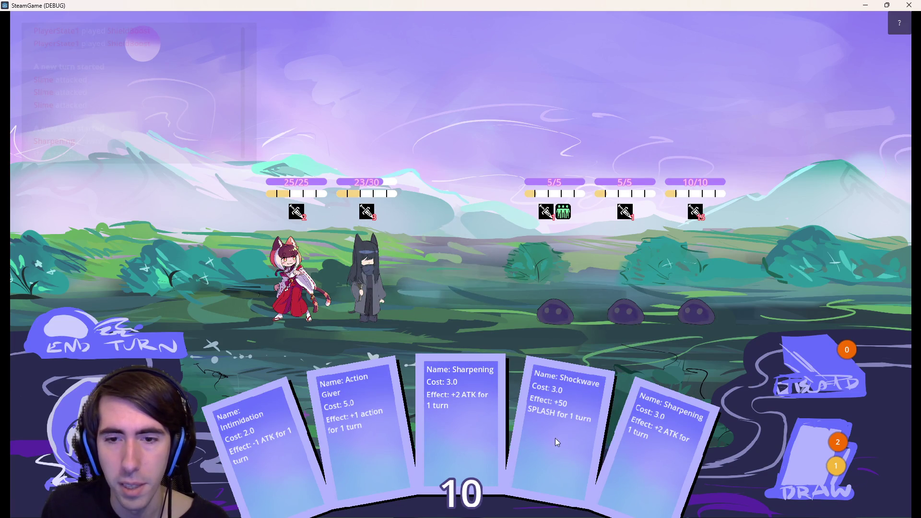
# - Sharpen the dark cat, defeat the middle slime, and play more Shield and Action Giver cards before closing
pyautogui.moveTo(443, 418); pyautogui.dragTo(387, 272)
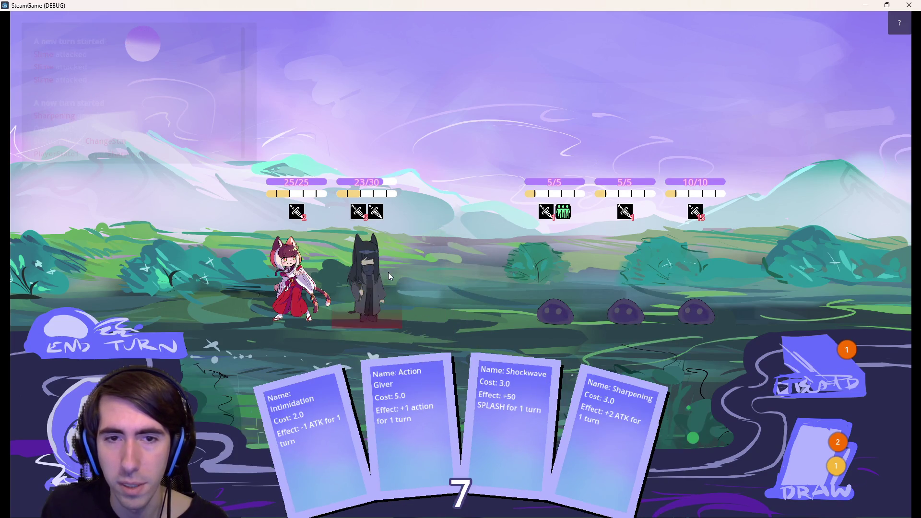
pyautogui.click(638, 300)
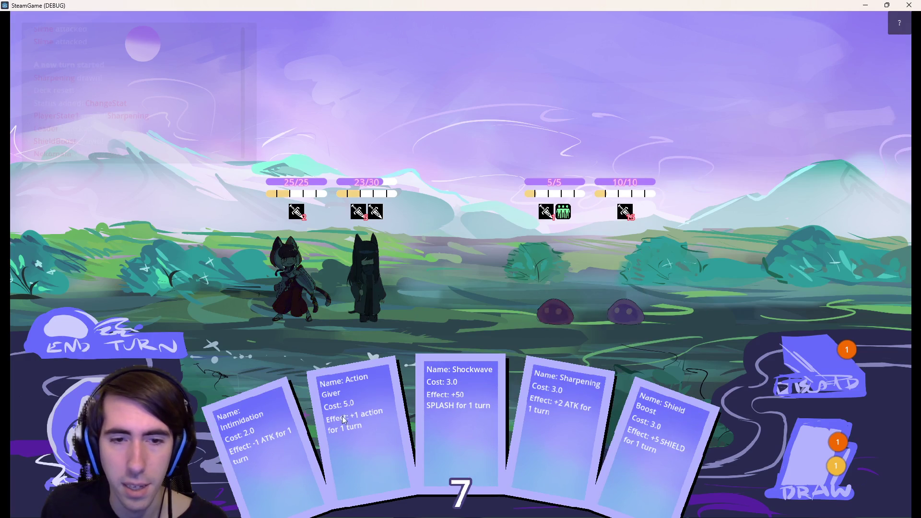
pyautogui.moveTo(540, 441)
pyautogui.mouseDown()
pyautogui.moveTo(540, 344)
pyautogui.moveTo(372, 278)
pyautogui.mouseUp()
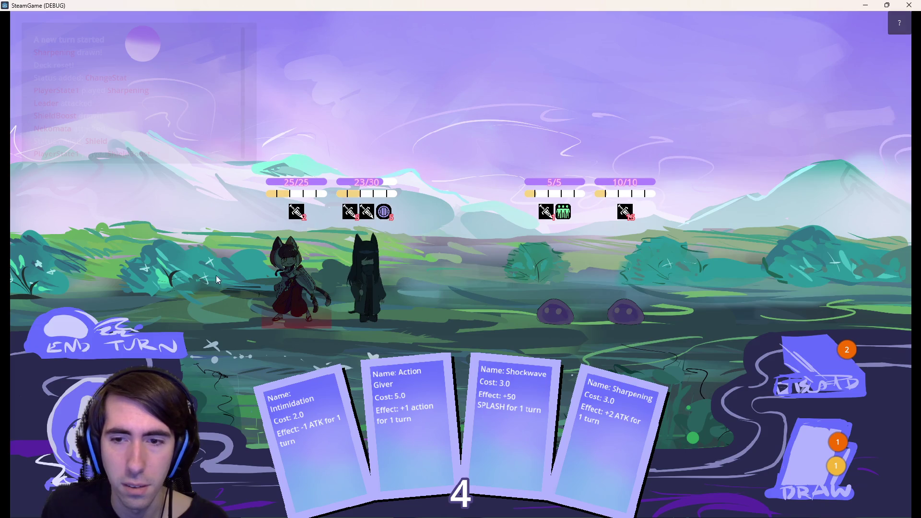
pyautogui.click(815, 460)
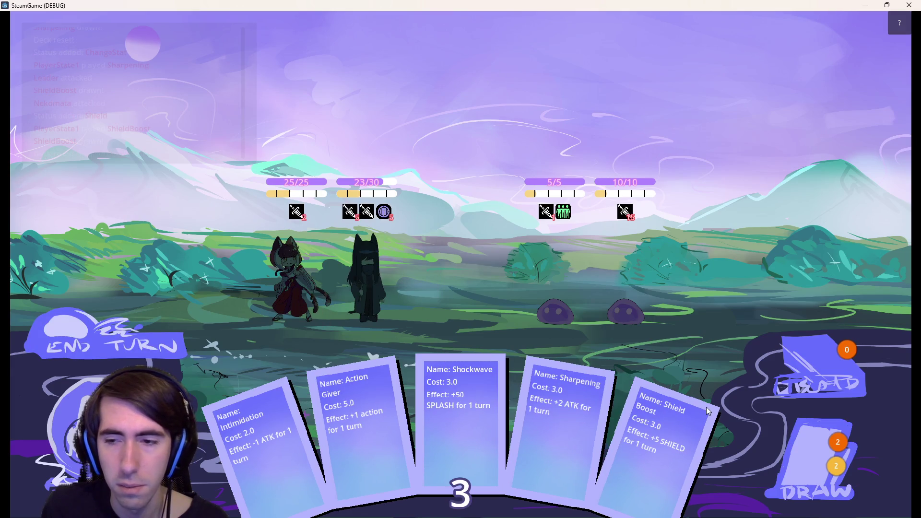
pyautogui.click(815, 461)
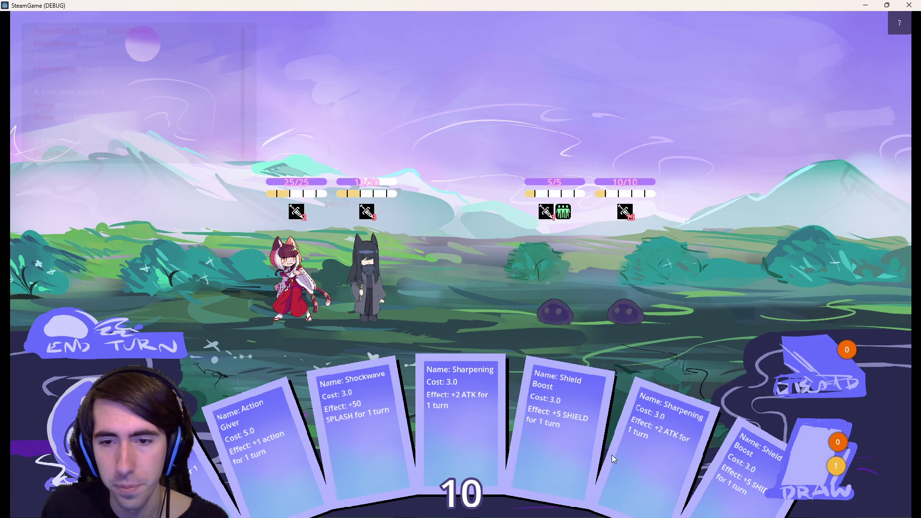
pyautogui.moveTo(612, 454); pyautogui.dragTo(369, 287)
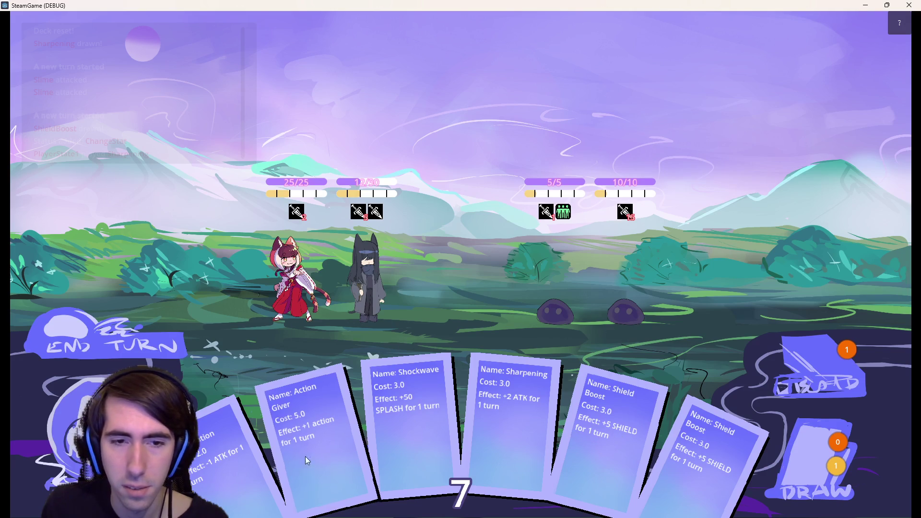
pyautogui.moveTo(305, 456); pyautogui.dragTo(369, 284)
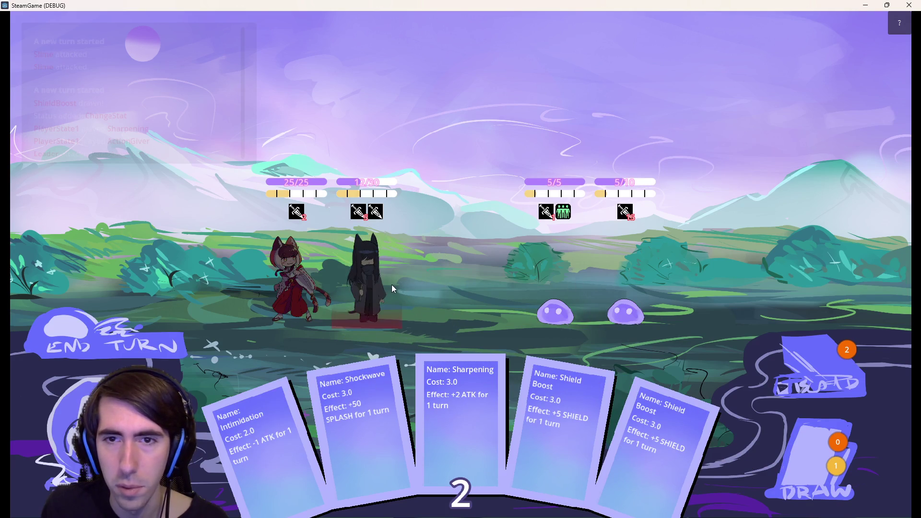
pyautogui.moveTo(570, 208)
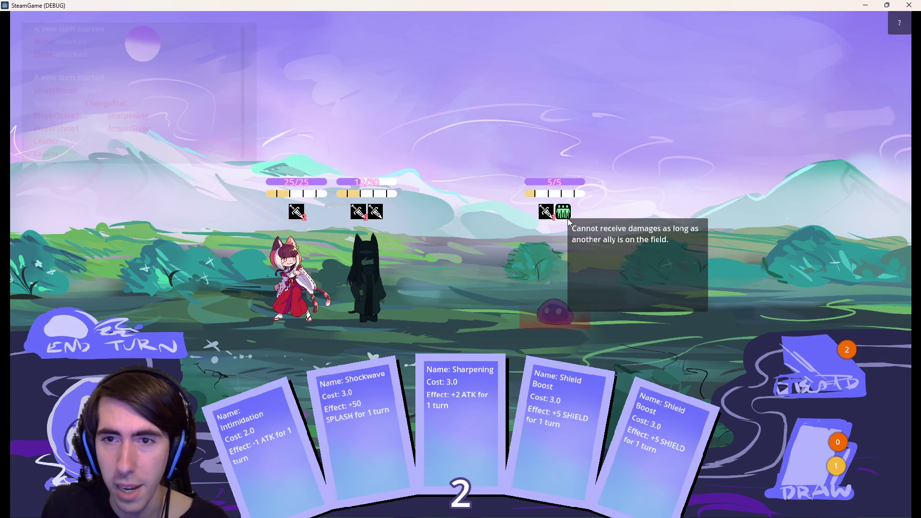
pyautogui.click(909, 5)
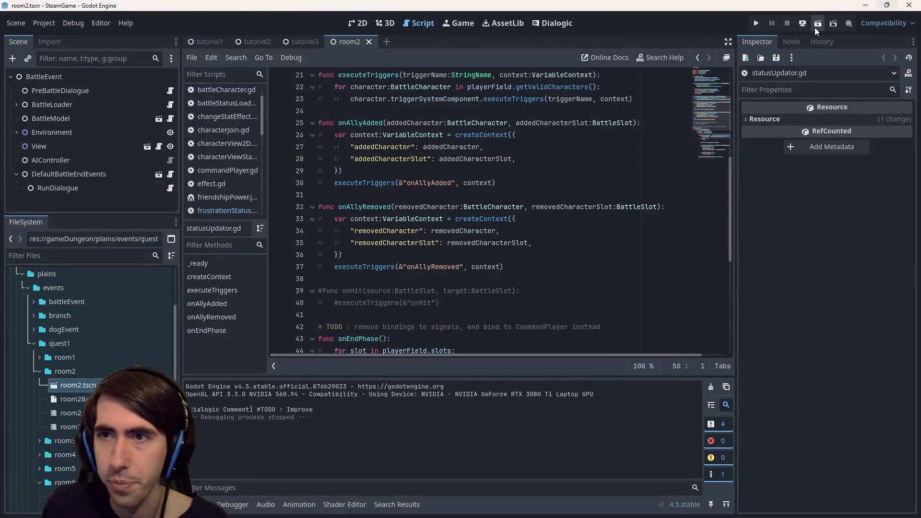
# - Relaunch the scene and select the onAllyRemoved function name on line 32
pyautogui.click(818, 23)
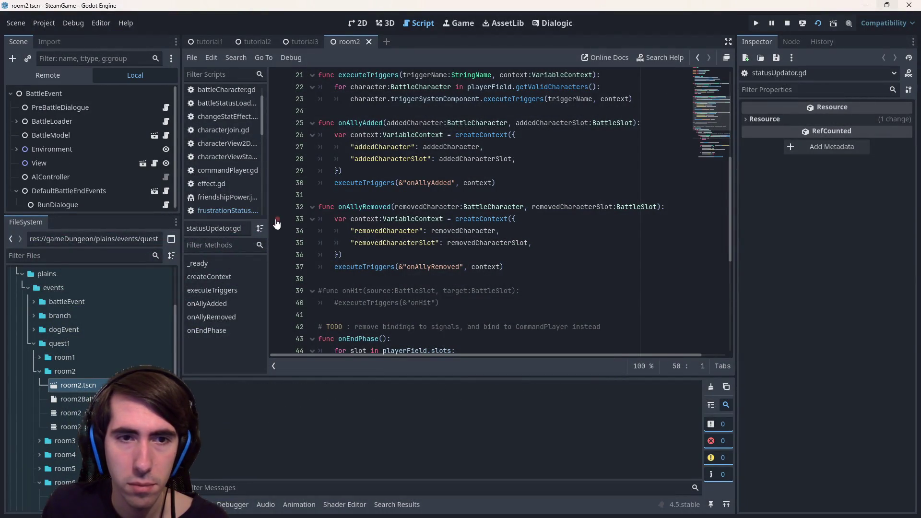
pyautogui.doubleClick(364, 206)
pyautogui.scroll(5, 428, 224)
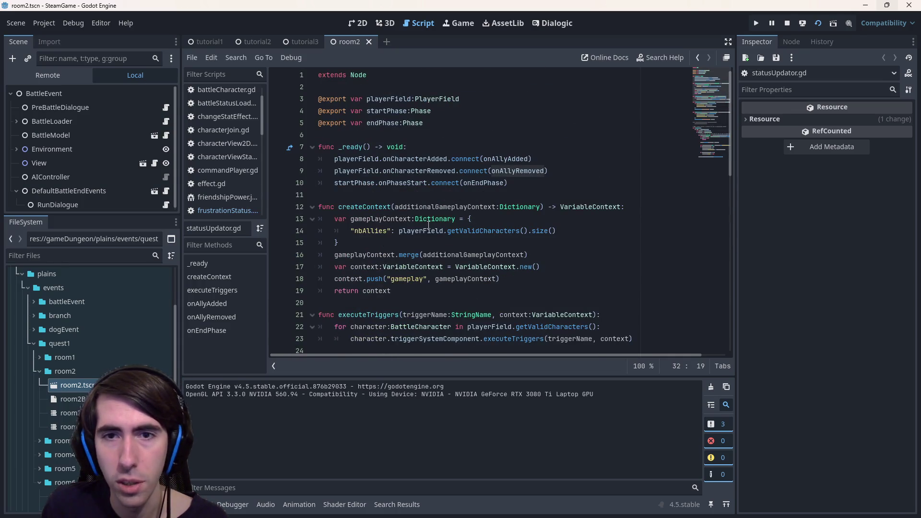
pyautogui.scroll(-6, 428, 225)
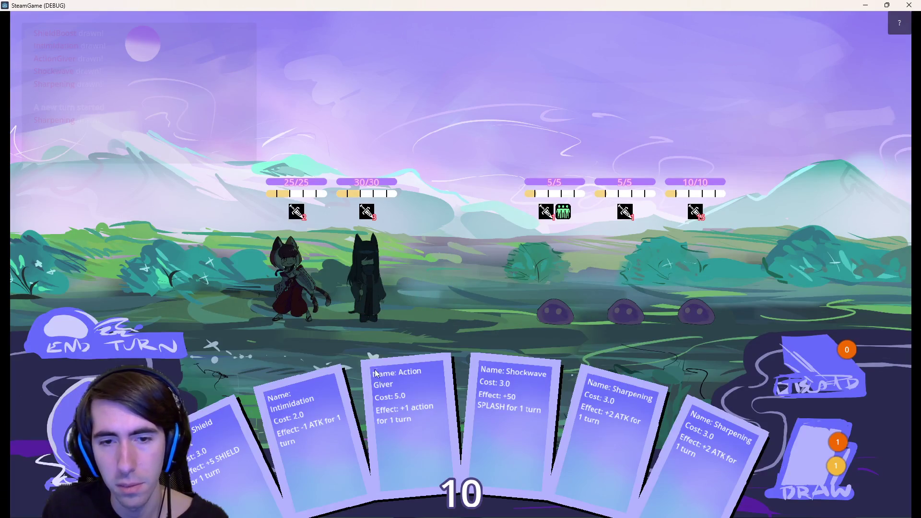
# - Play Shield, Shield Boost and Sharpening on the allies until the line 33 breakpoint hits
pyautogui.moveTo(229, 482); pyautogui.dragTo(366, 280)
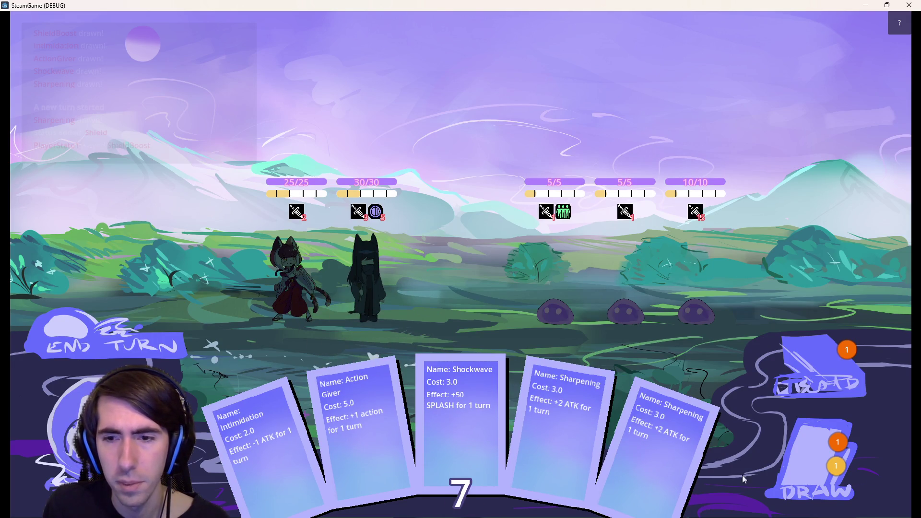
pyautogui.click(813, 471)
pyautogui.moveTo(681, 460)
pyautogui.mouseDown()
pyautogui.moveTo(396, 316)
pyautogui.moveTo(394, 301)
pyautogui.mouseUp()
pyautogui.moveTo(691, 456); pyautogui.dragTo(357, 286)
pyautogui.click(814, 461)
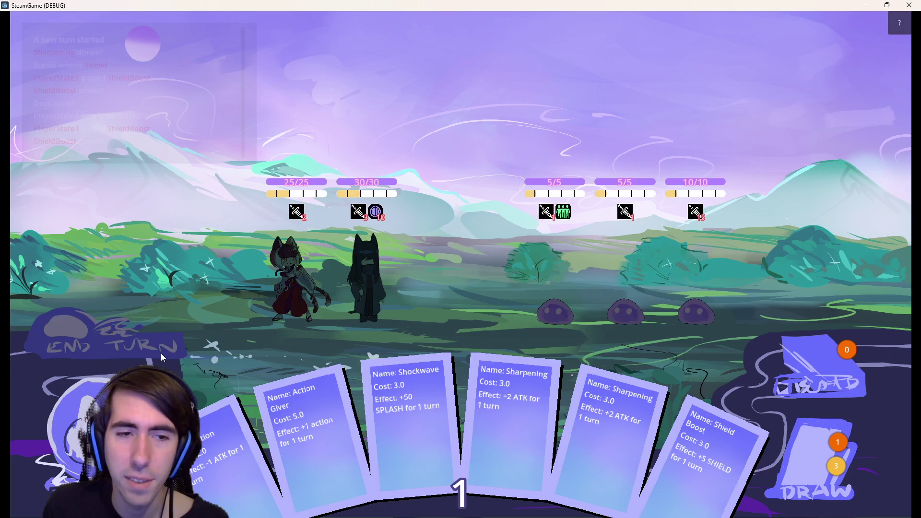
pyautogui.moveTo(706, 460)
pyautogui.mouseDown()
pyautogui.moveTo(387, 306)
pyautogui.moveTo(497, 372)
pyautogui.moveTo(709, 453)
pyautogui.mouseUp()
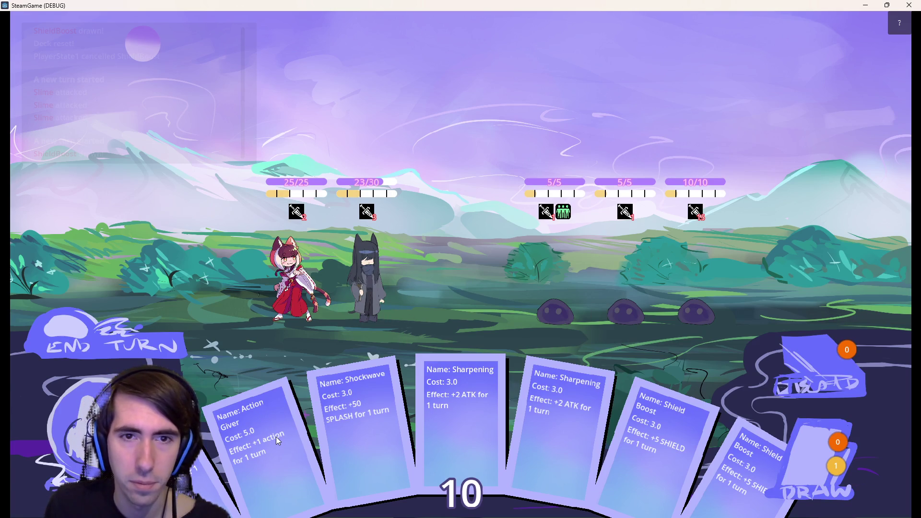
pyautogui.moveTo(563, 438); pyautogui.dragTo(386, 278)
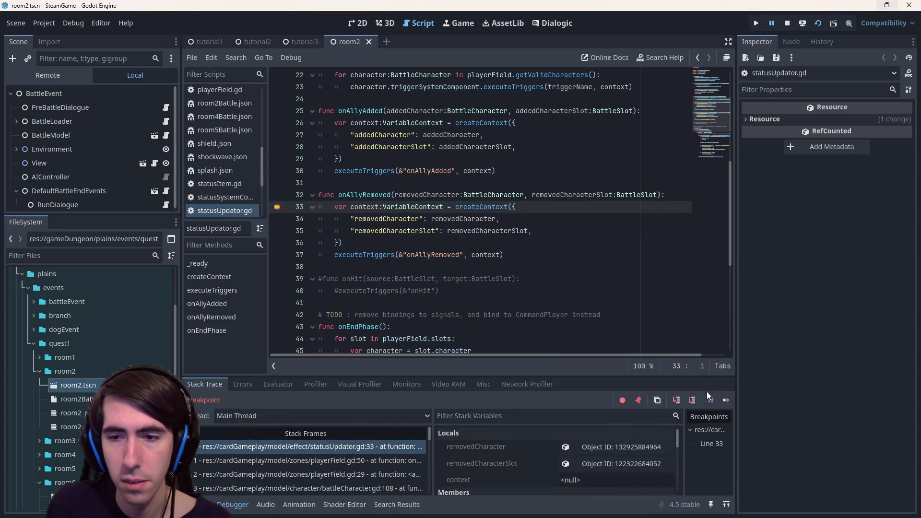
# - Resume, play Shield Boosts on the black cat, end the turn, then add Sharpening and Action Giver
pyautogui.click(725, 396)
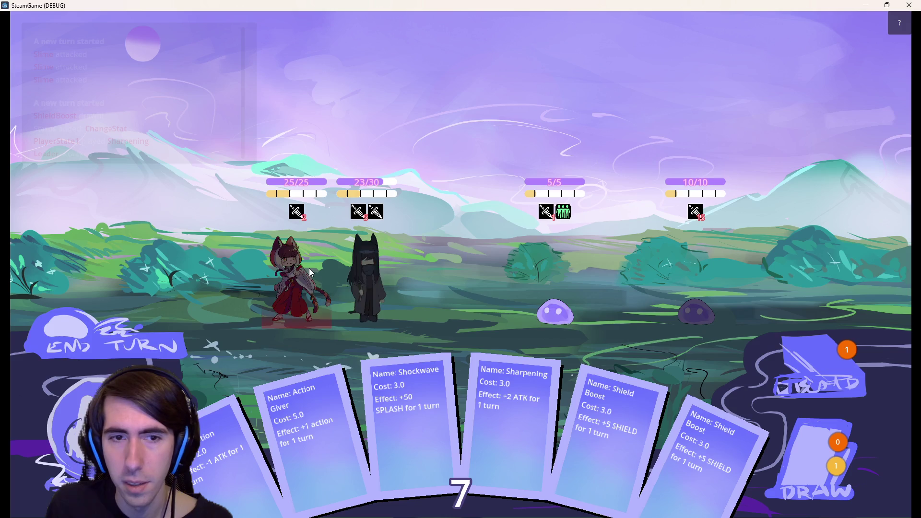
pyautogui.moveTo(565, 435); pyautogui.dragTo(379, 296)
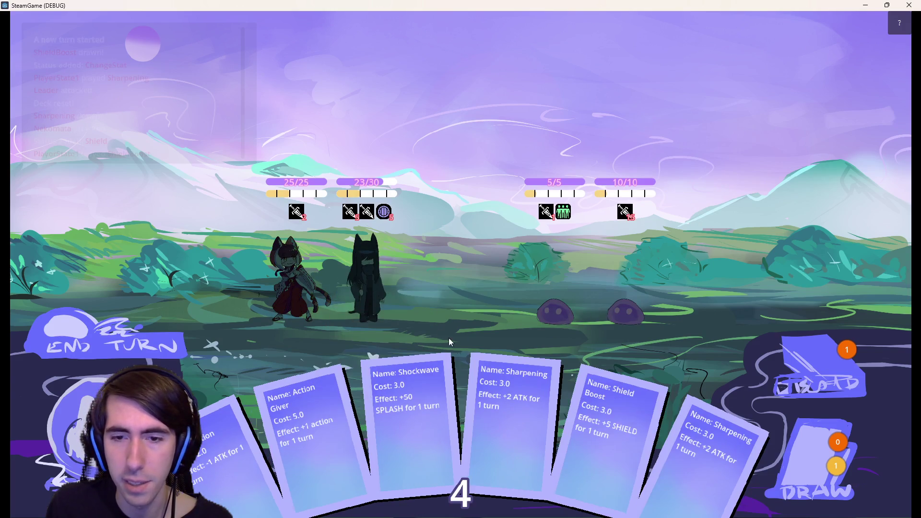
pyautogui.moveTo(605, 422)
pyautogui.mouseDown()
pyautogui.moveTo(369, 264)
pyautogui.moveTo(367, 273)
pyautogui.mouseUp()
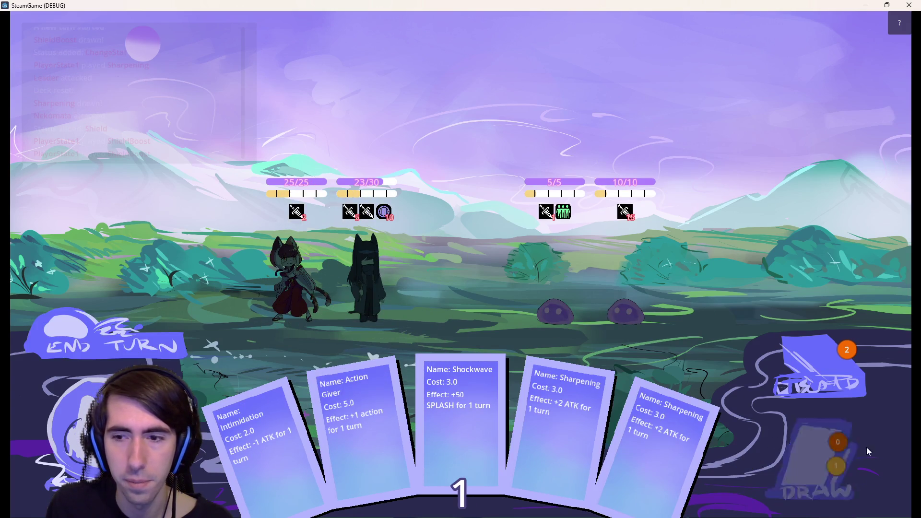
pyautogui.click(816, 461)
pyautogui.click(158, 335)
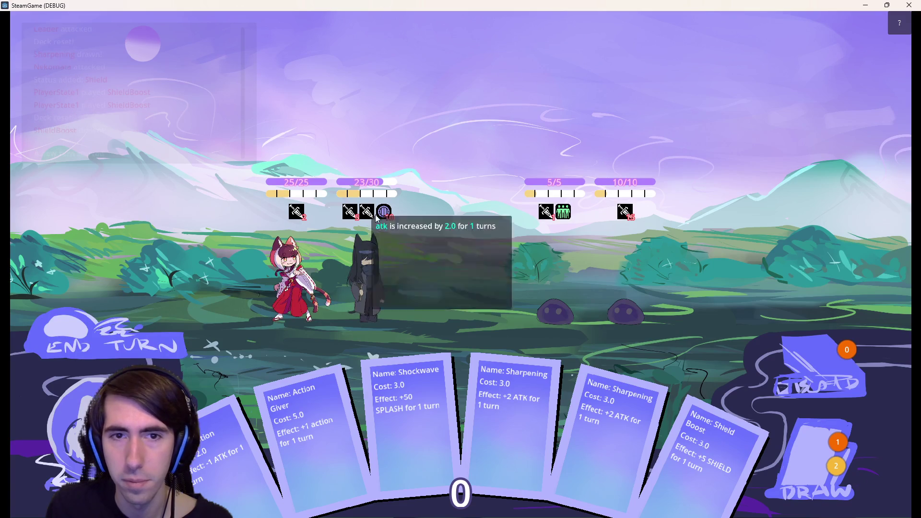
pyautogui.moveTo(609, 395); pyautogui.dragTo(387, 282)
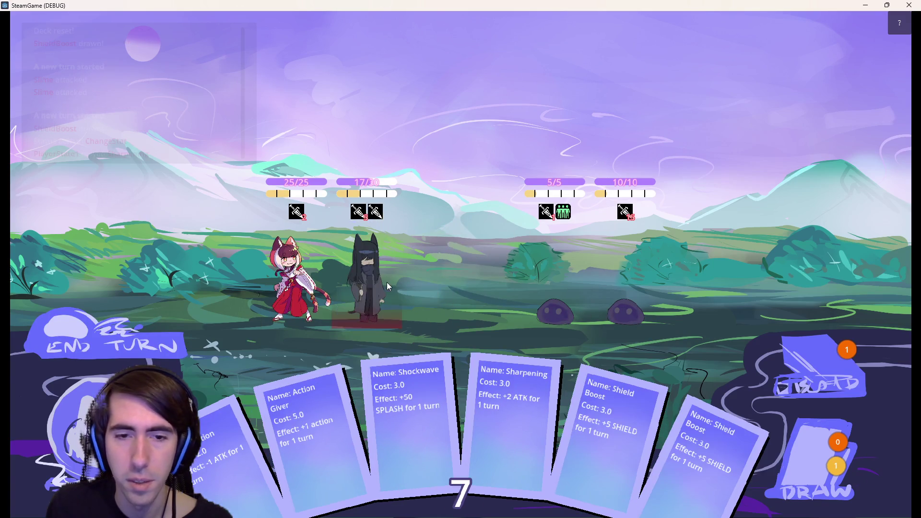
pyautogui.moveTo(262, 432); pyautogui.dragTo(368, 278)
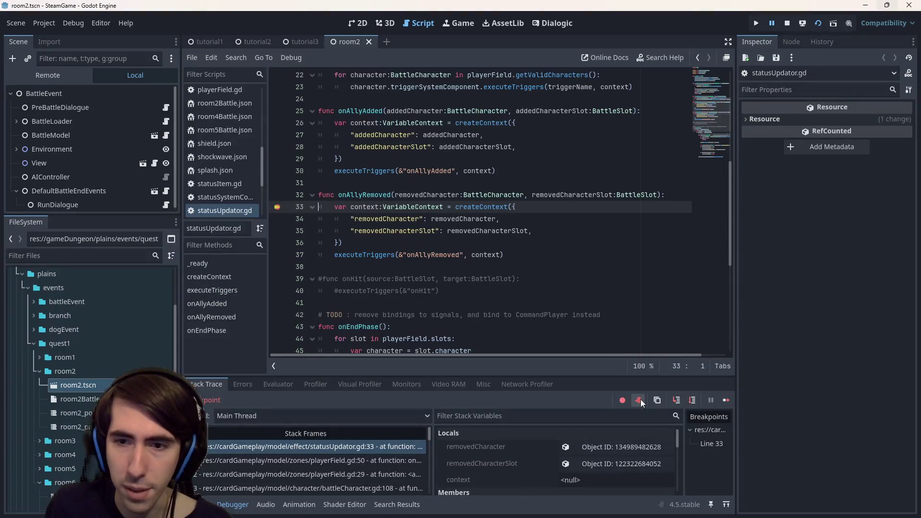
# - Step from statusUpdator.gd line 33 into executeTriggers, advancing through lines 48 to 51
pyautogui.click(692, 400)
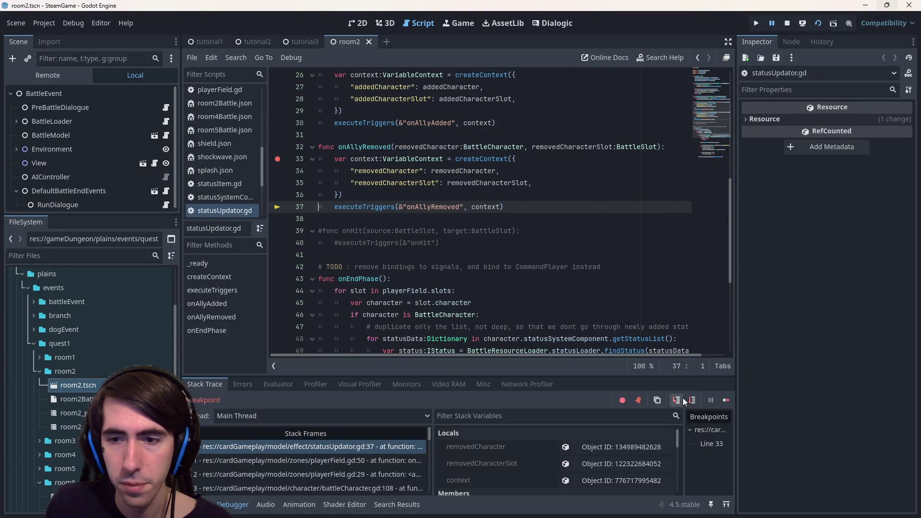
pyautogui.click(678, 400)
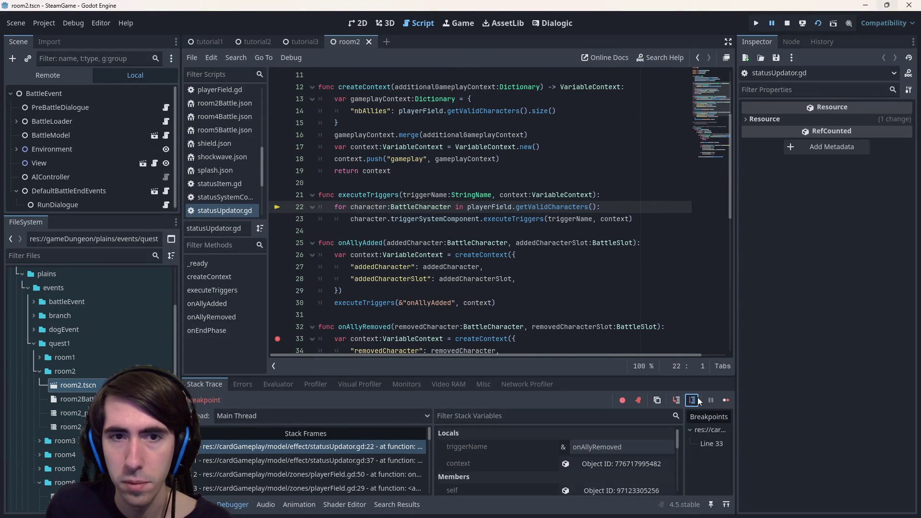
pyautogui.click(696, 400)
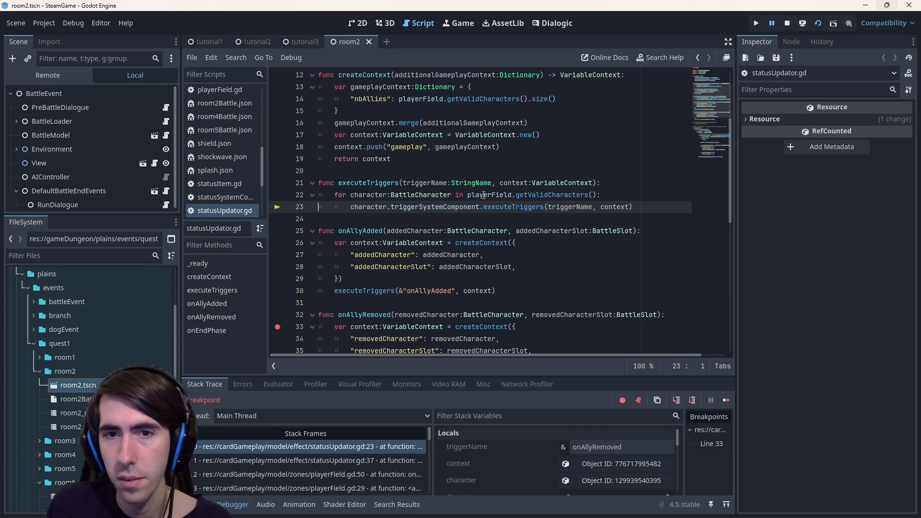
pyautogui.moveTo(484, 195)
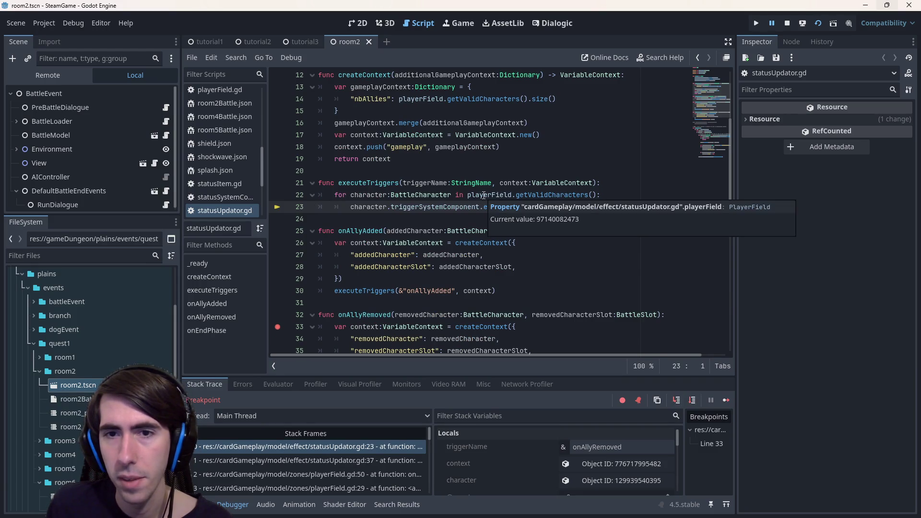
pyautogui.click(670, 401)
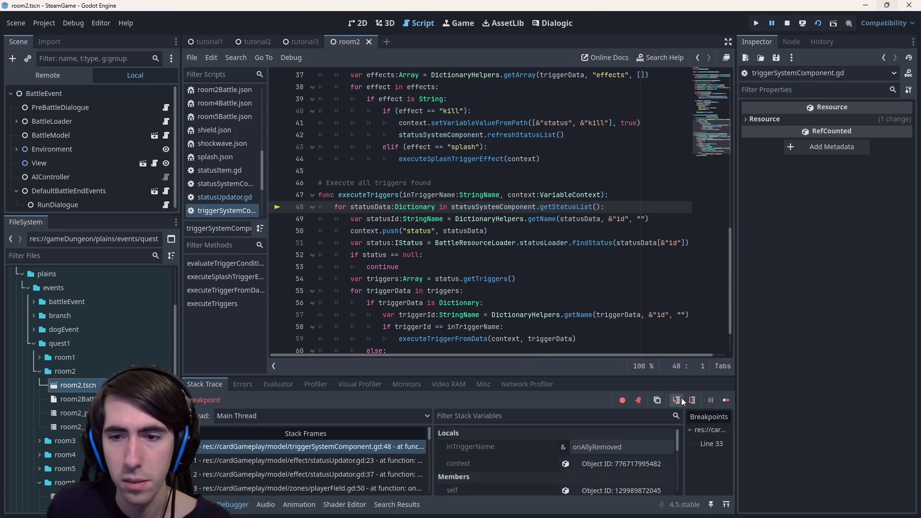
pyautogui.click(693, 401)
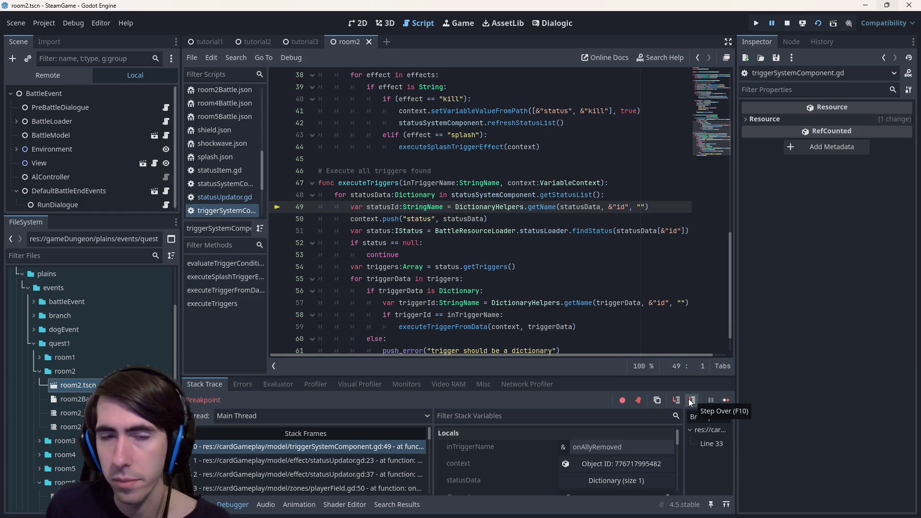
pyautogui.click(691, 400)
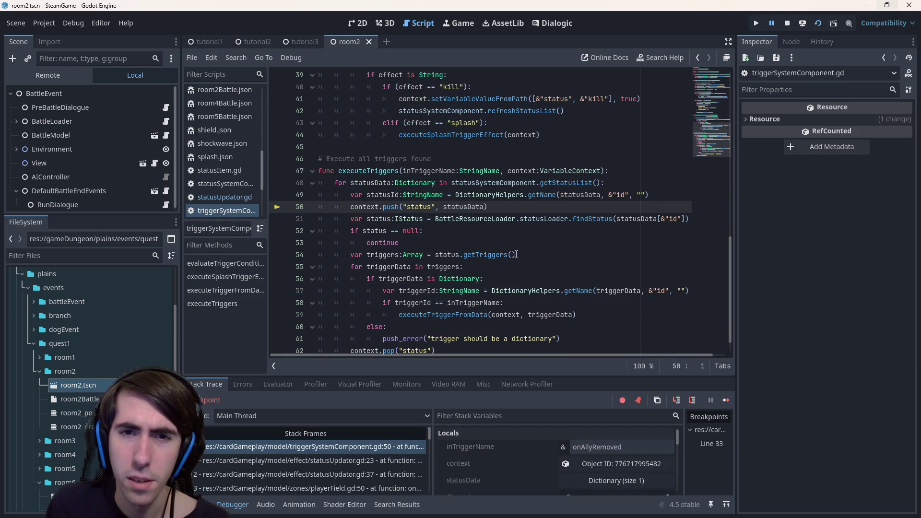
pyautogui.click(692, 401)
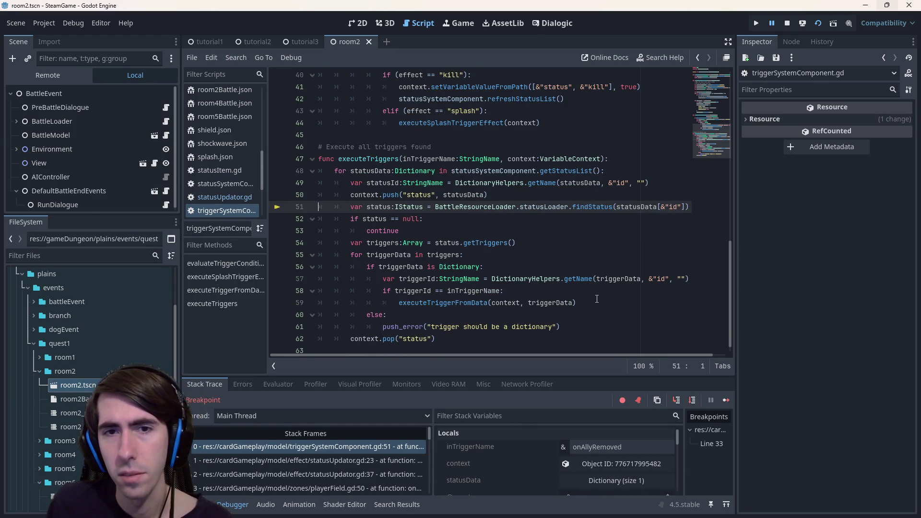
# - Step past the status lookup and trigger loop to the triggerId check on line 58
pyautogui.moveTo(460, 195)
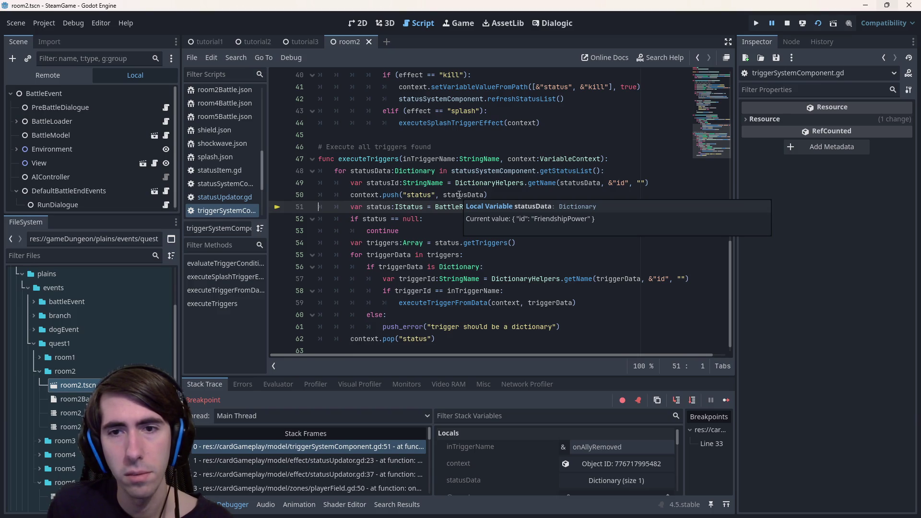
pyautogui.click(692, 399)
pyautogui.click(693, 400)
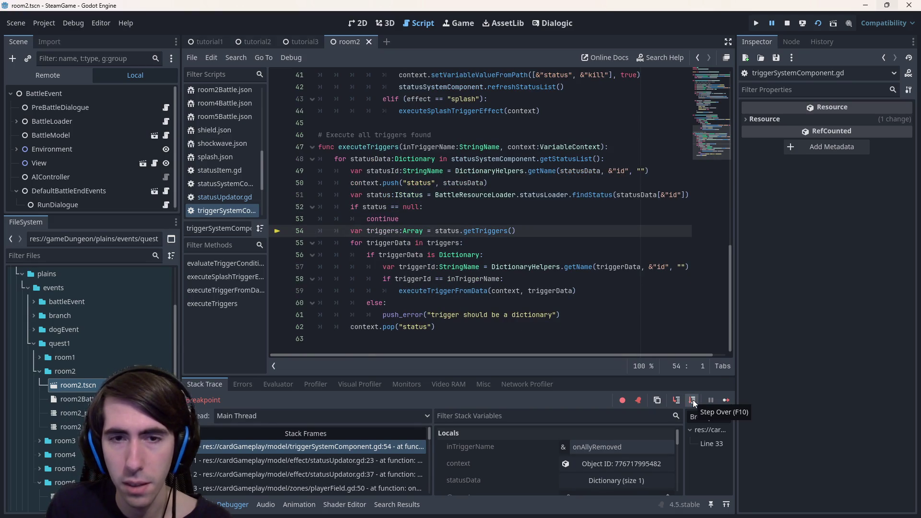
pyautogui.click(693, 399)
pyautogui.click(693, 400)
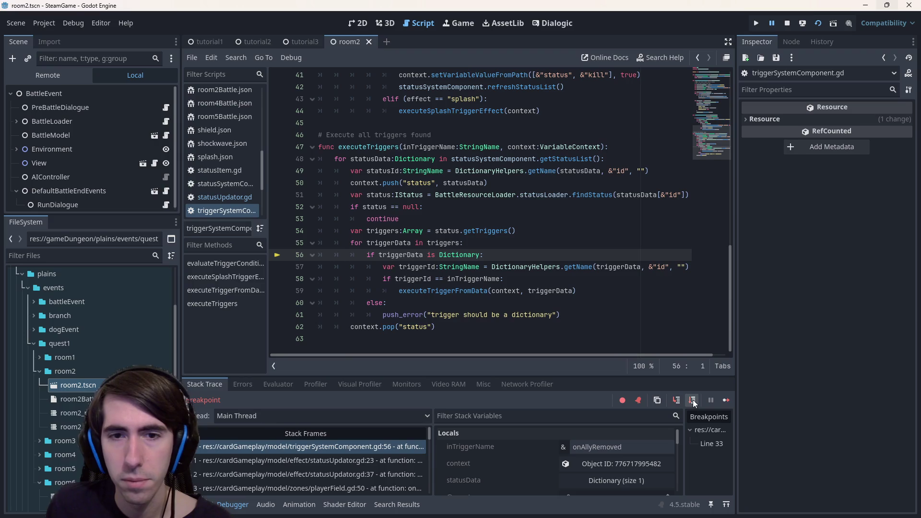
pyautogui.click(693, 400)
pyautogui.click(693, 400)
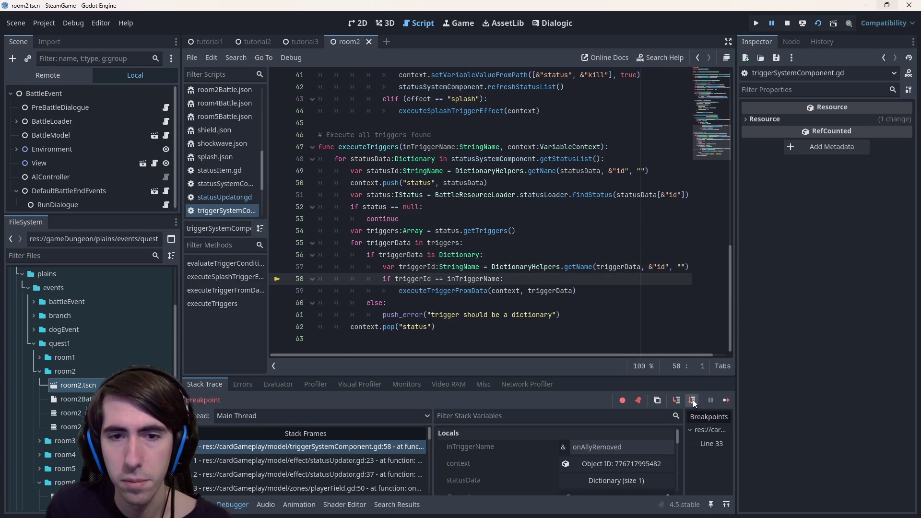
pyautogui.moveTo(405, 279)
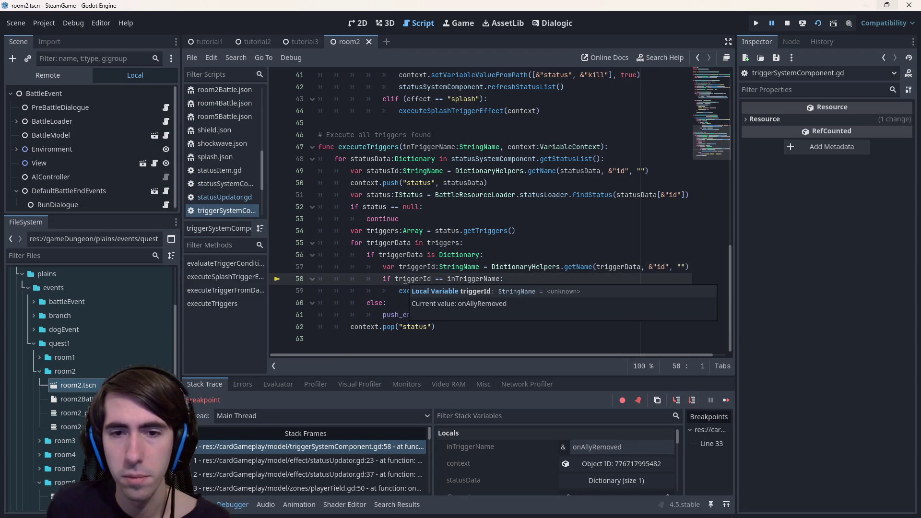
pyautogui.click(497, 231)
pyautogui.moveTo(474, 282)
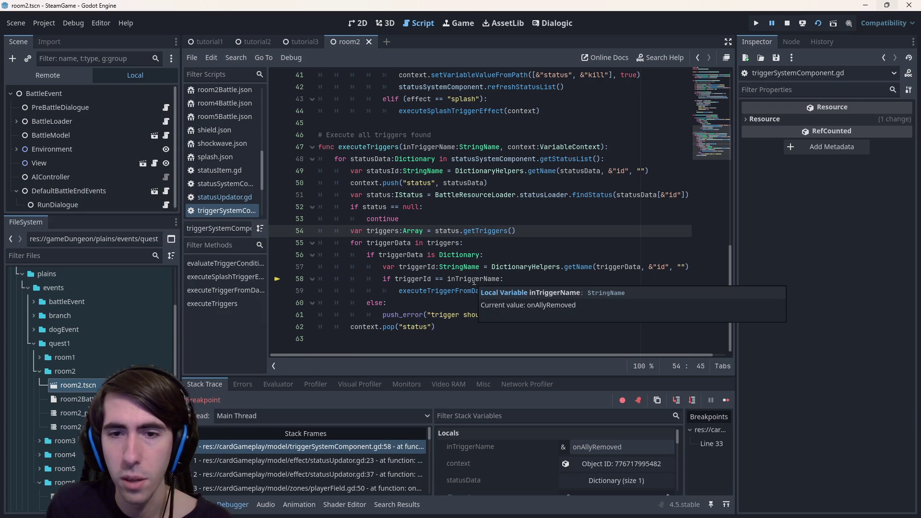
# - Step into executeTriggerFromData, evaluateTriggerCondition, and then evaluateCondition in variableContext.gd
pyautogui.click(676, 400)
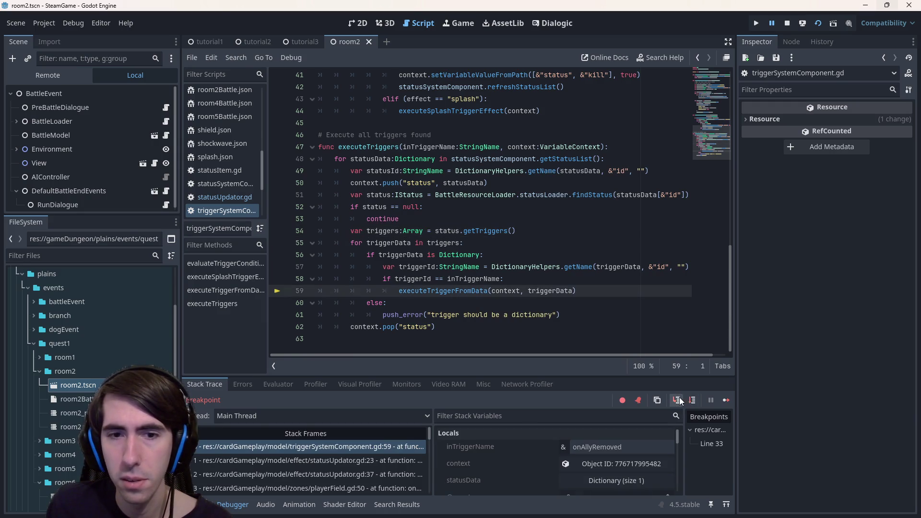
pyautogui.click(678, 400)
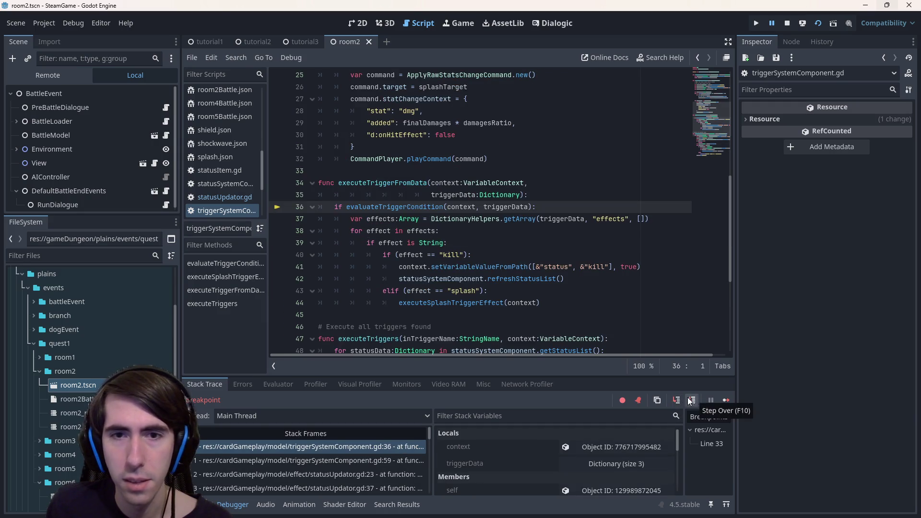
pyautogui.click(677, 400)
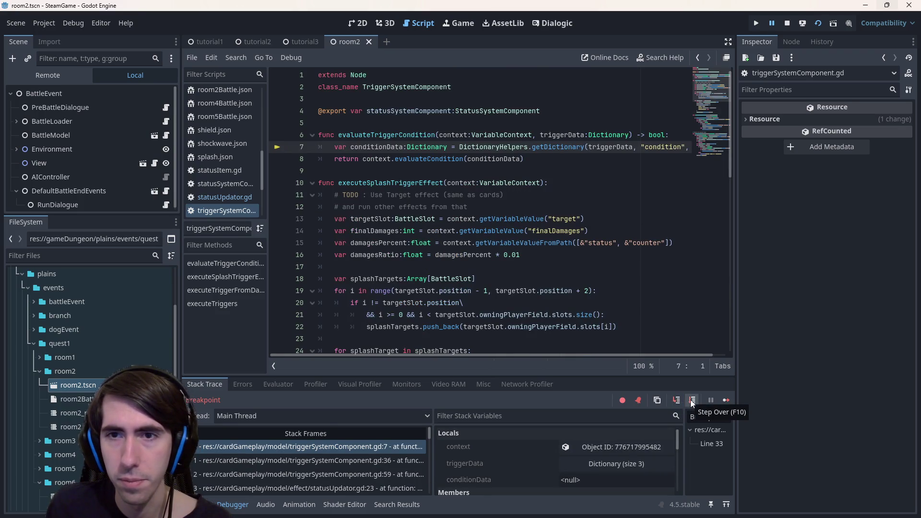
pyautogui.click(692, 401)
pyautogui.click(676, 400)
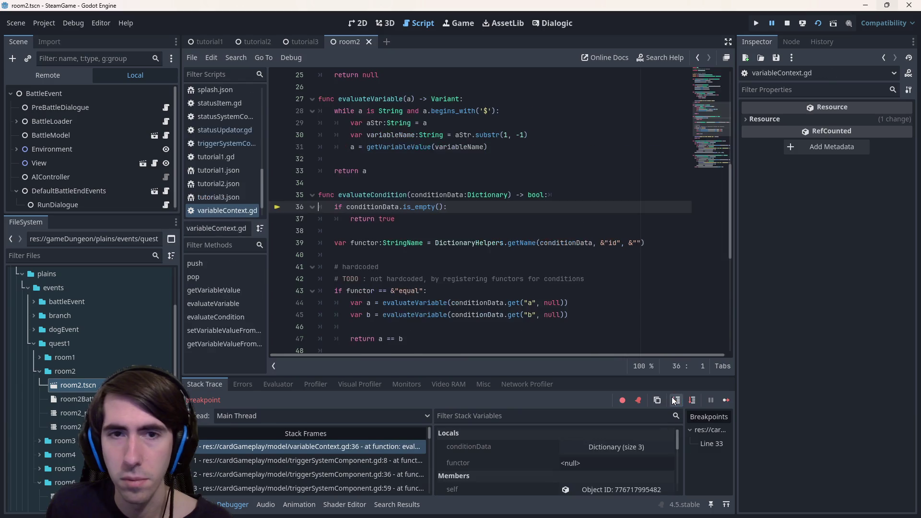
# - Step from line 36 through the equal functor check to the a == b comparison
pyautogui.click(694, 400)
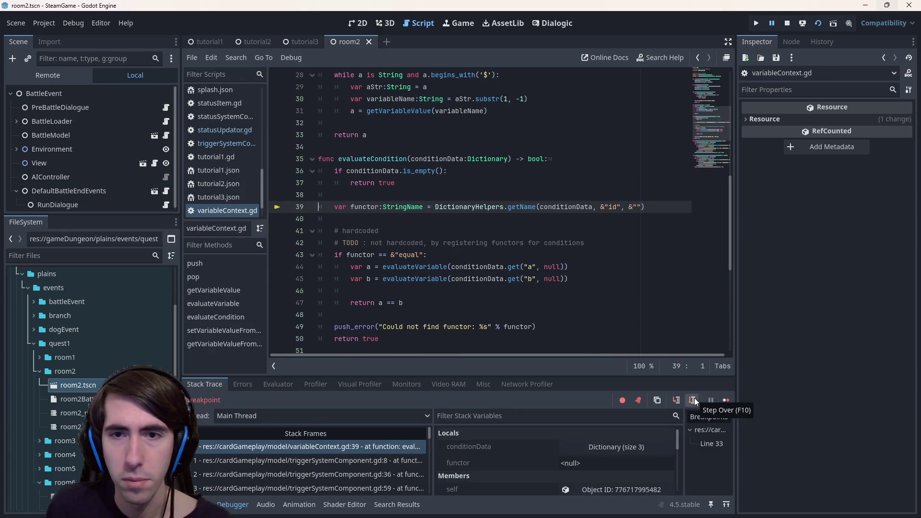
pyautogui.click(694, 400)
pyautogui.moveTo(370, 160)
pyautogui.click(693, 401)
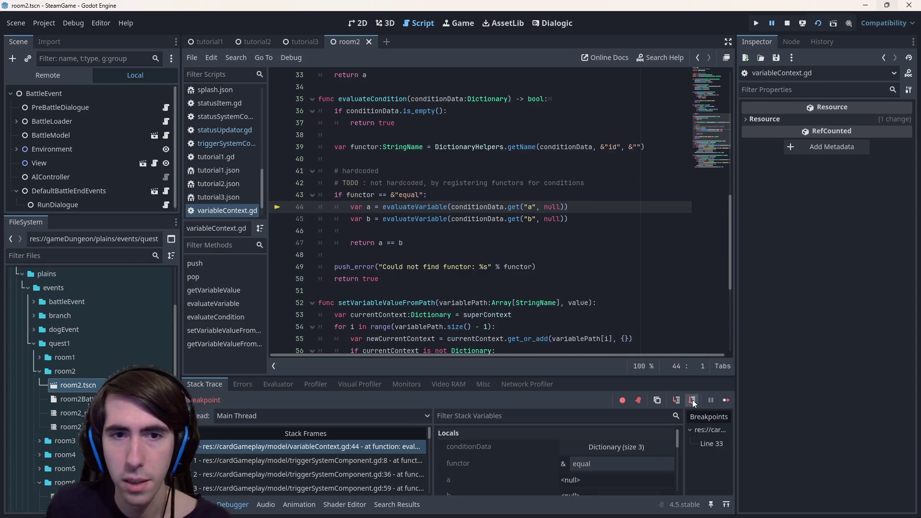
pyautogui.click(693, 401)
pyautogui.click(692, 400)
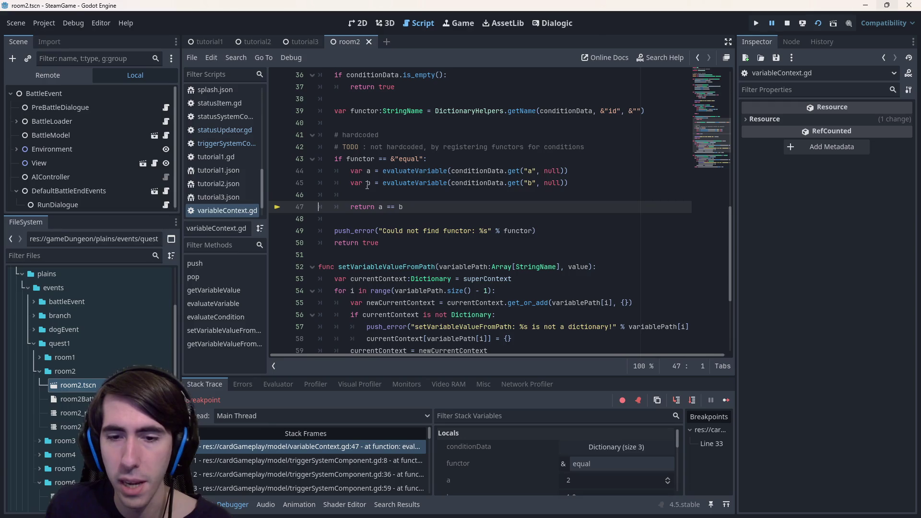
pyautogui.moveTo(367, 185)
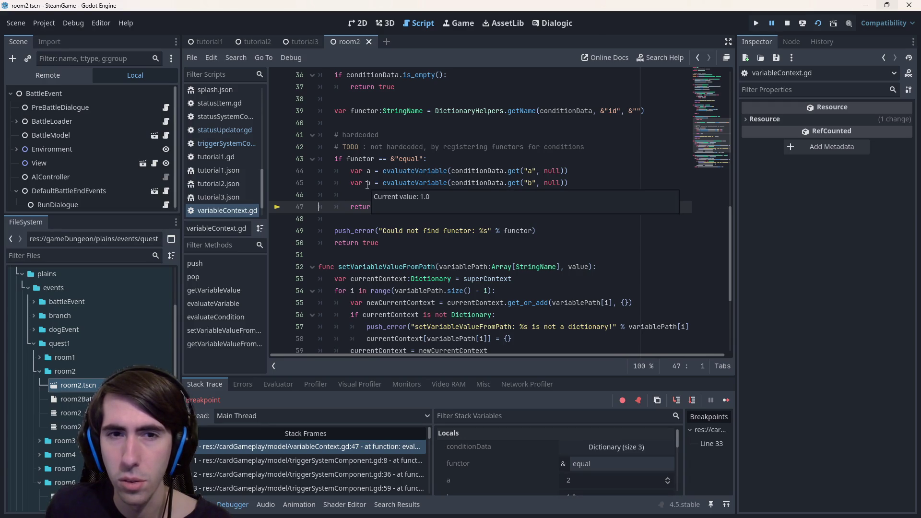
# - Inspect the equal functor check and the hardcoded TODO comment above it
pyautogui.scroll(2, 462, 176)
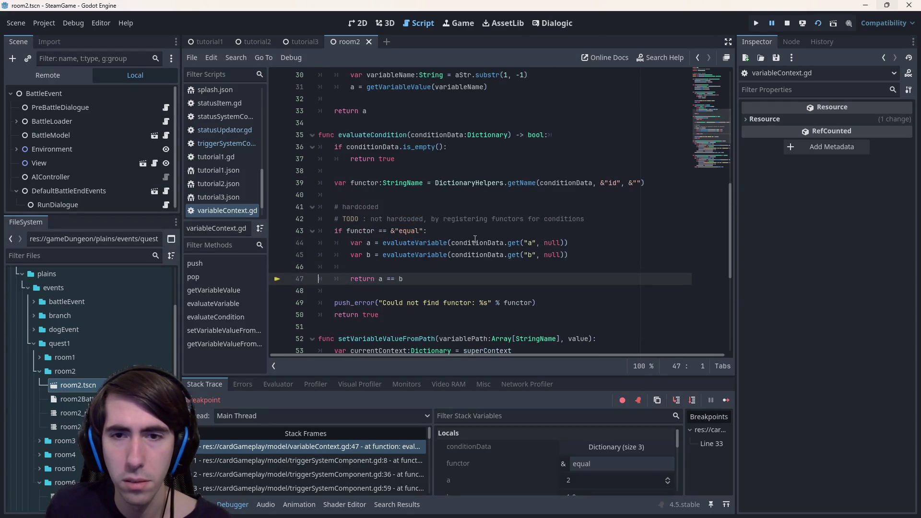
pyautogui.click(478, 233)
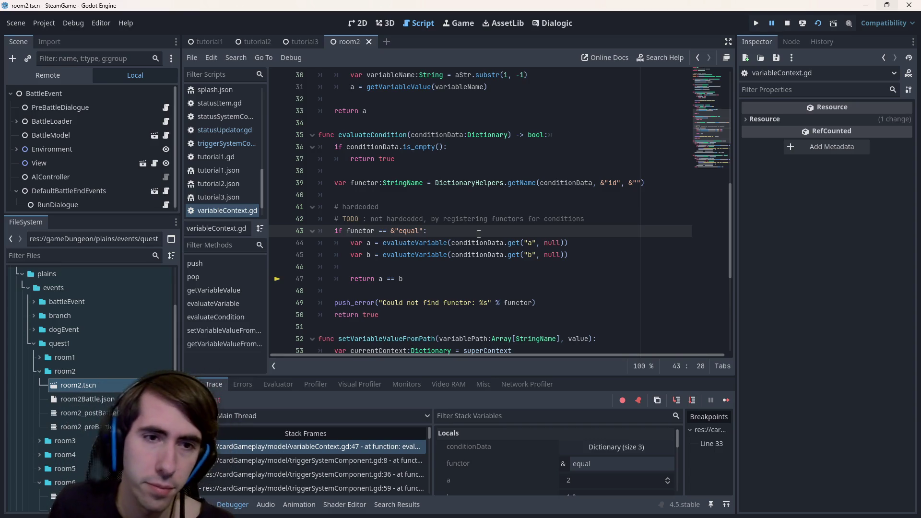
pyautogui.moveTo(369, 243)
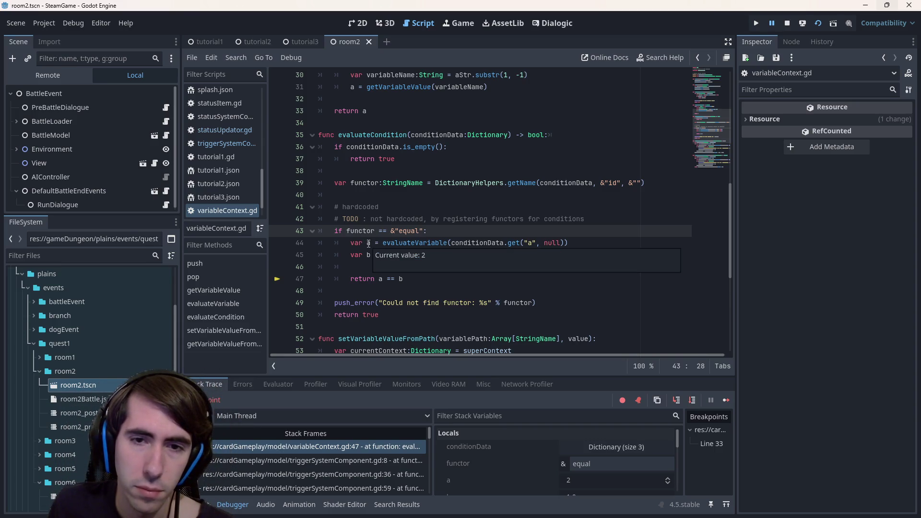
pyautogui.press('Up')
pyautogui.press('Up')
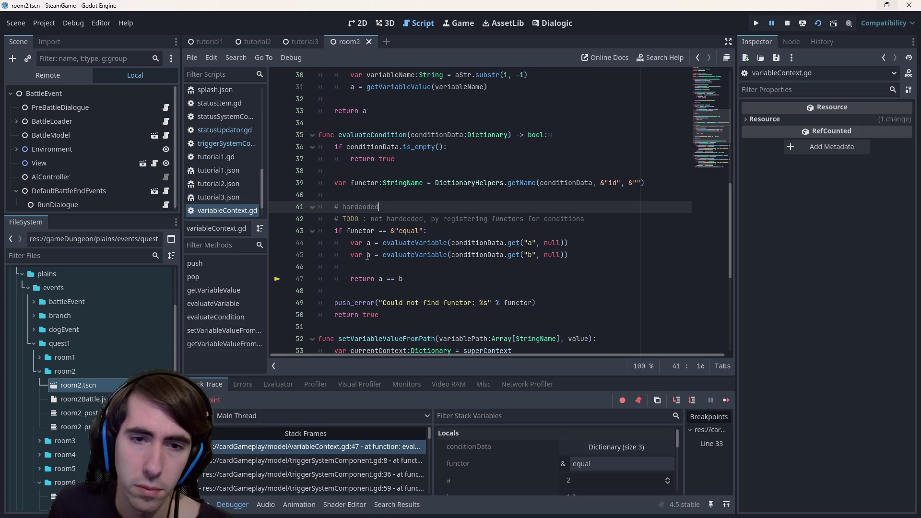
pyautogui.click(392, 219)
pyautogui.scroll(-1, 363, 466)
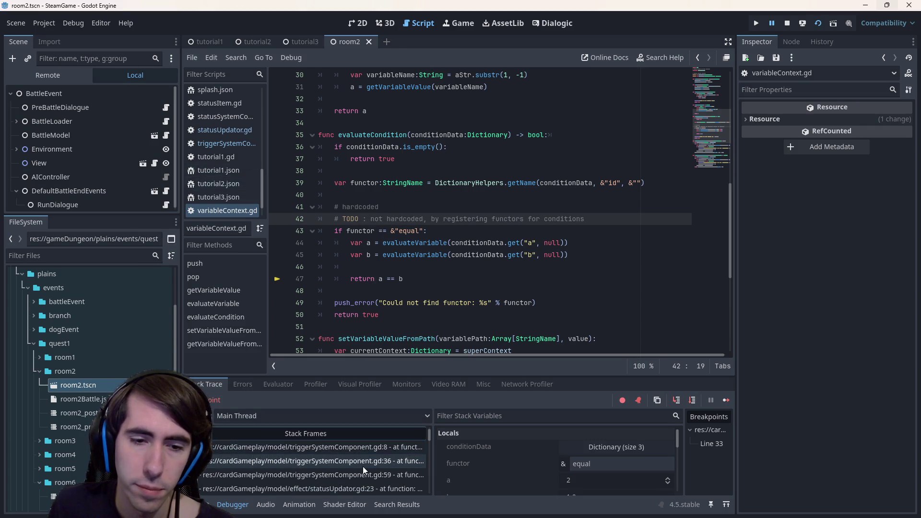
# - Walk up the stack frames to onDeath in playerField.gd and check uses of character
pyautogui.click(363, 466)
pyautogui.click(356, 485)
pyautogui.scroll(-1, 359, 491)
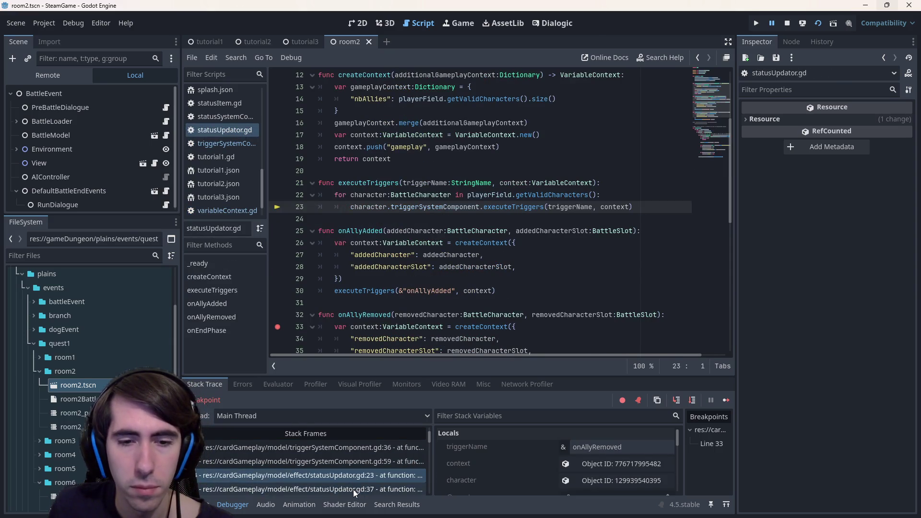
pyautogui.click(354, 489)
pyautogui.scroll(-1, 364, 491)
pyautogui.click(360, 489)
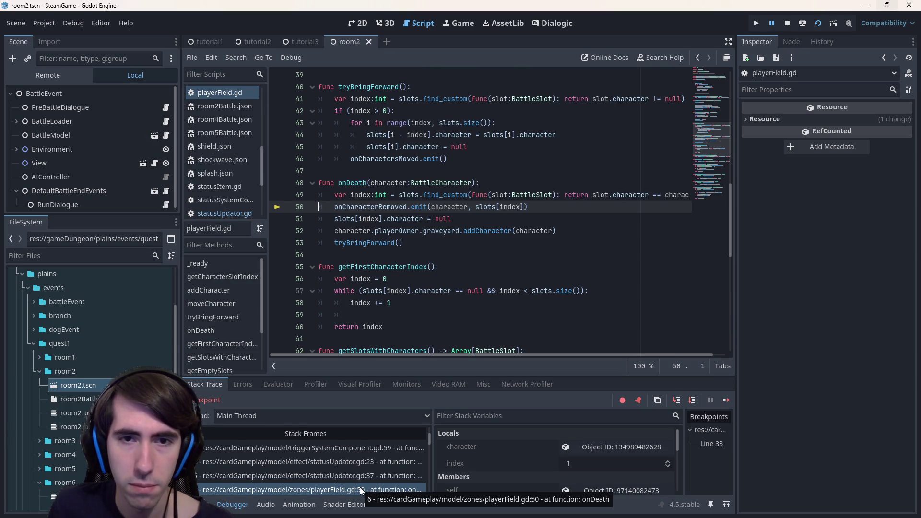
pyautogui.doubleClick(453, 206)
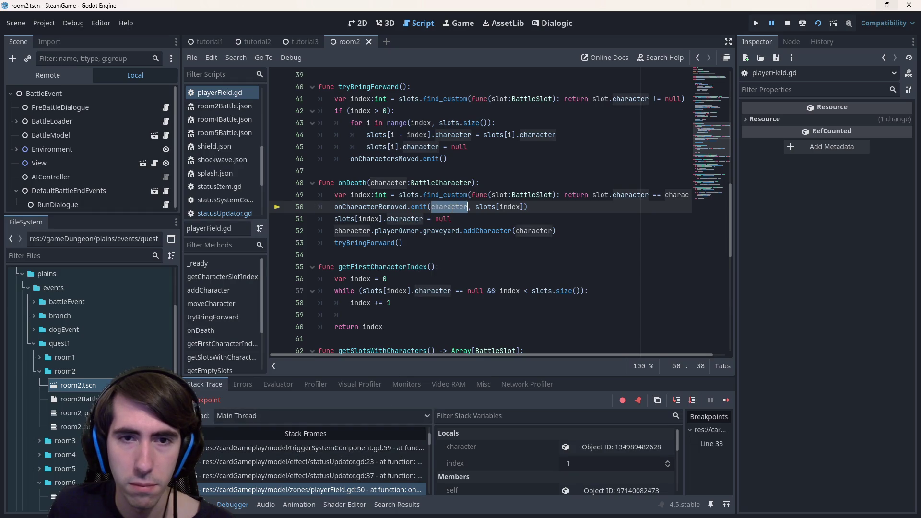
pyautogui.moveTo(453, 207)
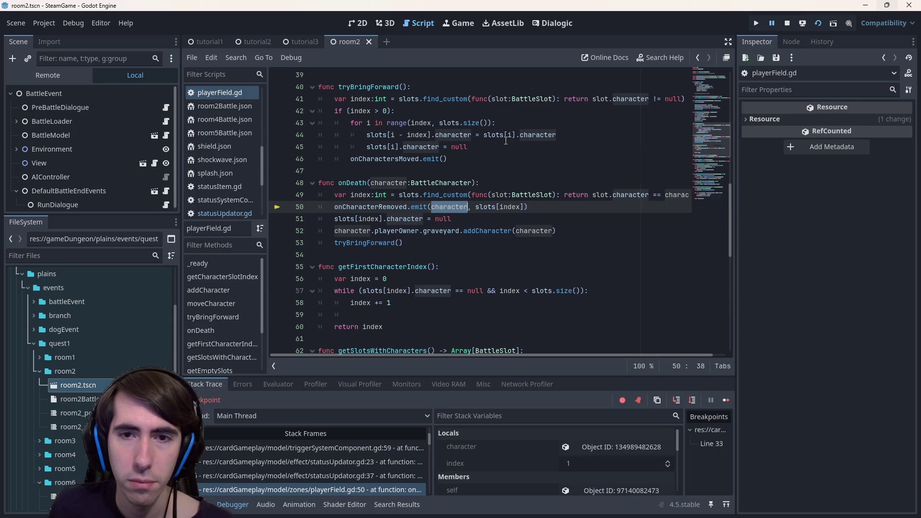
pyautogui.moveTo(506, 141)
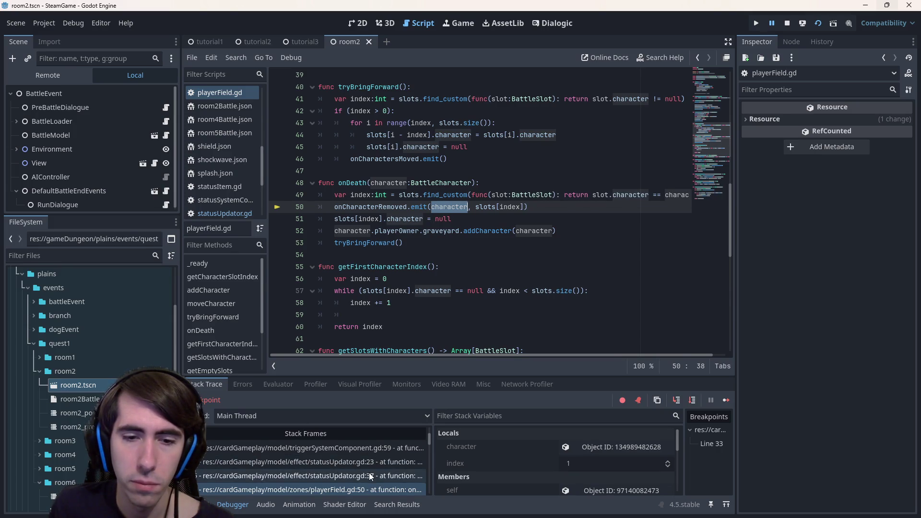
pyautogui.scroll(2, 369, 473)
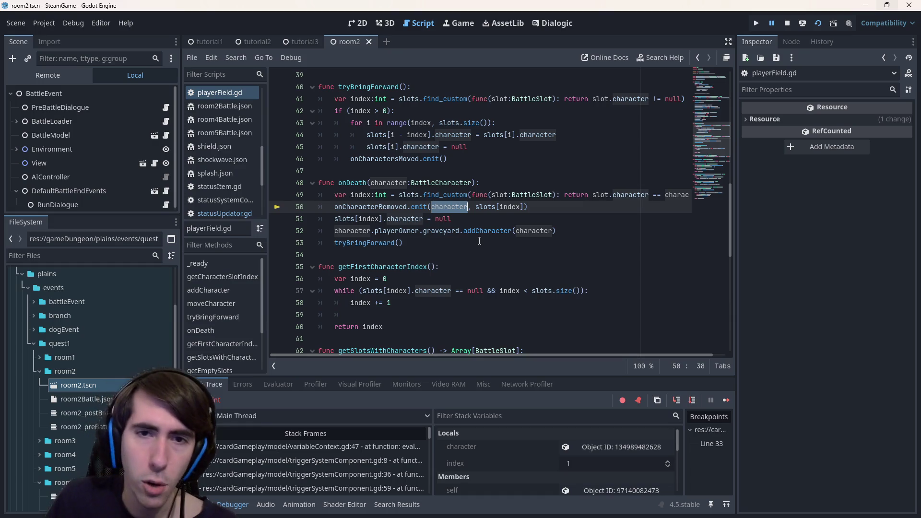
# - Revisit the variableContext.gd, triggerSystemComponent.gd and statusUpdator.gd frames along the call stack
pyautogui.click(337, 452)
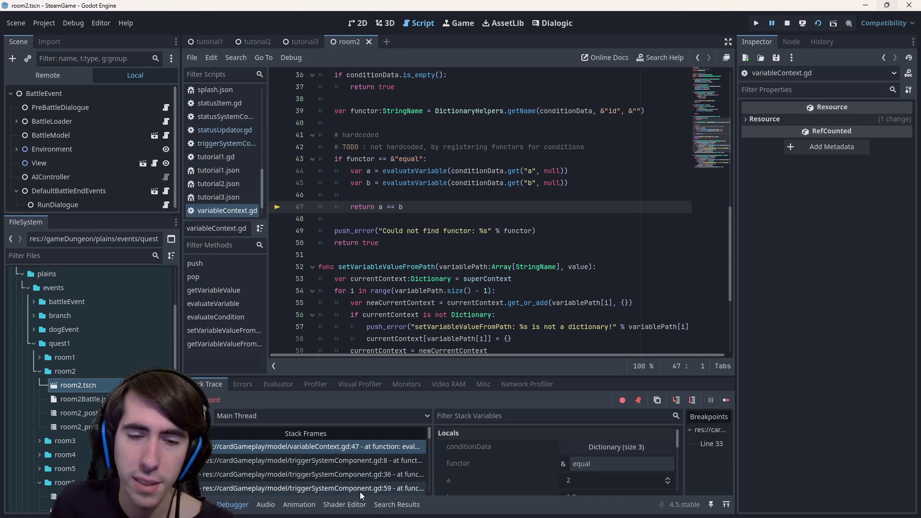
pyautogui.click(360, 490)
pyautogui.click(350, 473)
pyautogui.click(338, 447)
pyautogui.click(345, 463)
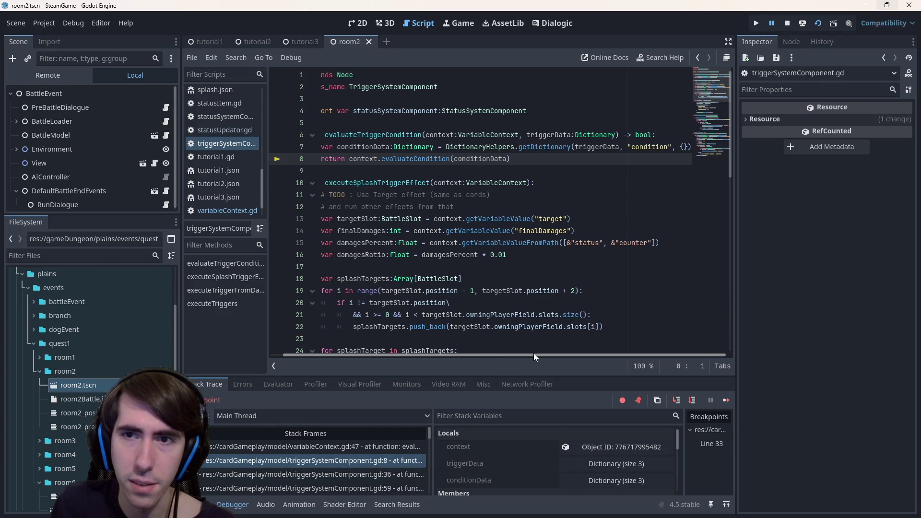
pyautogui.click(345, 475)
pyautogui.scroll(-1, 344, 477)
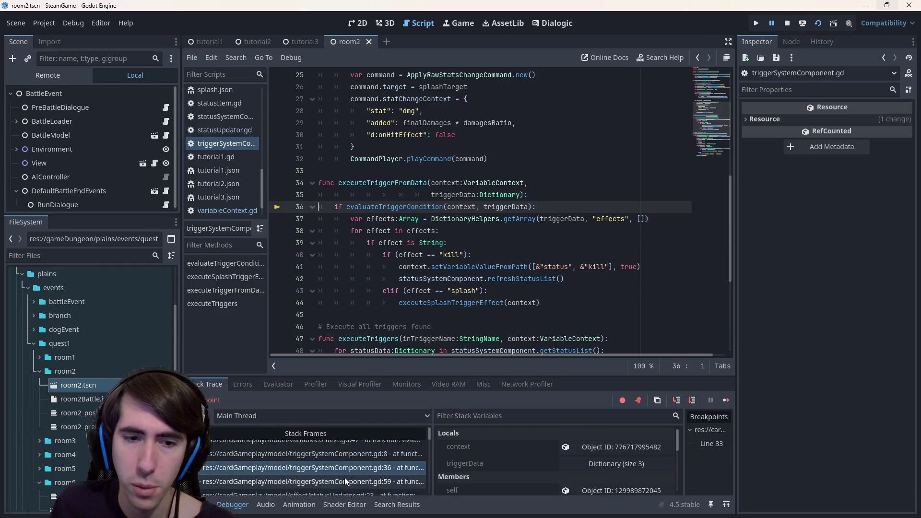
pyautogui.click(344, 473)
pyautogui.click(347, 479)
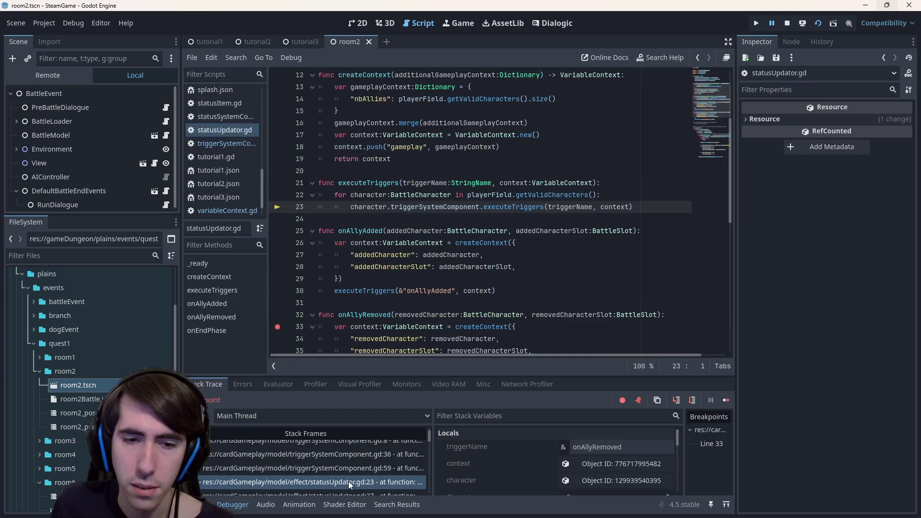
pyautogui.scroll(-2, 485, 247)
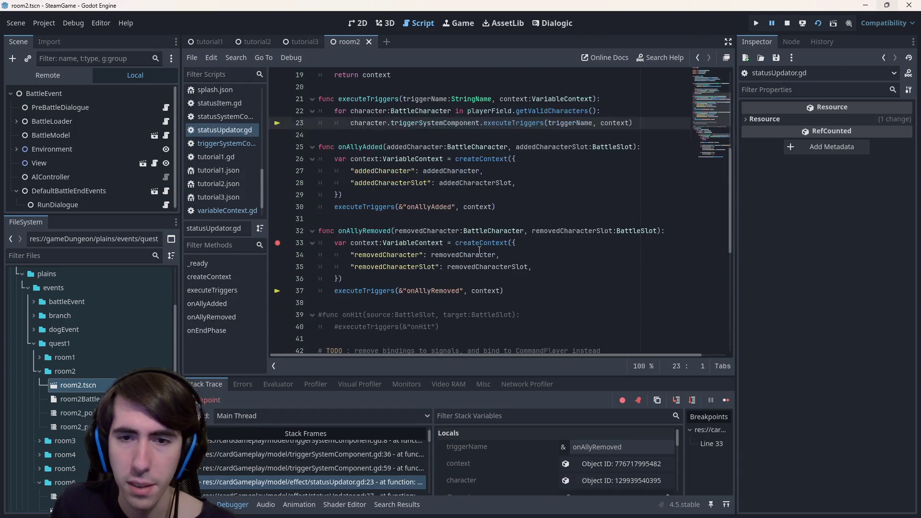
pyautogui.scroll(6, 466, 249)
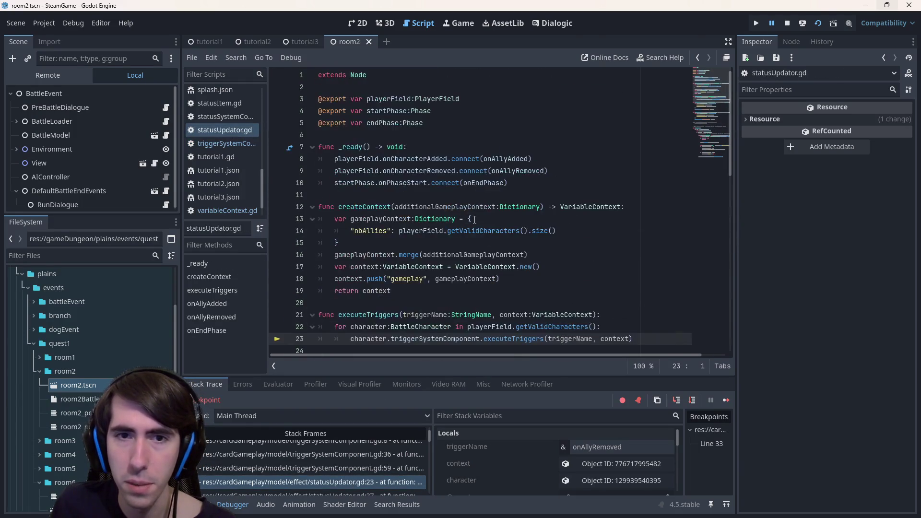
# - Follow getValidCharacters and getSlotsWithCharacters to their definitions, reading the line 63 filter
pyautogui.moveTo(424, 231); pyautogui.dragTo(494, 233)
pyautogui.click(500, 234)
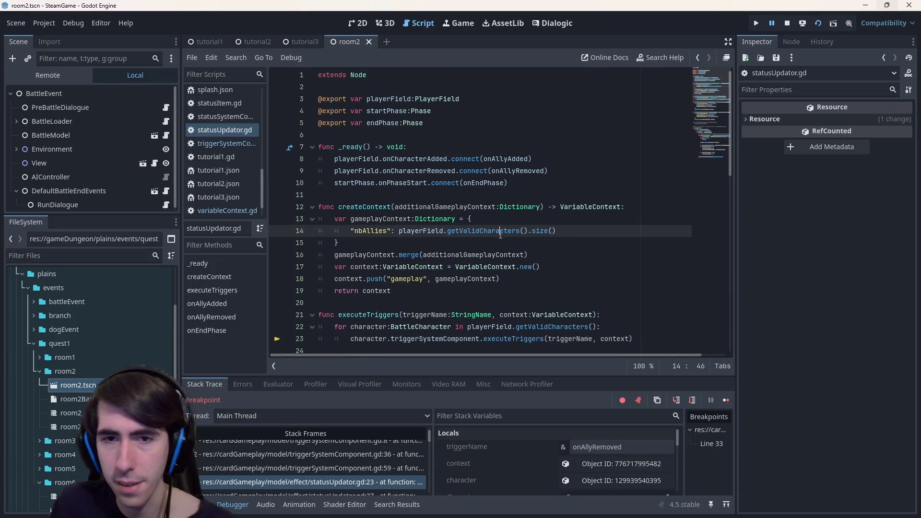
pyautogui.keyDown('ctrl'); pyautogui.click(494, 232); pyautogui.keyUp('ctrl')
pyautogui.moveTo(496, 254); pyautogui.dragTo(300, 248)
pyautogui.doubleClick(456, 255)
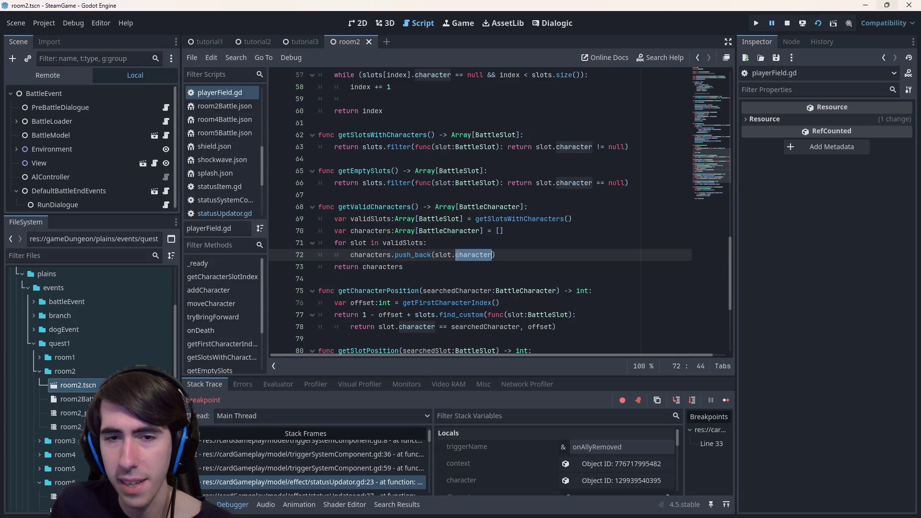
pyautogui.doubleClick(403, 243)
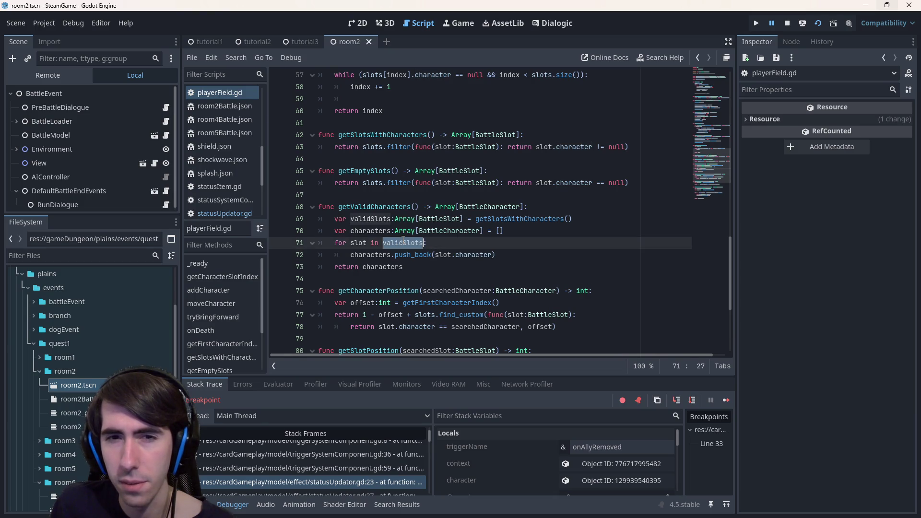
pyautogui.keyDown('ctrl'); pyautogui.click(552, 220); pyautogui.keyUp('ctrl')
pyautogui.moveTo(523, 222)
pyautogui.mouseDown()
pyautogui.moveTo(336, 219)
pyautogui.moveTo(631, 220)
pyautogui.mouseUp()
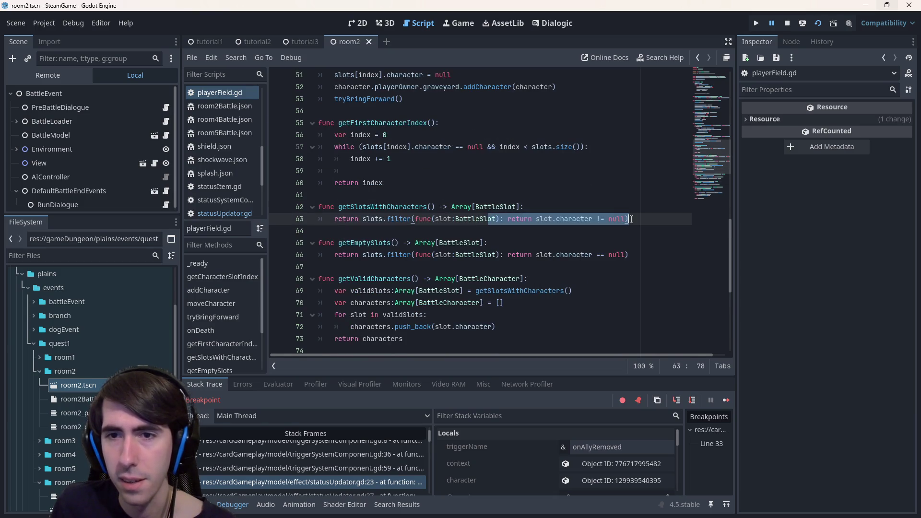
pyautogui.click(631, 219)
pyautogui.scroll(-2, 329, 459)
# - Return to the onDeath frame and highlight the onCharacterRemoved emit on line 50
pyautogui.click(334, 464)
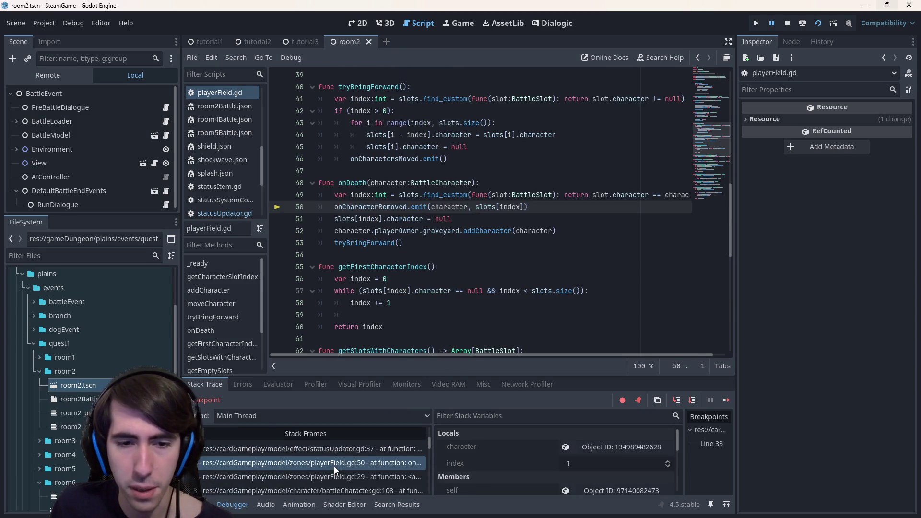
pyautogui.moveTo(477, 219); pyautogui.dragTo(255, 206)
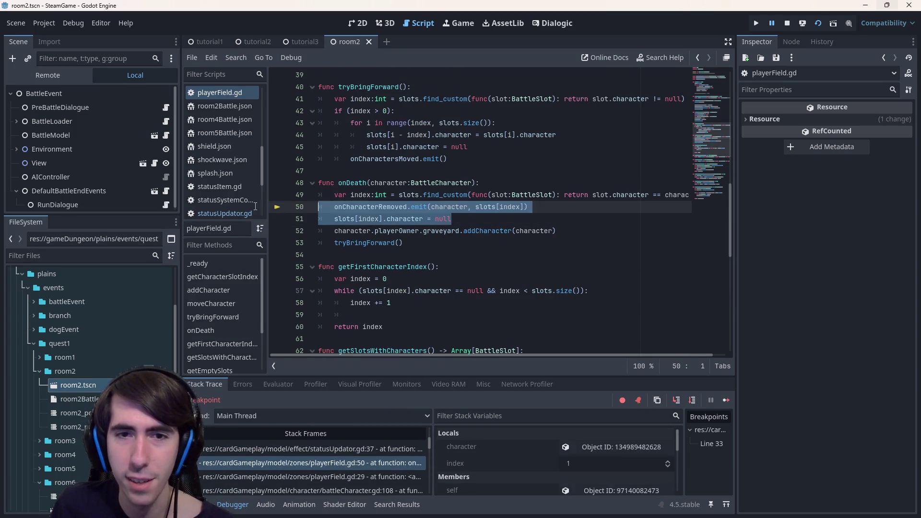
pyautogui.click(492, 208)
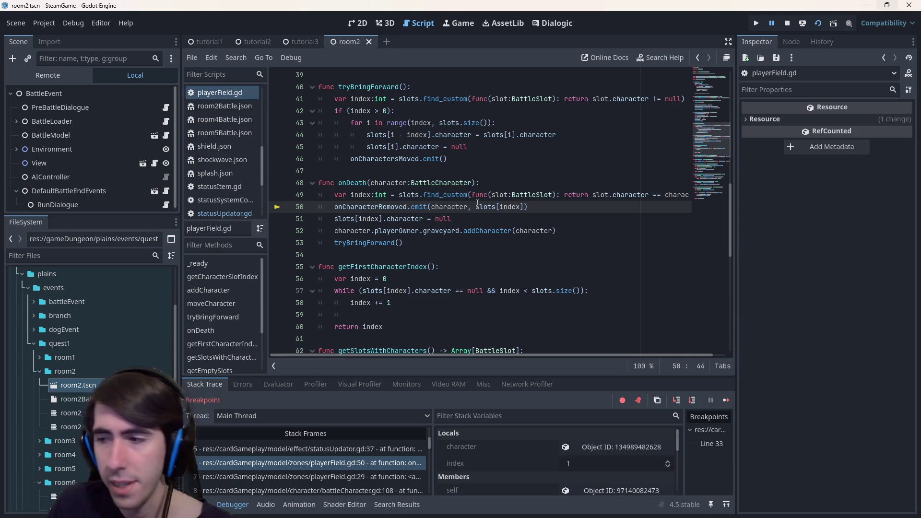
# - Reorder onDeath lines so onCharacterRemoved.emit sits just above the graveyard call
pyautogui.hotkey('alt', 'Down')
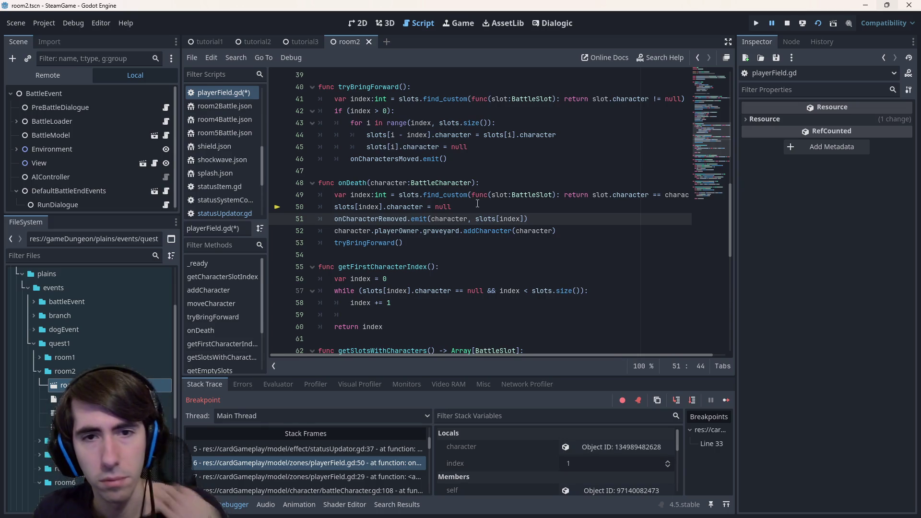
pyautogui.hotkey('alt', 'Down')
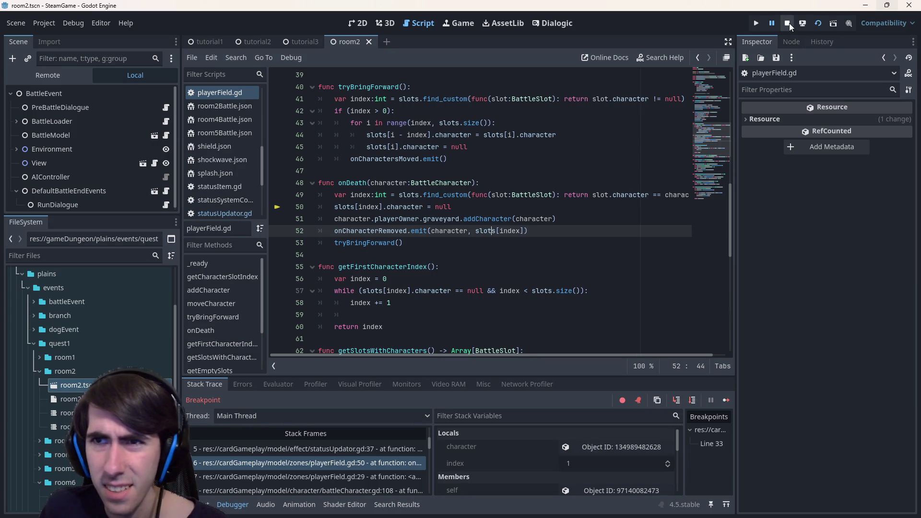
pyautogui.moveTo(535, 232); pyautogui.dragTo(272, 206)
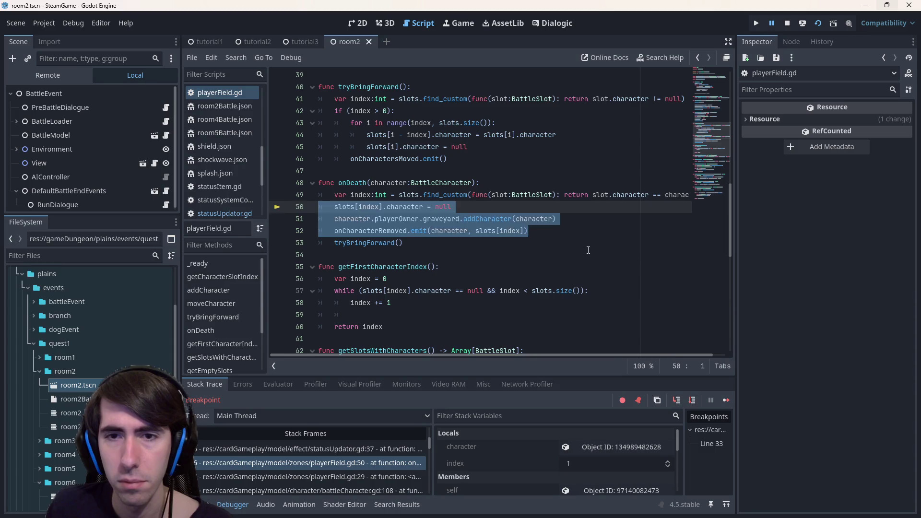
pyautogui.click(571, 239)
pyautogui.click(567, 231)
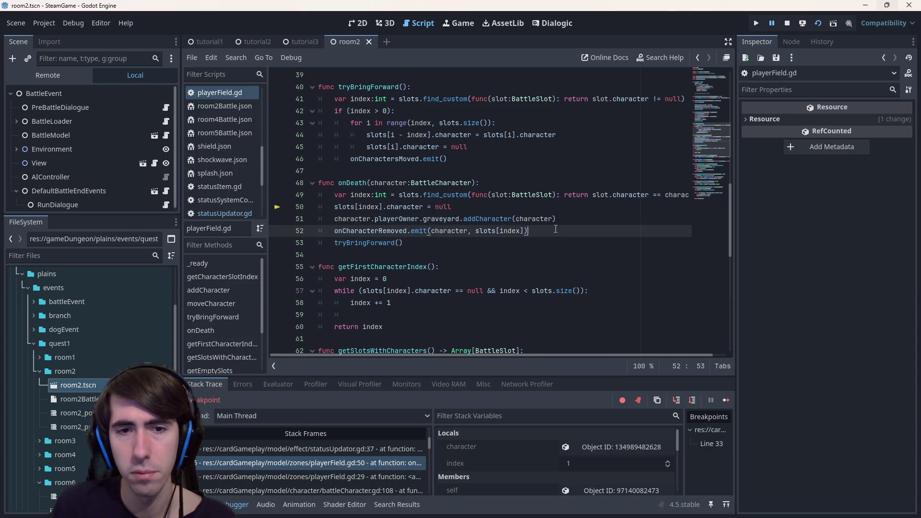
pyautogui.hotkey('alt', 'Up')
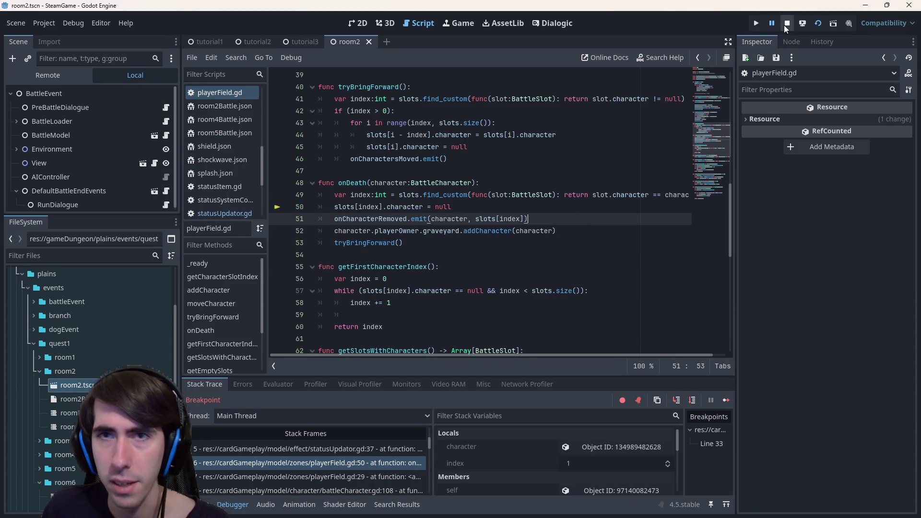
# - Stop the running game and review the reordered onDeath lines 50–52
pyautogui.click(787, 24)
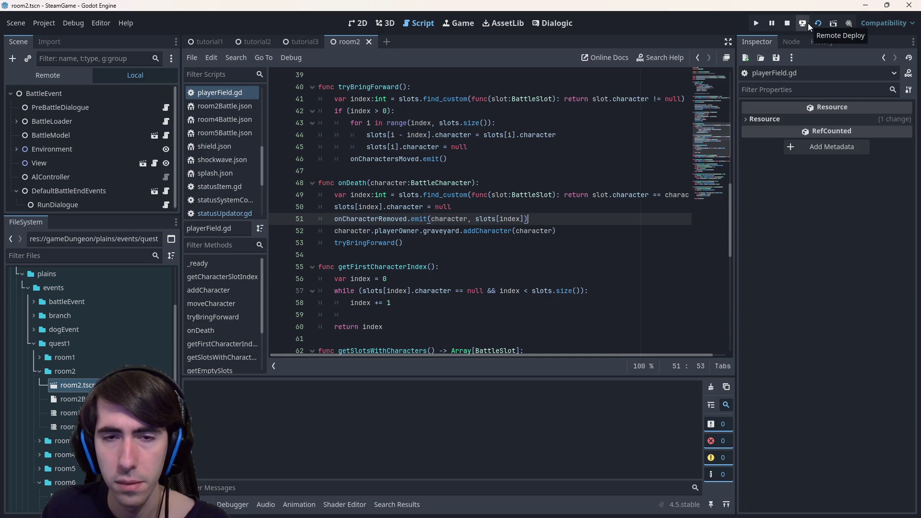
pyautogui.moveTo(548, 224); pyautogui.dragTo(281, 211)
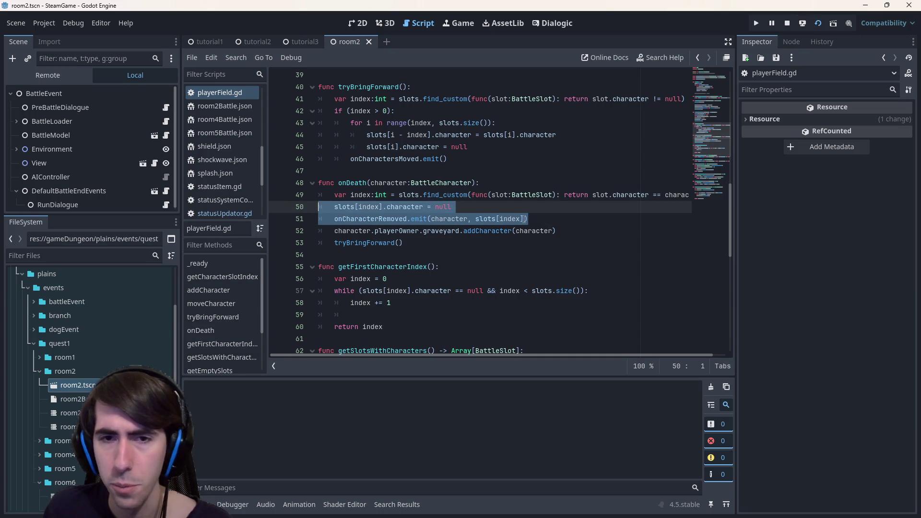
pyautogui.doubleClick(505, 231)
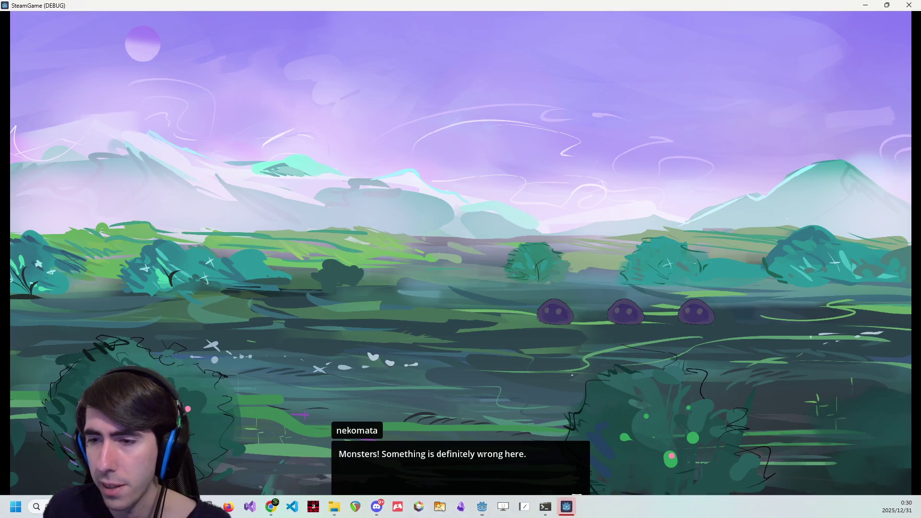
# - Skip the dialogue, place both characters, play two Shield Boosts, and end the turn
pyautogui.click(500, 246)
pyautogui.click(408, 245)
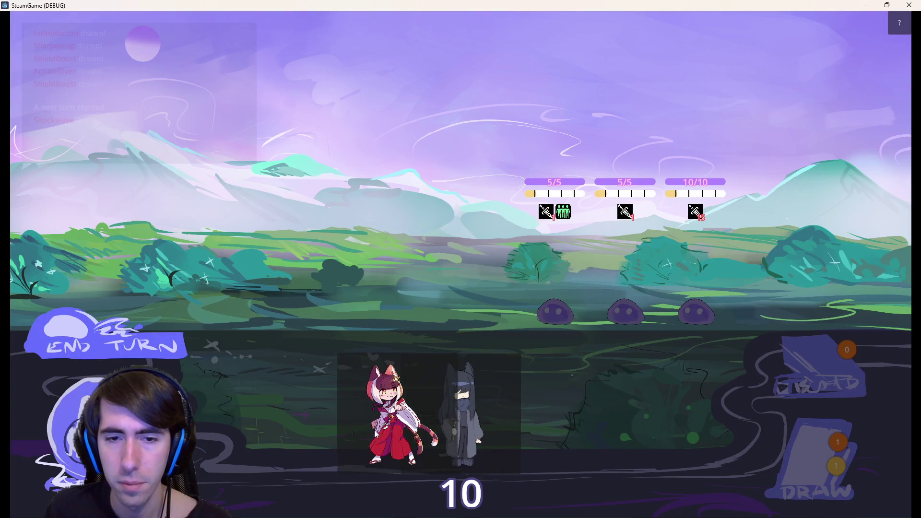
pyautogui.moveTo(431, 416)
pyautogui.mouseDown()
pyautogui.moveTo(413, 327)
pyautogui.moveTo(364, 281)
pyautogui.moveTo(286, 280)
pyautogui.moveTo(287, 300)
pyautogui.mouseUp()
pyautogui.moveTo(383, 402); pyautogui.dragTo(377, 272)
pyautogui.moveTo(576, 434); pyautogui.dragTo(376, 283)
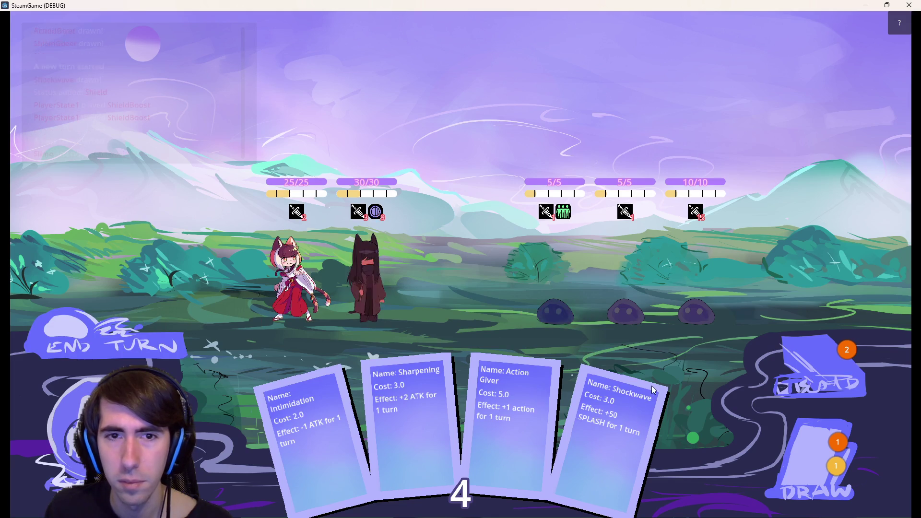
pyautogui.press('space')
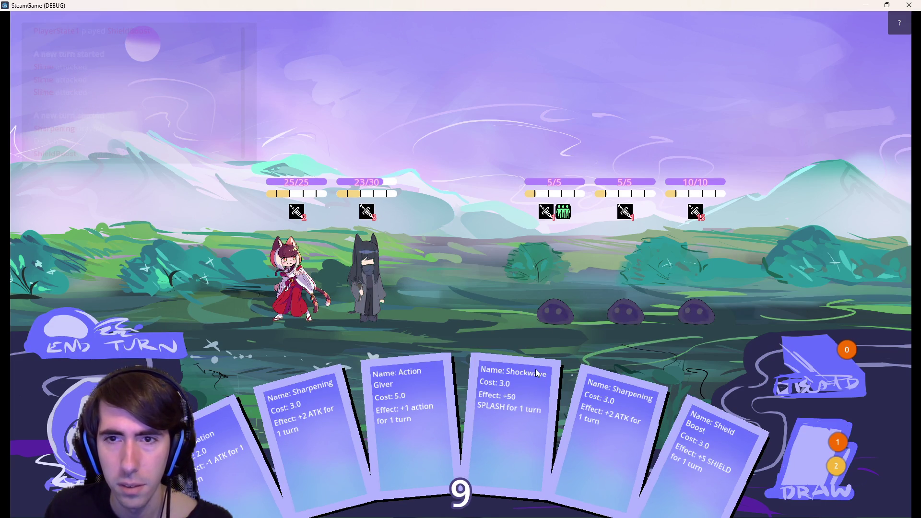
# - Play Sharpening, Shield Boost and Action Giver on the dark-haired fighter and first slime, then close
pyautogui.moveTo(330, 431)
pyautogui.mouseDown()
pyautogui.moveTo(390, 289)
pyautogui.moveTo(381, 289)
pyautogui.mouseUp()
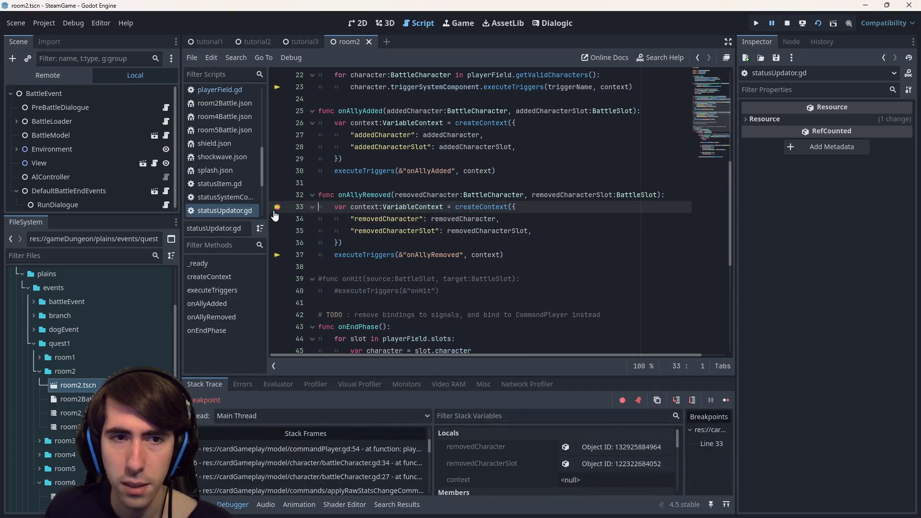
pyautogui.click(726, 400)
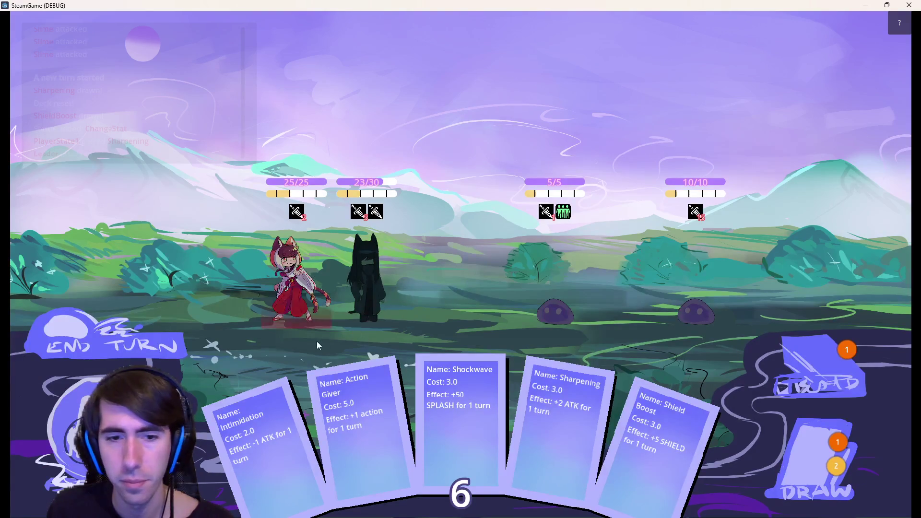
pyautogui.moveTo(614, 423); pyautogui.dragTo(410, 298)
pyautogui.moveTo(614, 422); pyautogui.dragTo(364, 276)
pyautogui.moveTo(669, 457)
pyautogui.mouseDown()
pyautogui.moveTo(353, 281)
pyautogui.moveTo(365, 279)
pyautogui.mouseUp()
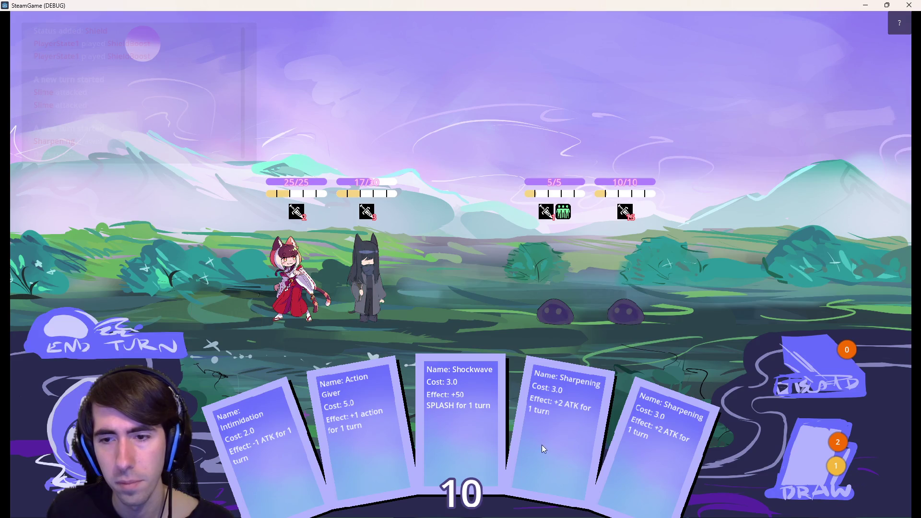
pyautogui.moveTo(544, 448)
pyautogui.mouseDown()
pyautogui.moveTo(326, 257)
pyautogui.moveTo(367, 276)
pyautogui.mouseUp()
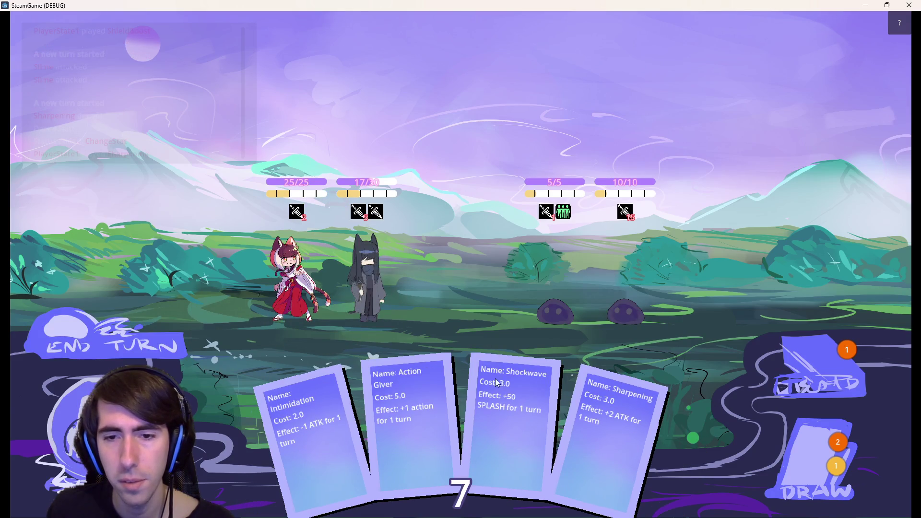
pyautogui.moveTo(393, 413)
pyautogui.mouseDown()
pyautogui.moveTo(368, 276)
pyautogui.moveTo(612, 266)
pyautogui.mouseUp()
pyautogui.moveTo(361, 290); pyautogui.dragTo(570, 276)
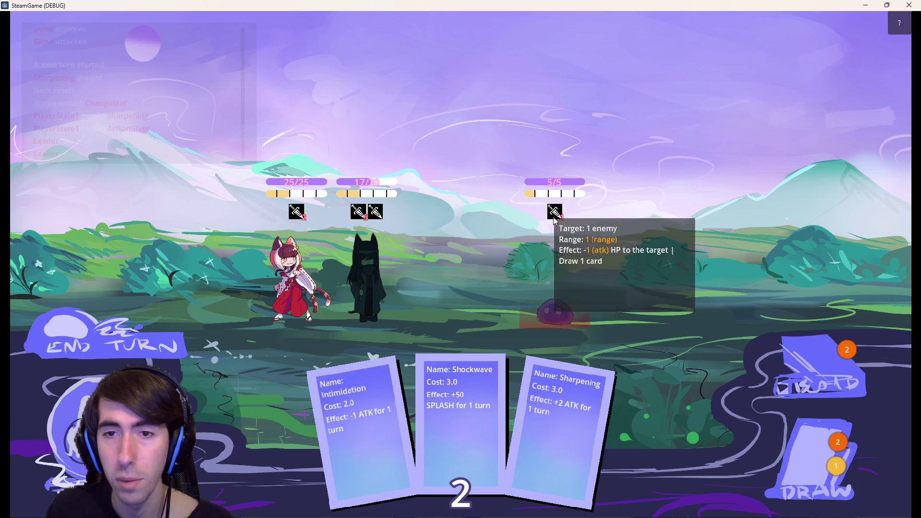
pyautogui.click(910, 5)
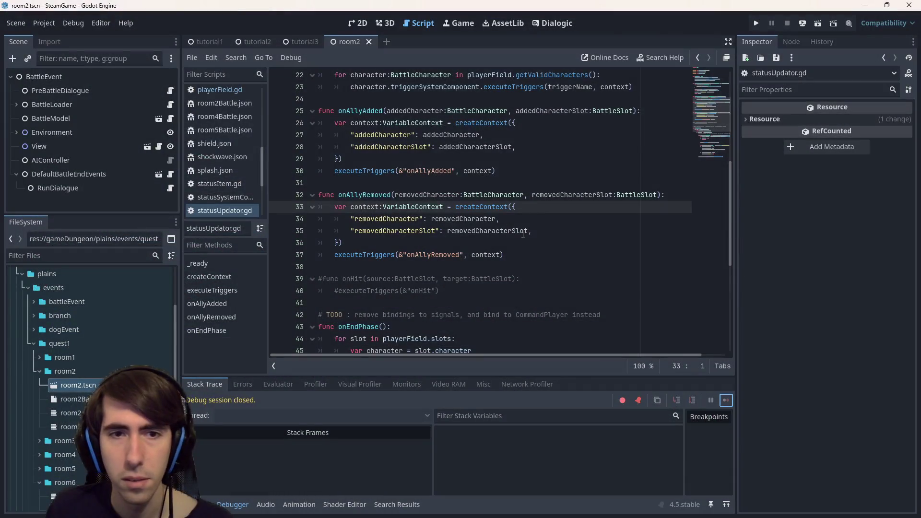
# - Expand assets and gameplay in the FileSystem dock and select friendshipPower.json in the status folder
pyautogui.scroll(5, 119, 279)
pyautogui.scroll(-10, 96, 346)
pyautogui.scroll(10, 93, 370)
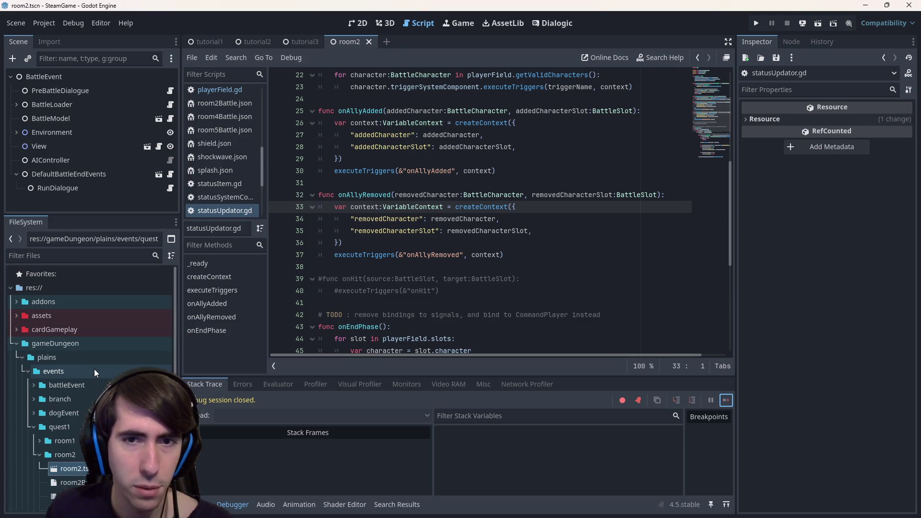
pyautogui.click(73, 329)
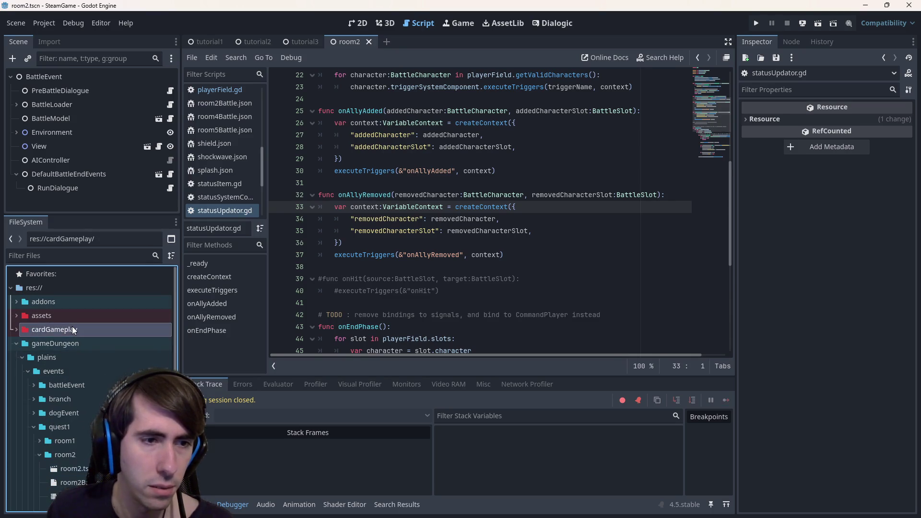
pyautogui.doubleClick(71, 315)
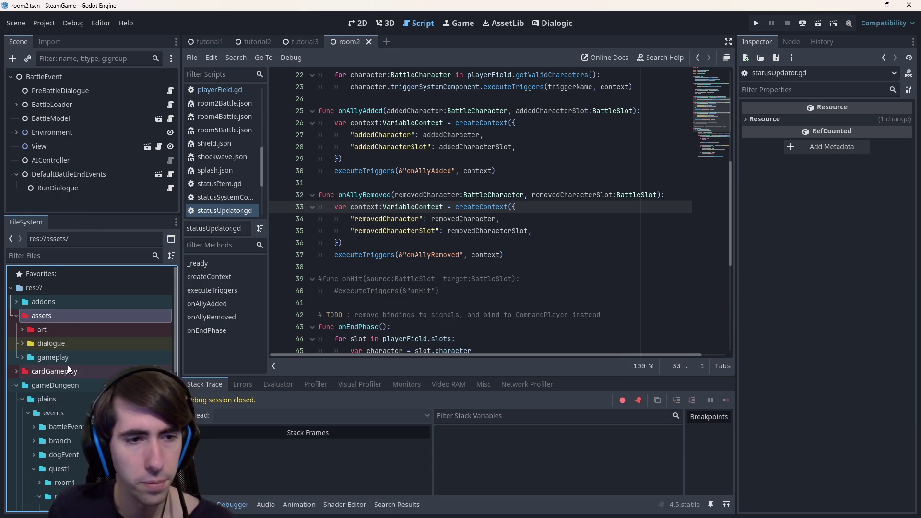
pyautogui.doubleClick(65, 357)
pyautogui.scroll(-5, 65, 356)
pyautogui.click(76, 331)
pyautogui.press('F2')
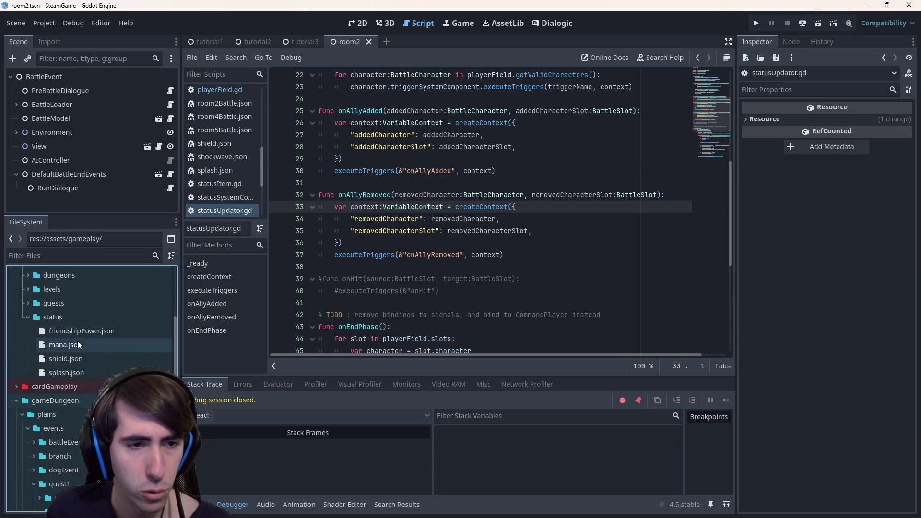
pyautogui.scroll(5, 75, 324)
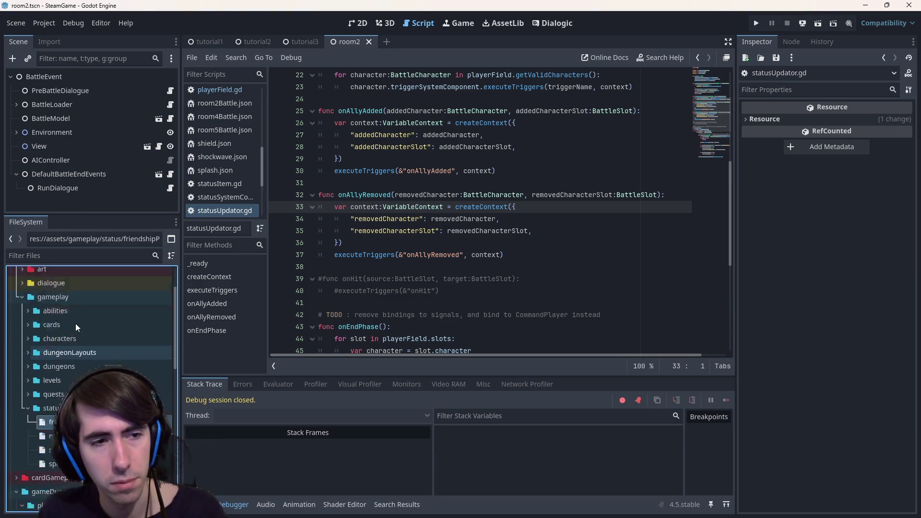
pyautogui.press('Escape')
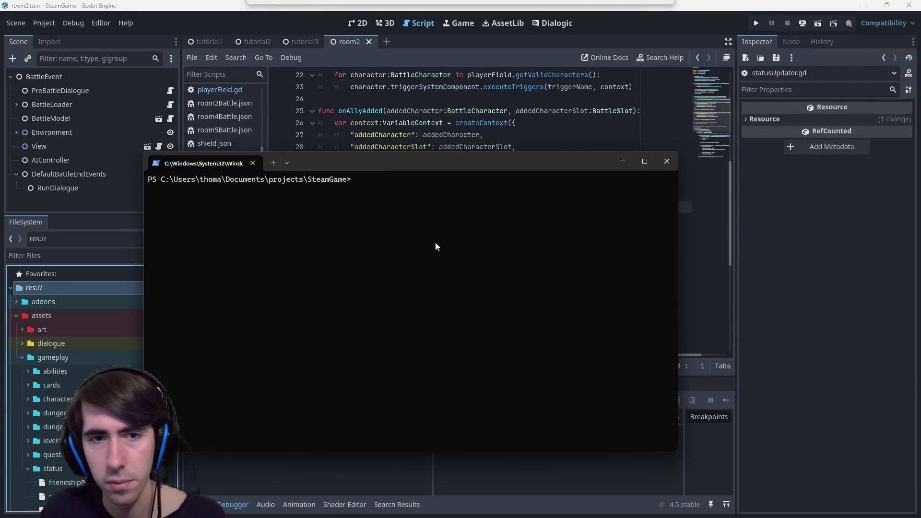
# - Check git status, stage all changes and commit them as "[hotfix] friendshipPower fixed"
pyautogui.write('git status')
pyautogui.press('Return')
pyautogui.write('git add .')
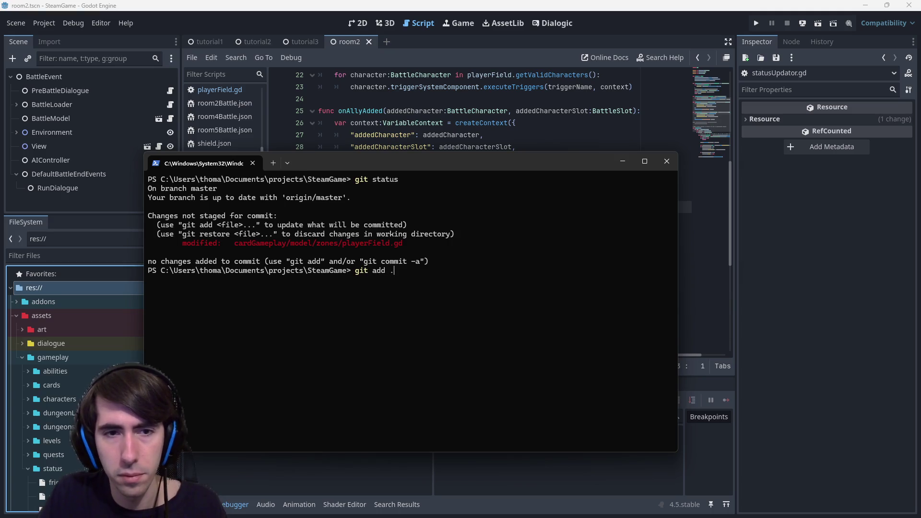
pyautogui.press('Return')
pyautogui.write('git commit -m ""')
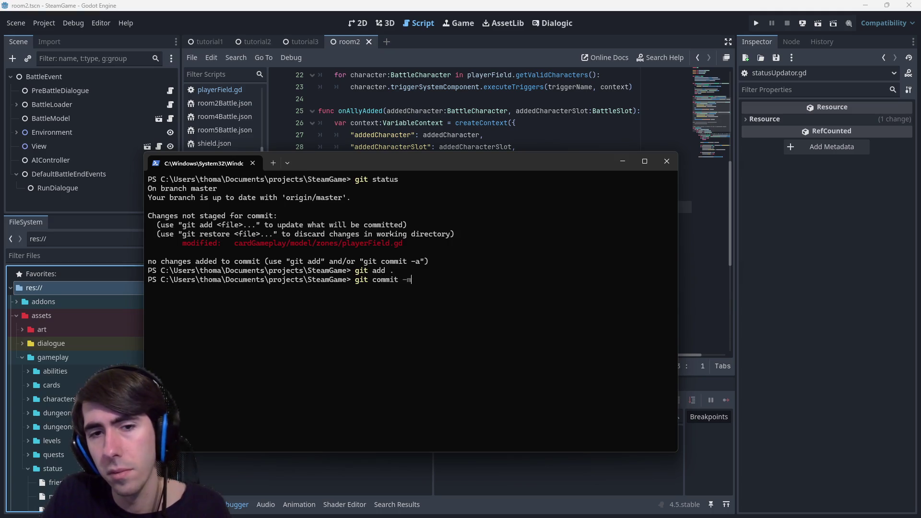
pyautogui.press('Left')
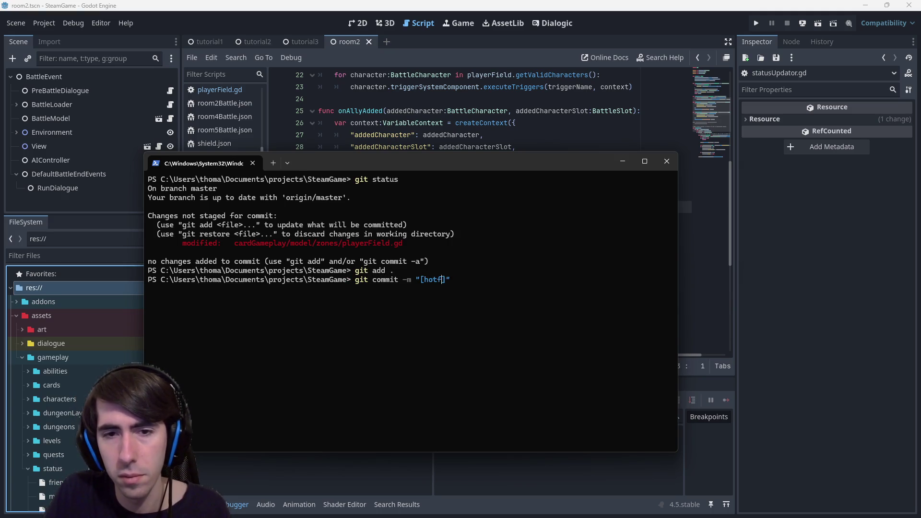
pyautogui.write('ixed')
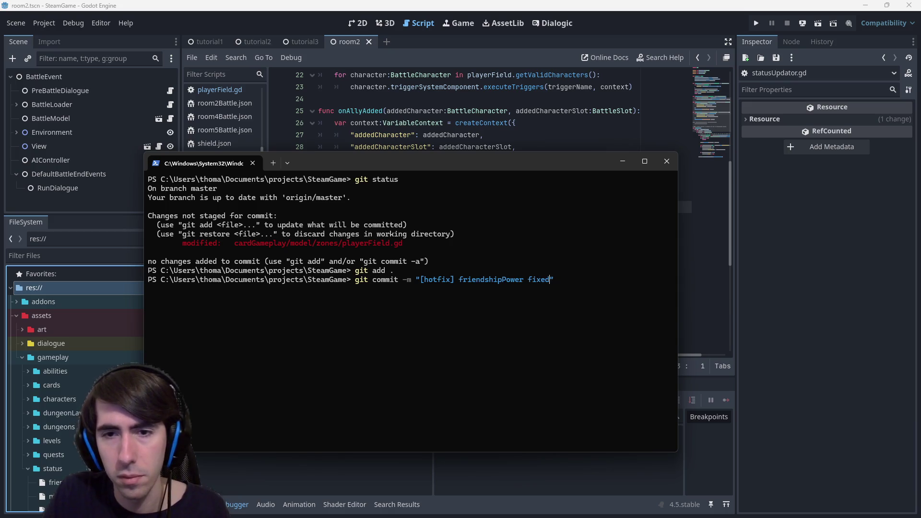
pyautogui.press('Return')
# - Push the commit to origin master and minimize the terminal
pyautogui.write('git push')
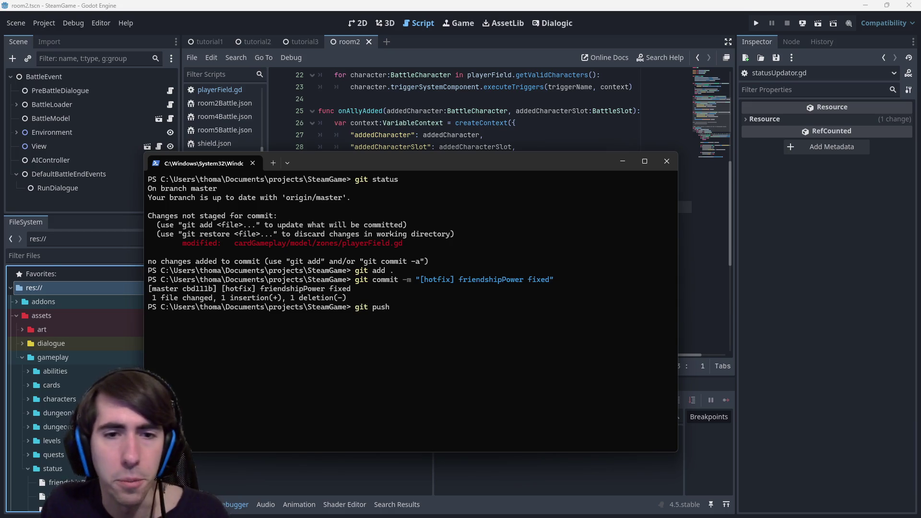
pyautogui.press('Return')
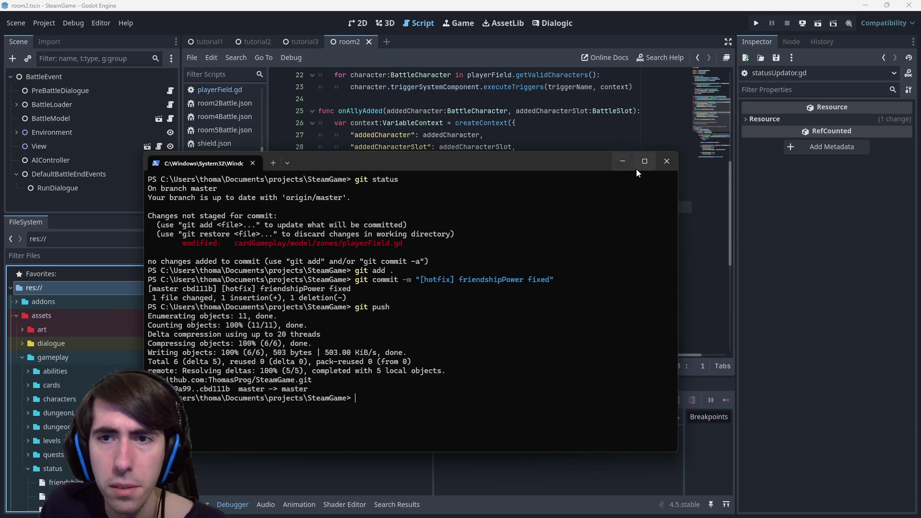
pyautogui.click(622, 162)
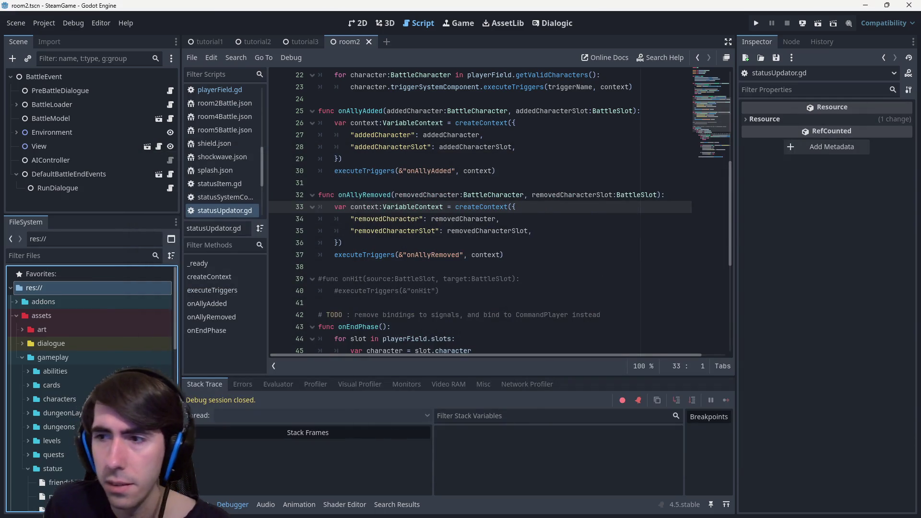
# - Expand the room5 folder and open room5Battle.json, showing one Slime with hp and maxHealth 5
pyautogui.scroll(-5, 90, 379)
pyautogui.scroll(-1, 90, 379)
pyautogui.click(56, 296)
pyautogui.scroll(-4, 105, 345)
pyautogui.scroll(-2, 106, 346)
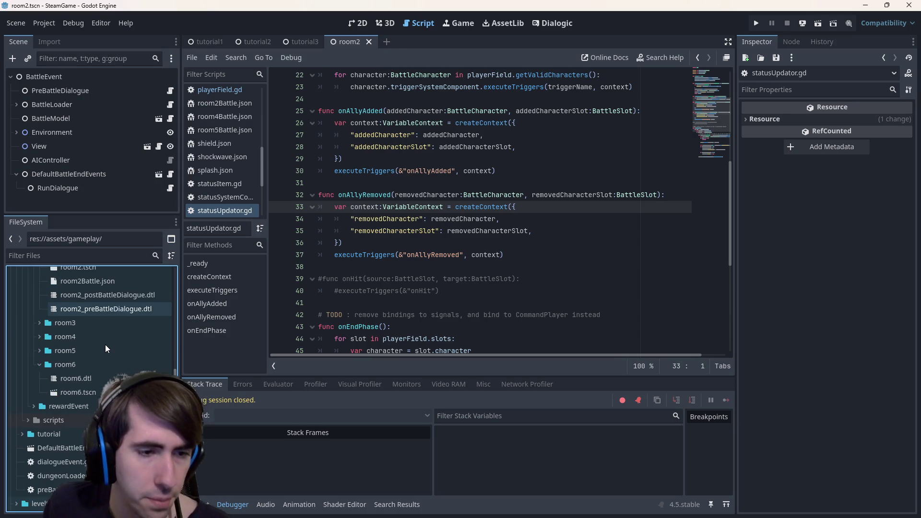
pyautogui.scroll(-6, 105, 345)
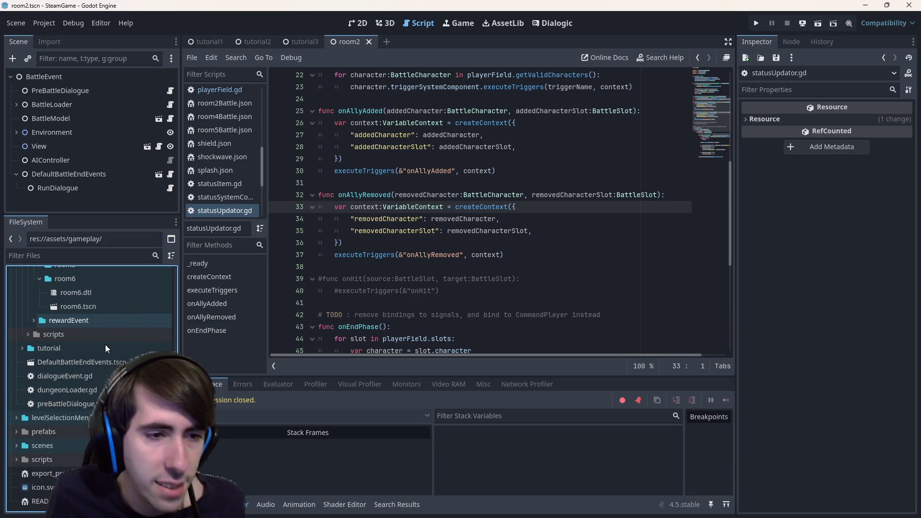
pyautogui.scroll(3, 113, 344)
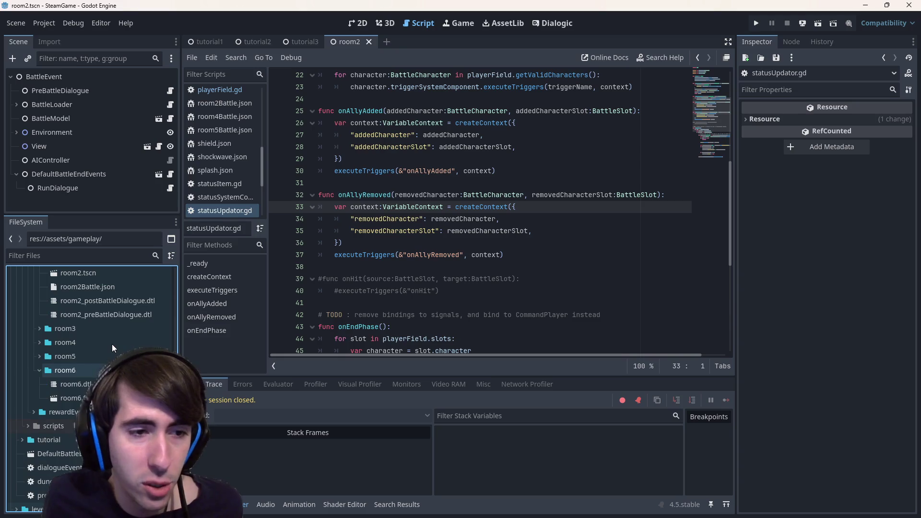
pyautogui.doubleClick(96, 356)
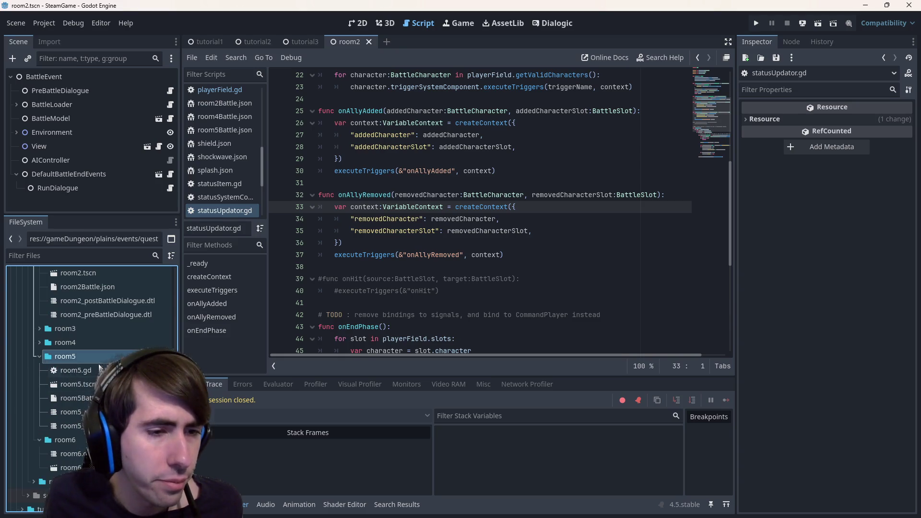
pyautogui.doubleClick(72, 398)
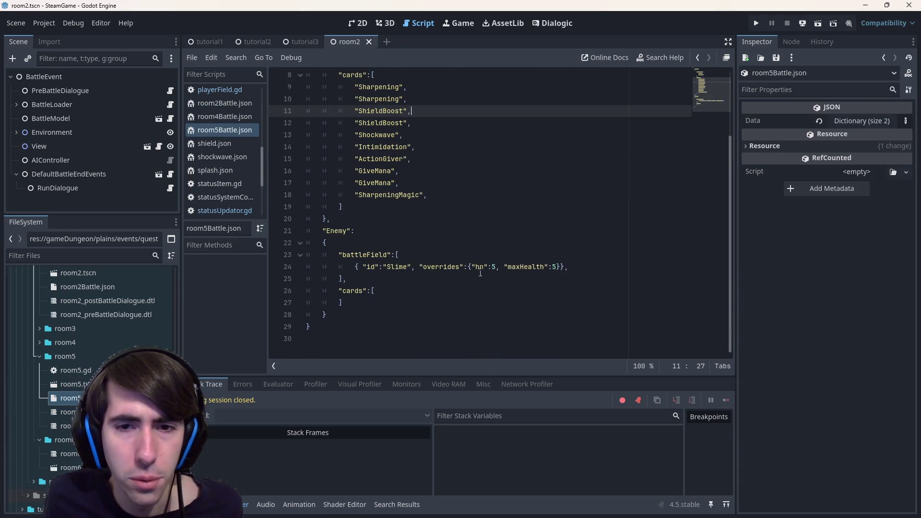
# - Open the room5.tscn scene and run it to playtest
pyautogui.moveTo(480, 273); pyautogui.dragTo(345, 183)
pyautogui.click(548, 267)
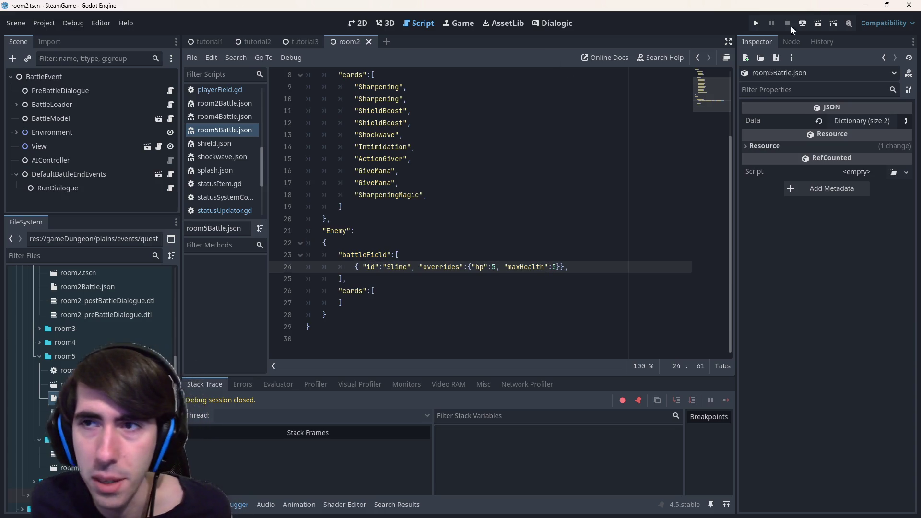
pyautogui.click(96, 398)
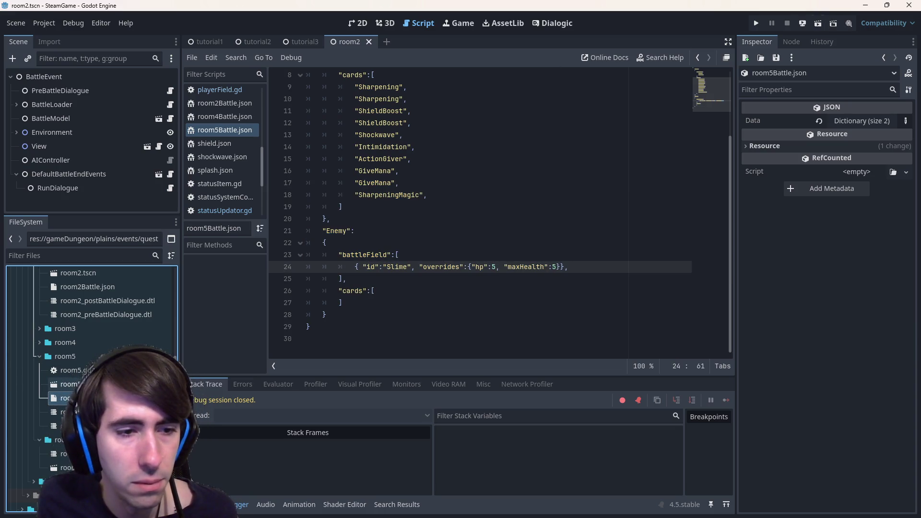
pyautogui.click(67, 384)
pyautogui.doubleClick(67, 384)
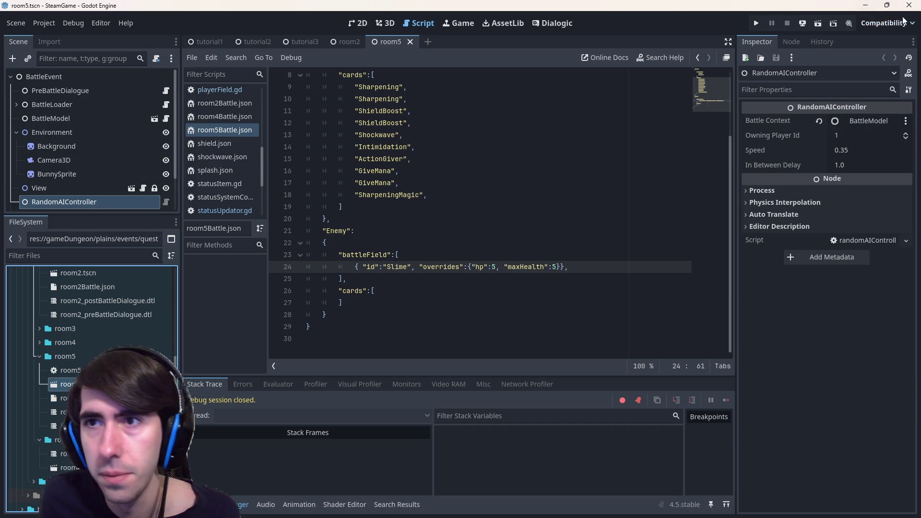
pyautogui.click(818, 23)
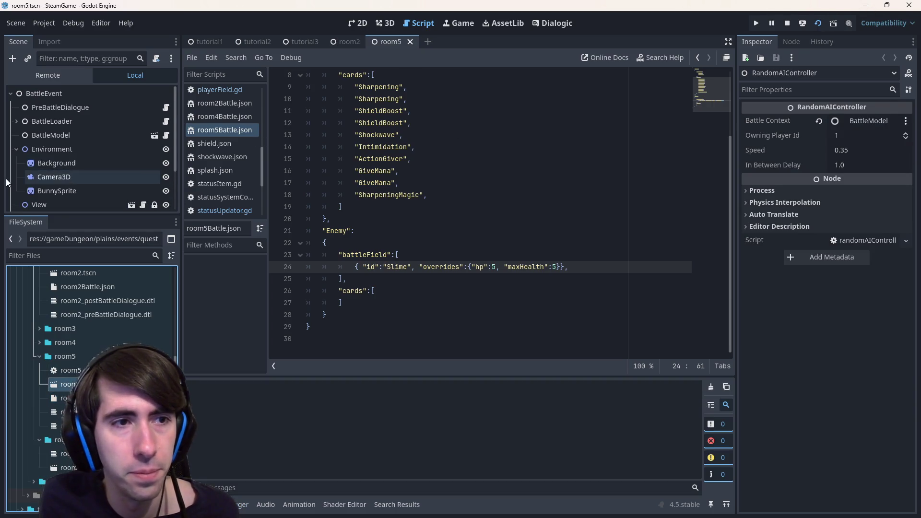
# - Review room5's 2D layout and its RoomSpecificEvent script room5.gd, then advance the game dialogue
pyautogui.click(357, 23)
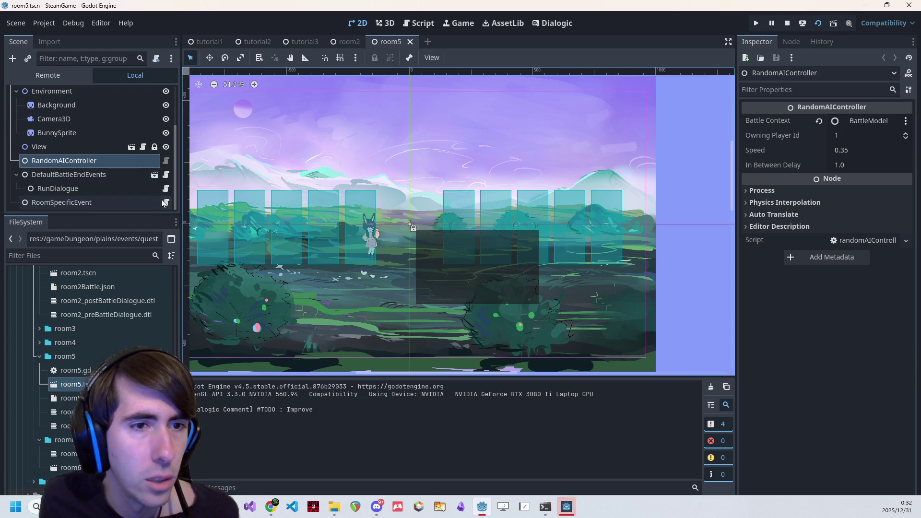
pyautogui.click(165, 202)
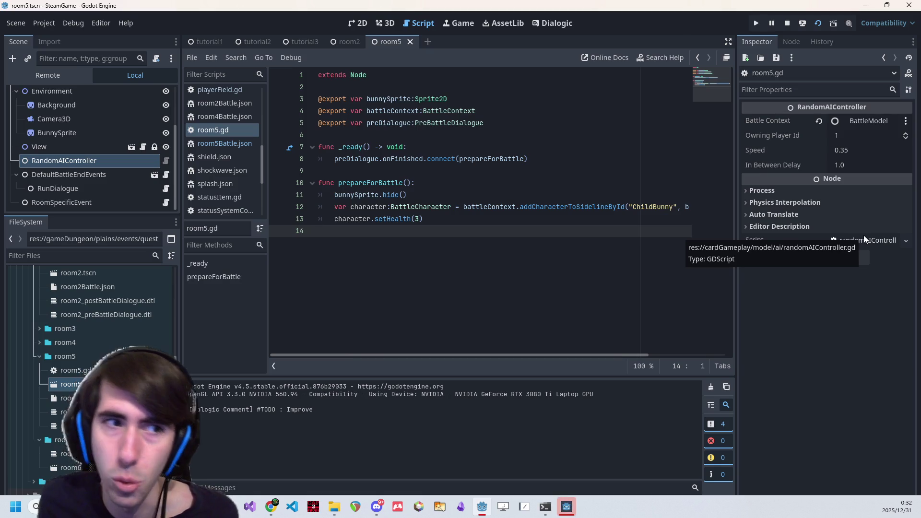
pyautogui.click(162, 203)
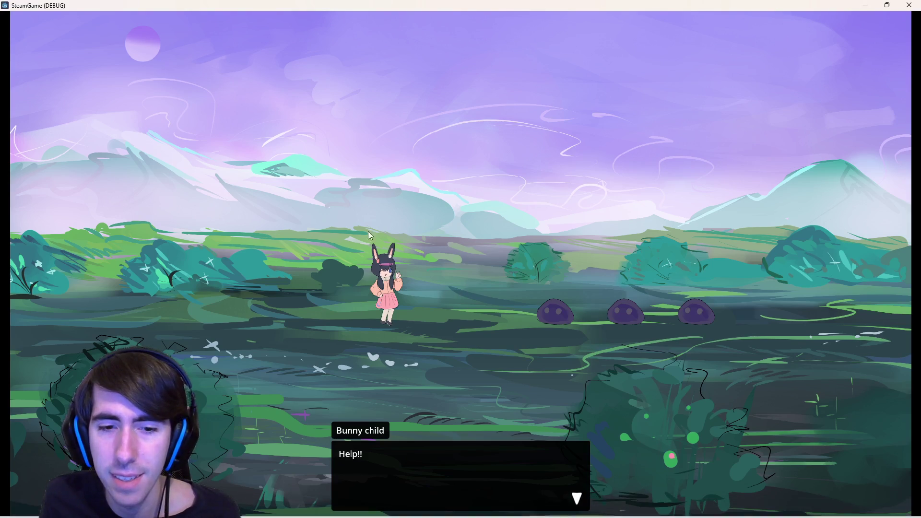
pyautogui.click(481, 322)
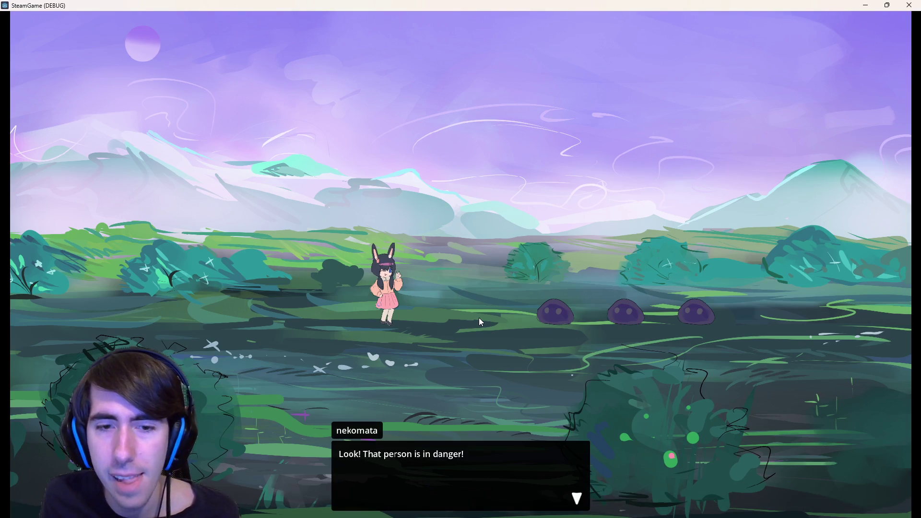
# - Finish the dialogue, deploy the dark-haired hero and red-outfit nekomata, check the slimes' attacks, close the game
pyautogui.click(481, 322)
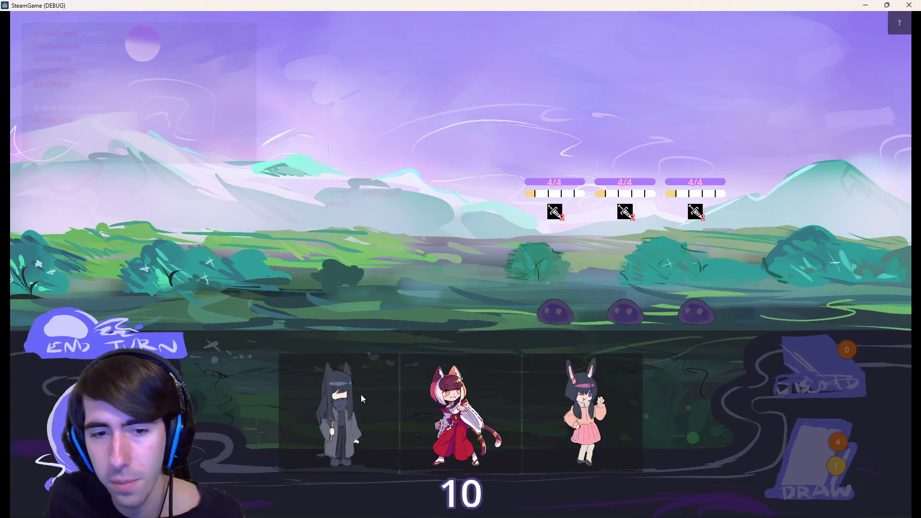
pyautogui.moveTo(361, 398)
pyautogui.mouseDown()
pyautogui.moveTo(336, 383)
pyautogui.moveTo(340, 254)
pyautogui.moveTo(365, 257)
pyautogui.mouseUp()
pyautogui.moveTo(415, 404); pyautogui.dragTo(304, 306)
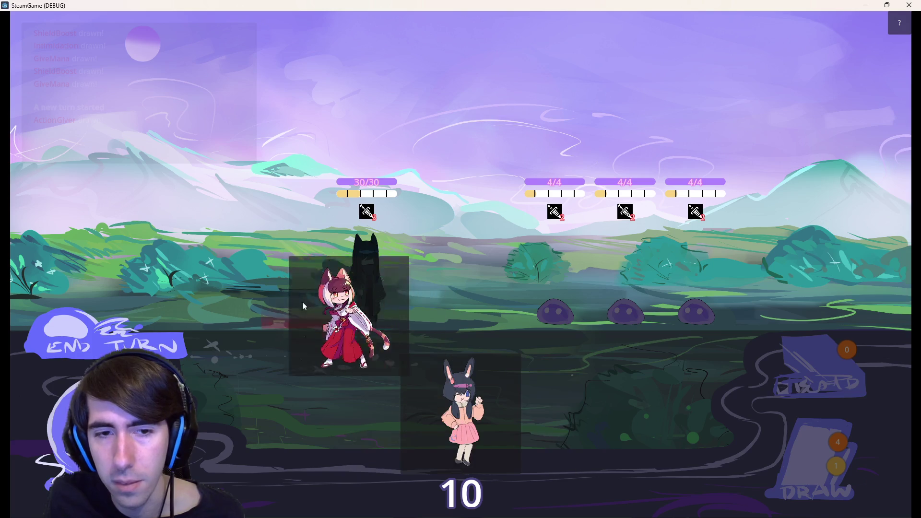
pyautogui.click(304, 306)
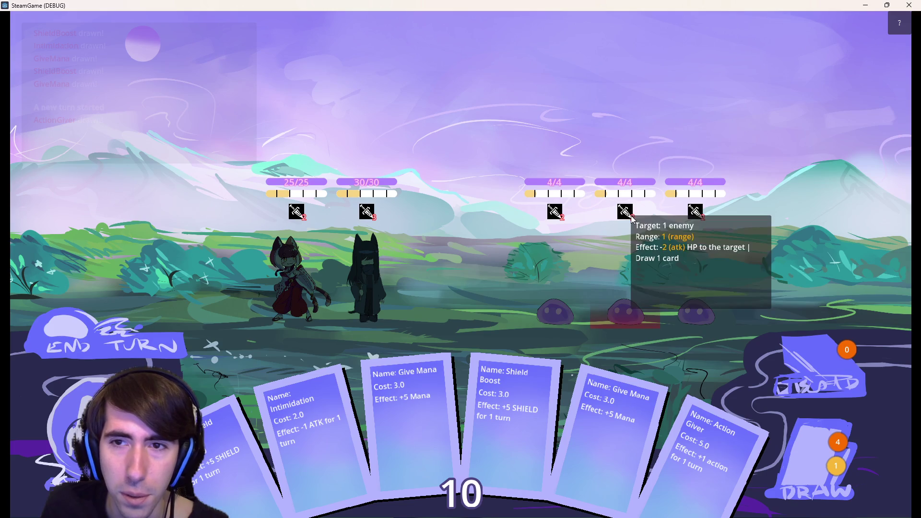
pyautogui.moveTo(696, 211)
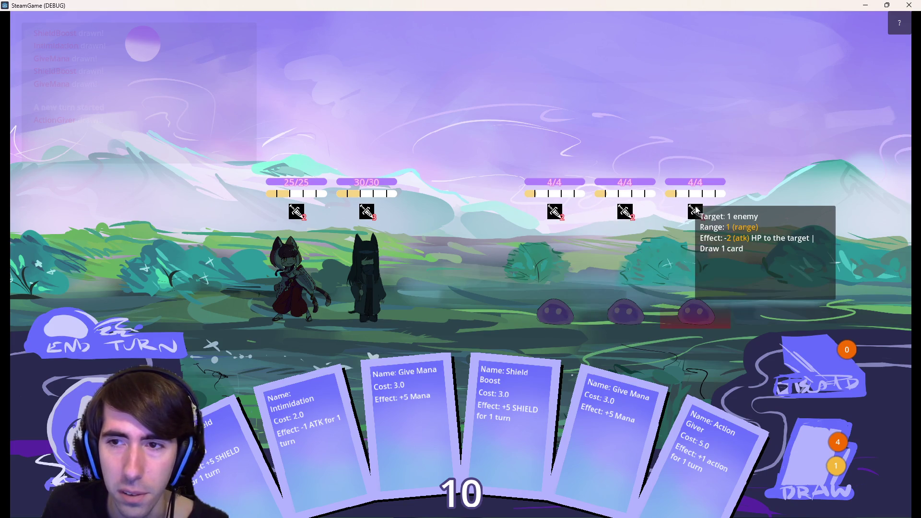
pyautogui.hotkey('alt', 'F4')
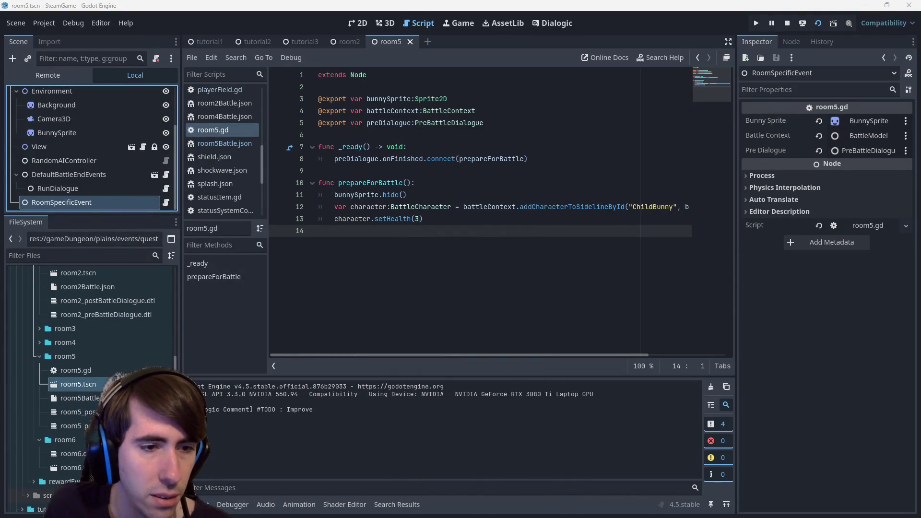
# - Confirm room5's BattleLoader Player1 uses quest1/room4's battle config, then open room4Battle.json
pyautogui.doubleClick(80, 398)
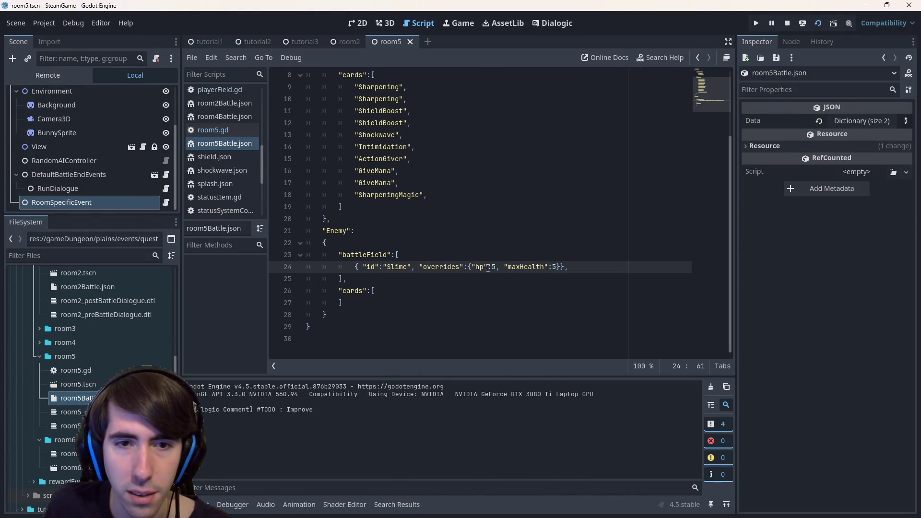
pyautogui.click(78, 384)
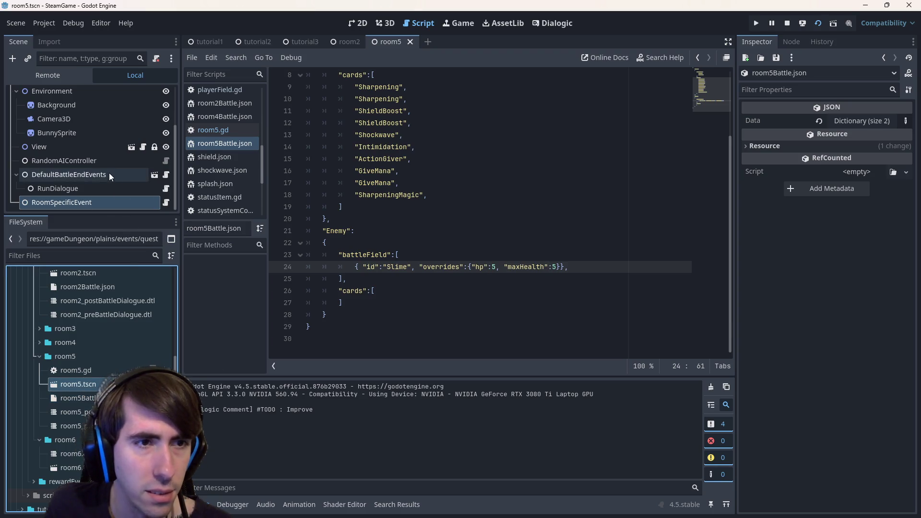
pyautogui.click(84, 105)
pyautogui.scroll(3, 99, 128)
pyautogui.click(84, 114)
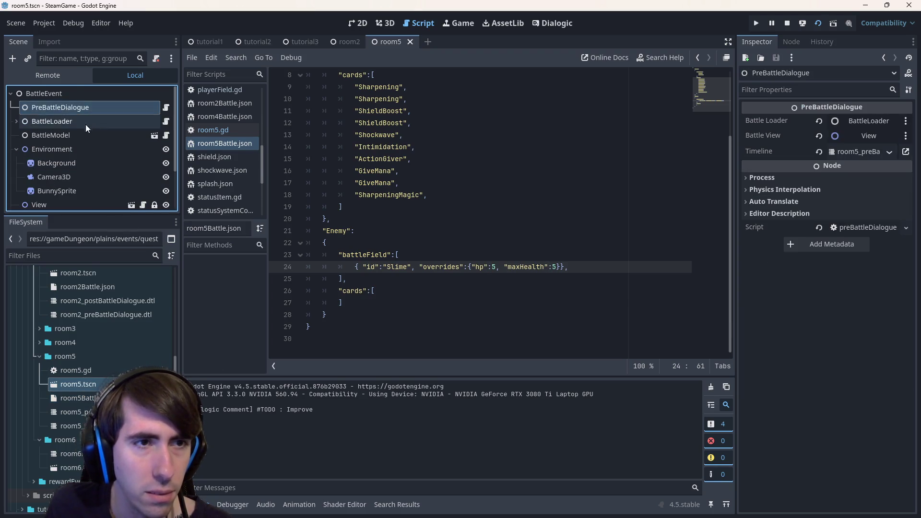
pyautogui.click(85, 124)
pyautogui.click(16, 121)
pyautogui.click(42, 138)
pyautogui.moveTo(739, 109); pyautogui.dragTo(457, 128)
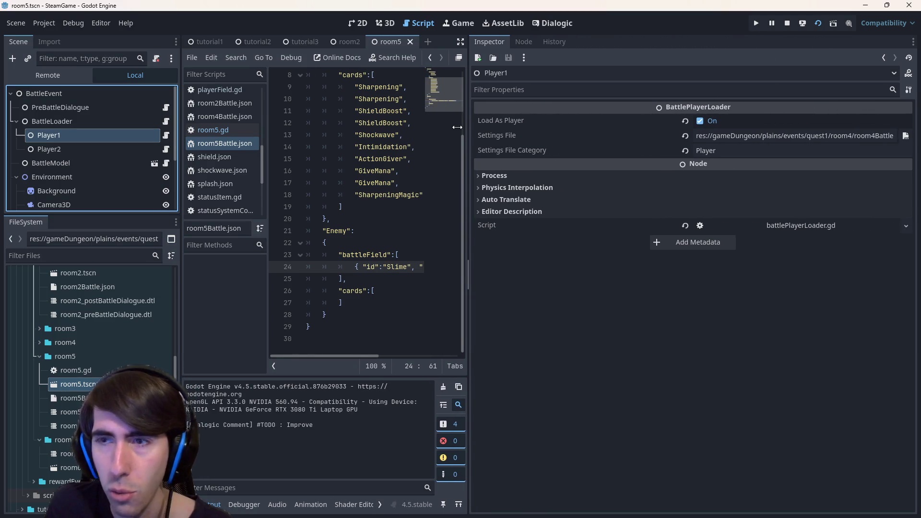
pyautogui.scroll(3, 86, 356)
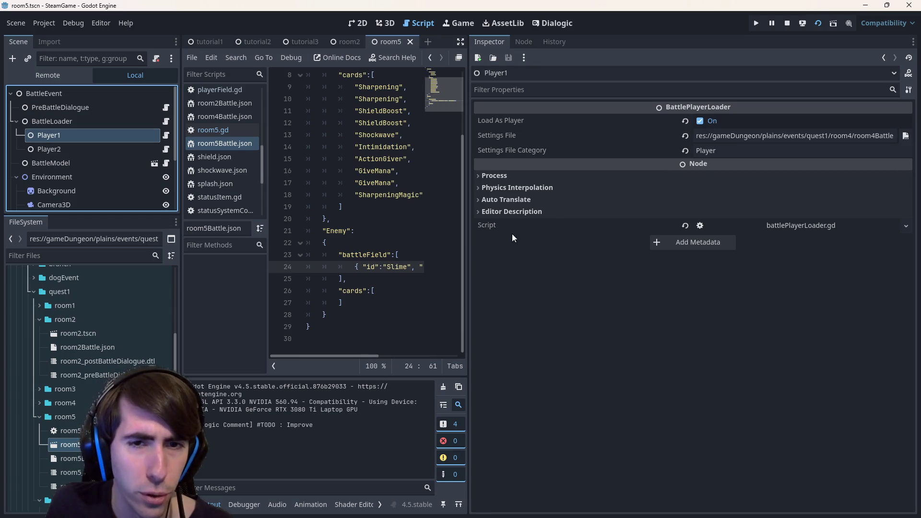
pyautogui.doubleClick(65, 403)
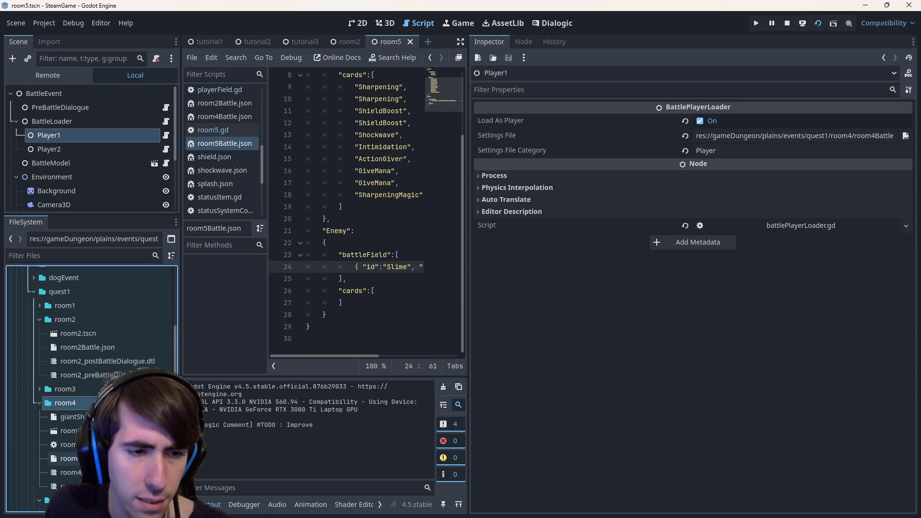
pyautogui.doubleClick(67, 458)
# - Widen the code view and open room4AI.gd to read through its code
pyautogui.scroll(-3, 437, 233)
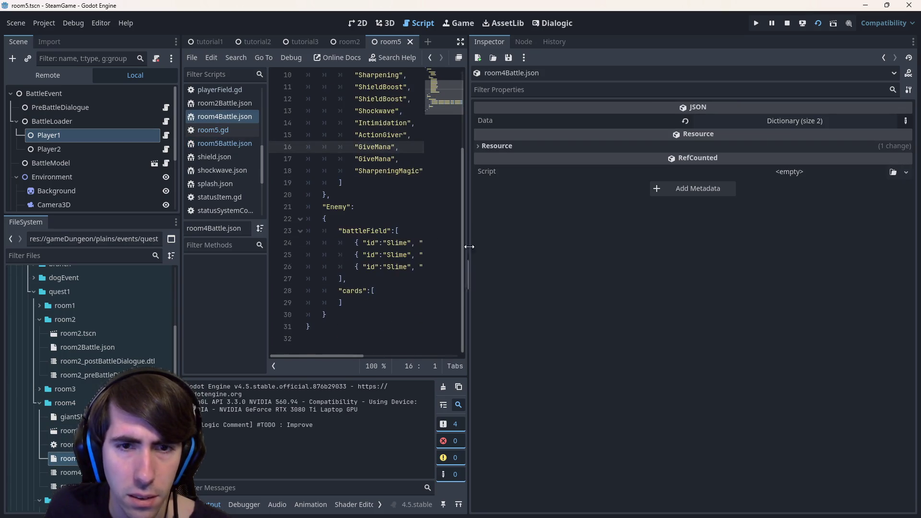
pyautogui.moveTo(471, 242)
pyautogui.mouseDown()
pyautogui.moveTo(745, 265)
pyautogui.moveTo(697, 267)
pyautogui.mouseUp()
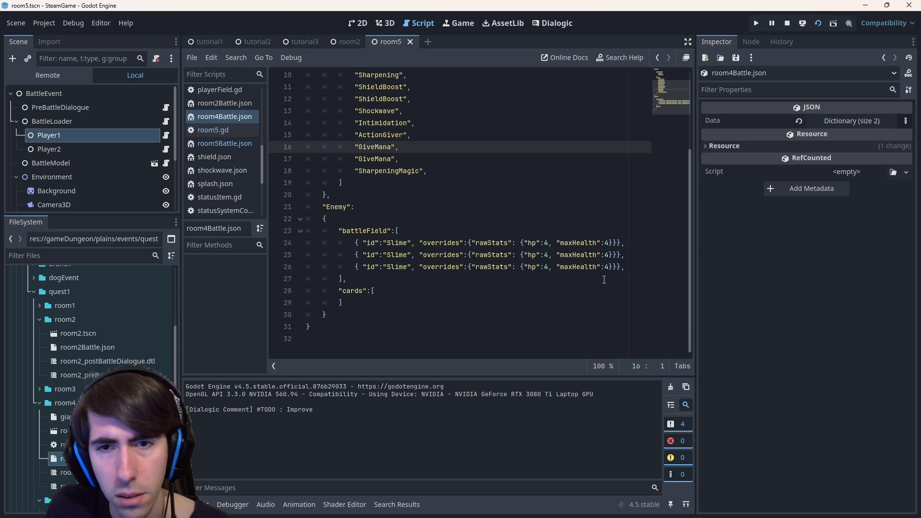
pyautogui.scroll(3, 603, 280)
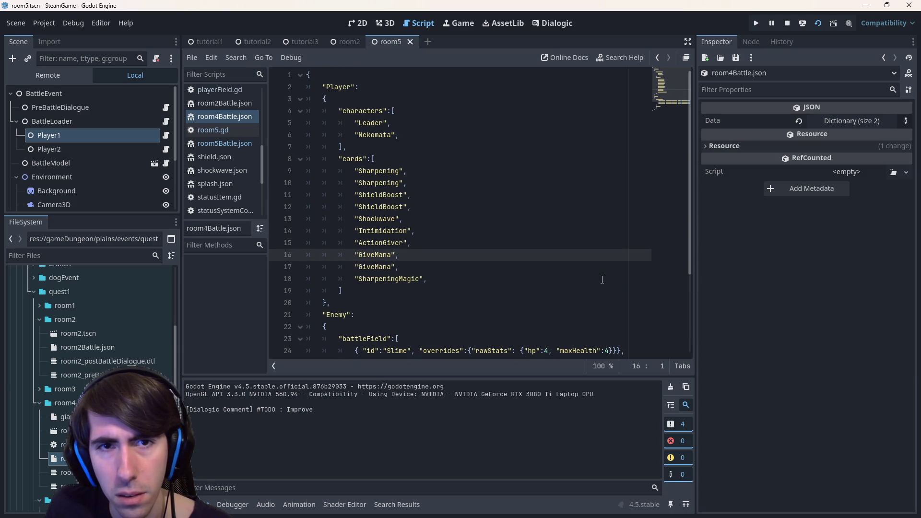
pyautogui.scroll(-2, 603, 280)
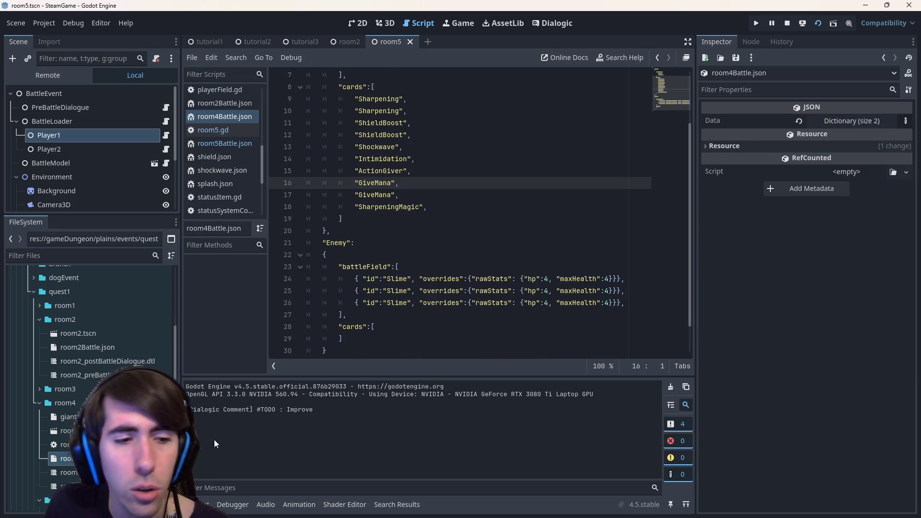
pyautogui.click(72, 444)
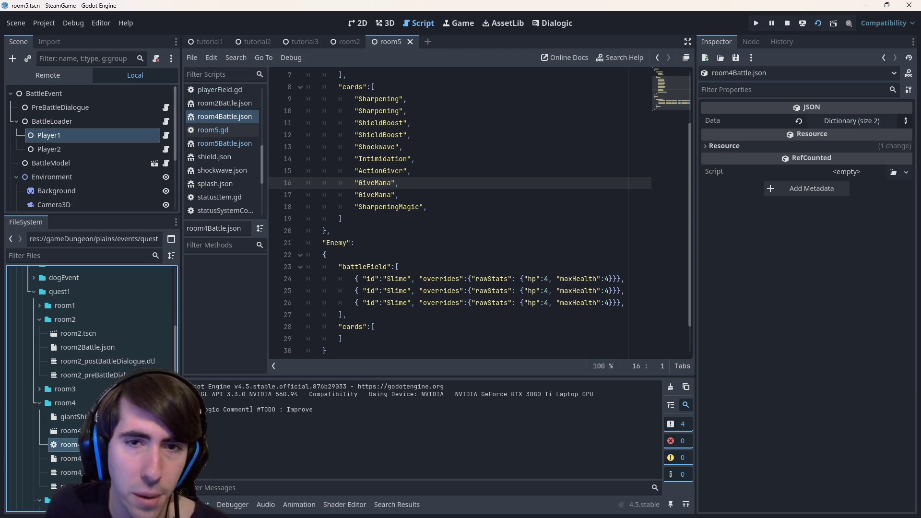
pyautogui.doubleClick(72, 444)
pyautogui.scroll(-4, 396, 330)
pyautogui.scroll(10, 400, 329)
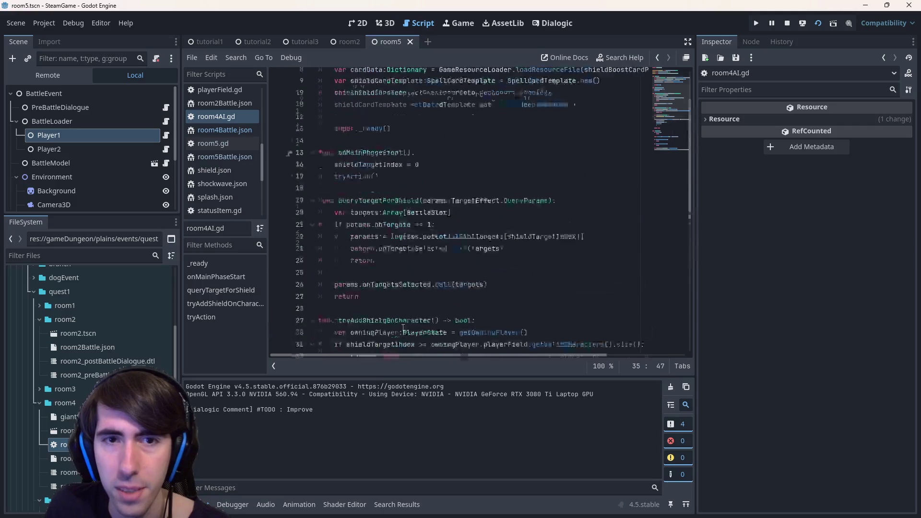
pyautogui.click(373, 199)
pyautogui.scroll(-6, 416, 306)
pyautogui.click(415, 303)
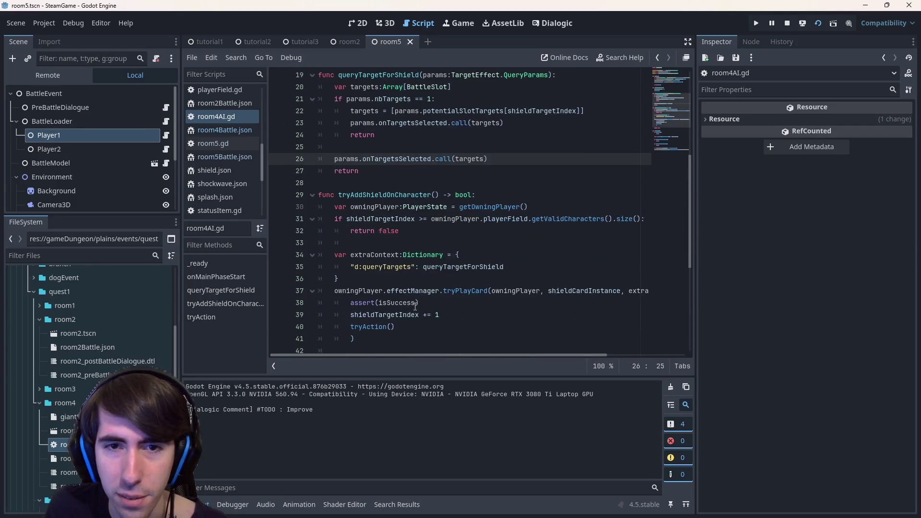
pyautogui.scroll(-6, 416, 306)
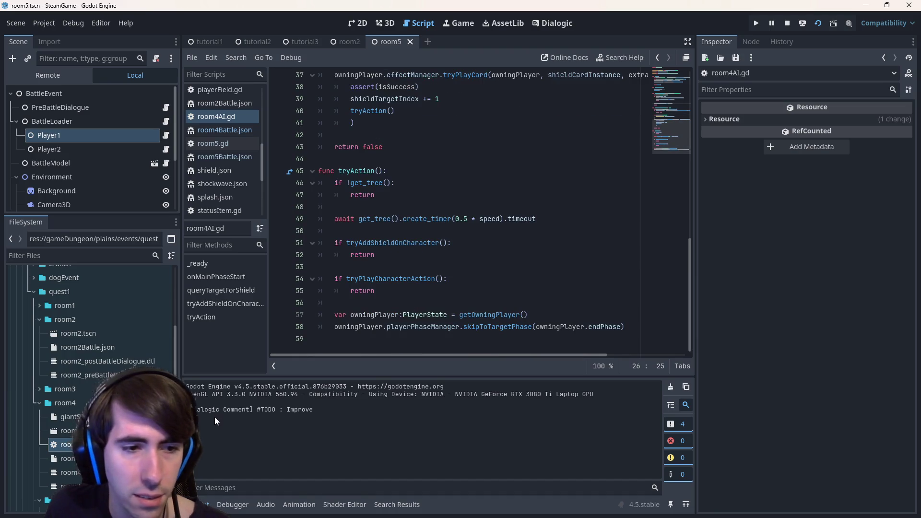
# - Open room2Battle.json from the FileSystem dock
pyautogui.click(72, 459)
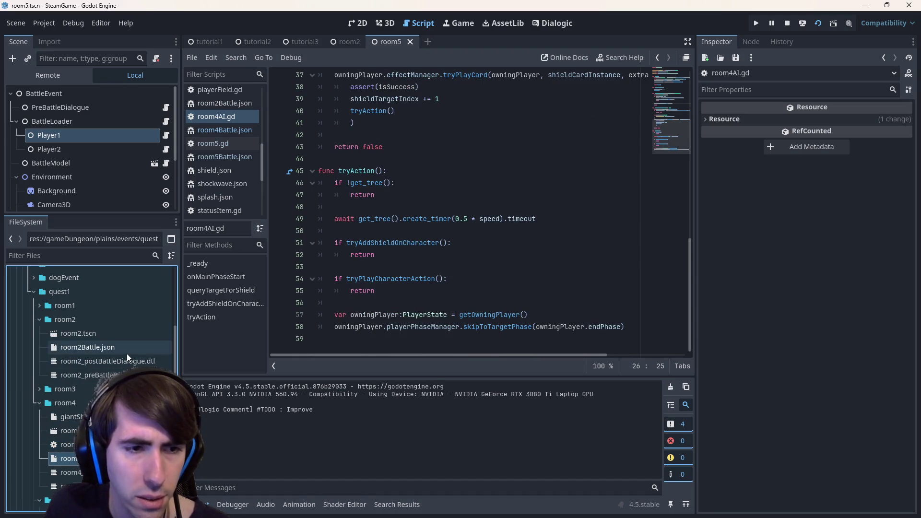
pyautogui.scroll(3, 83, 373)
pyautogui.scroll(-1, 83, 376)
pyautogui.doubleClick(79, 378)
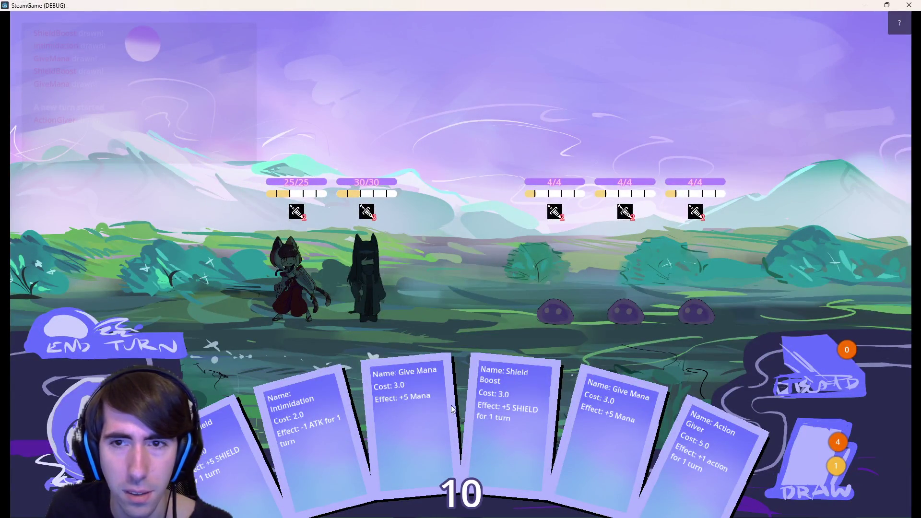
# - Play two Give Mana cards on the dark-haired hero, then open and run room4.tscn
pyautogui.moveTo(452, 408); pyautogui.dragTo(396, 269)
pyautogui.moveTo(592, 436); pyautogui.dragTo(376, 288)
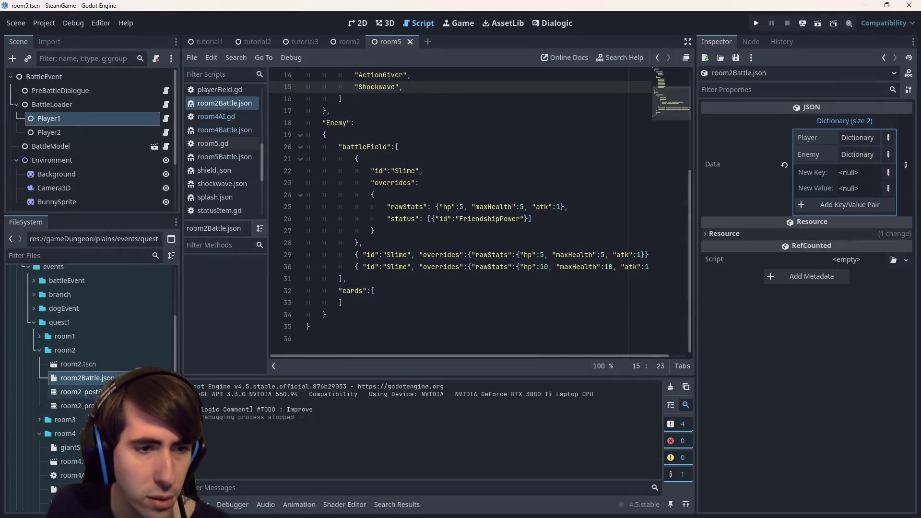
pyautogui.scroll(-2, 91, 336)
pyautogui.doubleClick(76, 400)
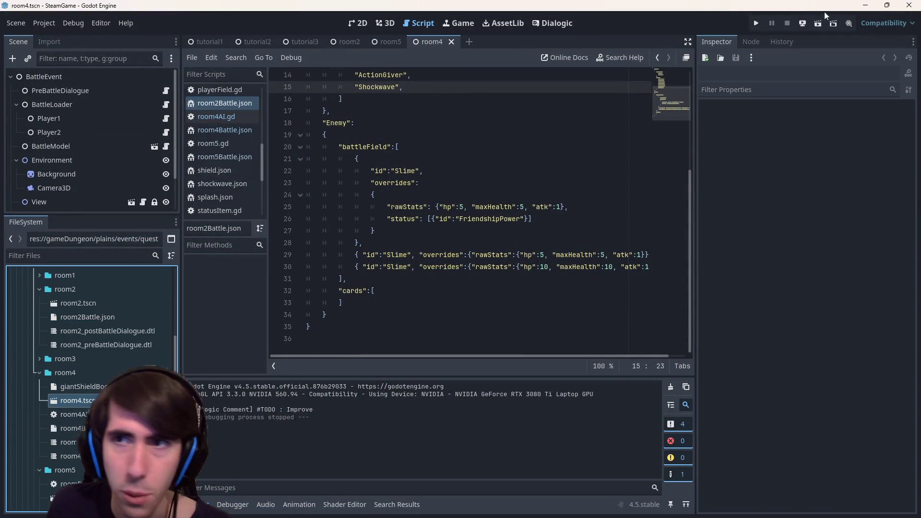
pyautogui.click(818, 23)
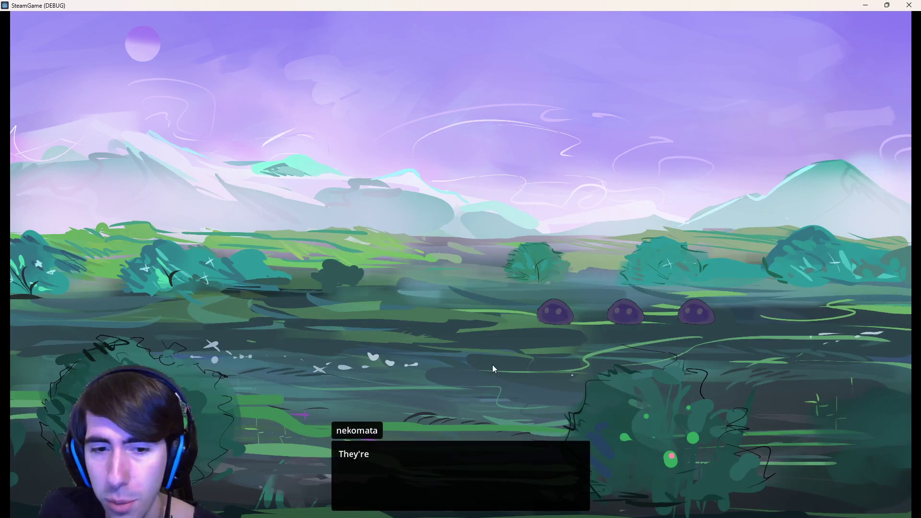
# - Skip the intro dialogue, play two Shield Boost cards on the second character, and end the turn
pyautogui.click(482, 341)
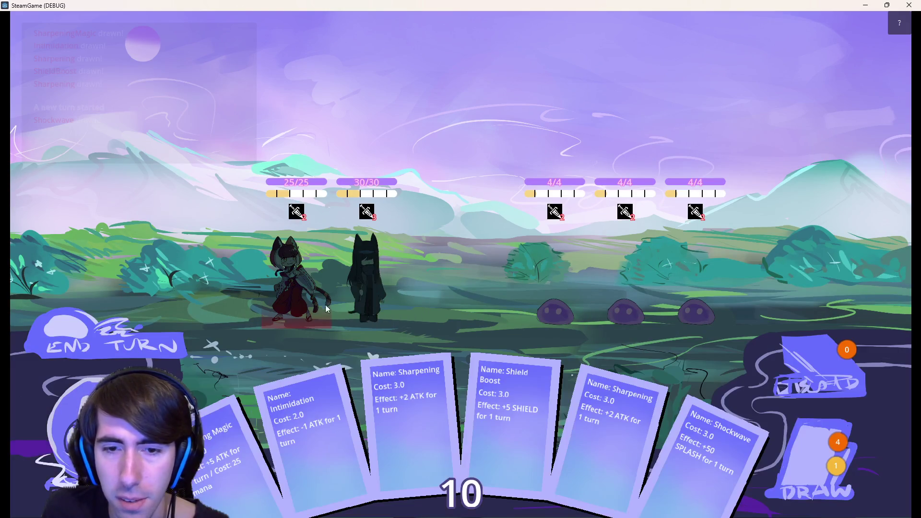
pyautogui.moveTo(518, 416); pyautogui.dragTo(365, 277)
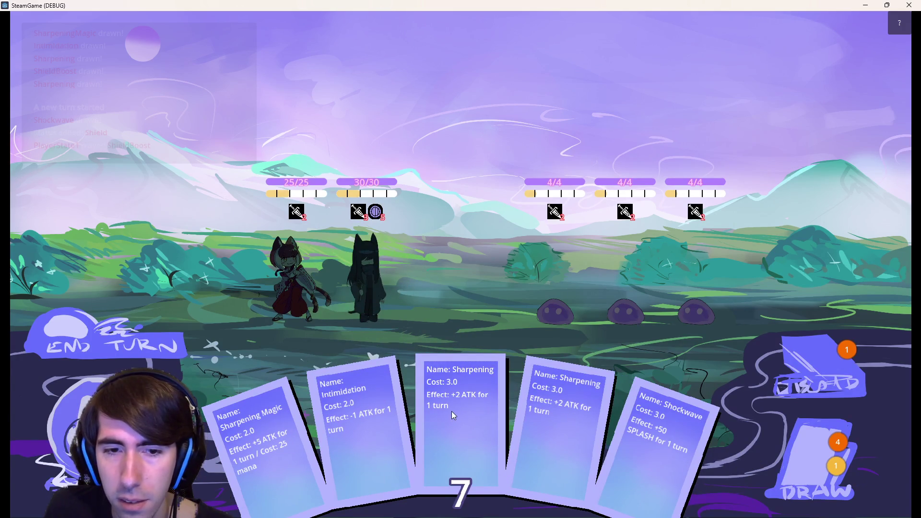
pyautogui.click(780, 457)
pyautogui.moveTo(719, 460)
pyautogui.mouseDown()
pyautogui.moveTo(382, 299)
pyautogui.moveTo(369, 284)
pyautogui.mouseUp()
pyautogui.click(144, 331)
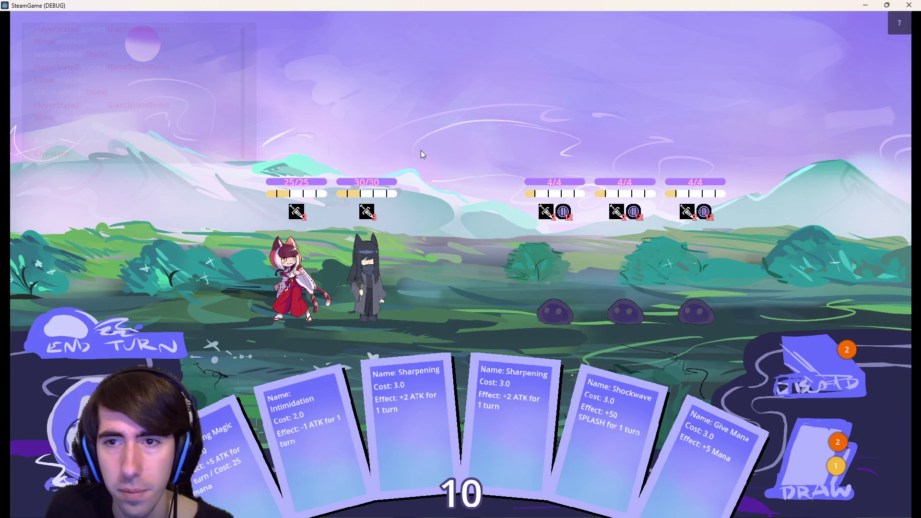
# - Play Give Mana and a drawn card on the second character, draw another, and end the turn
pyautogui.moveTo(567, 217)
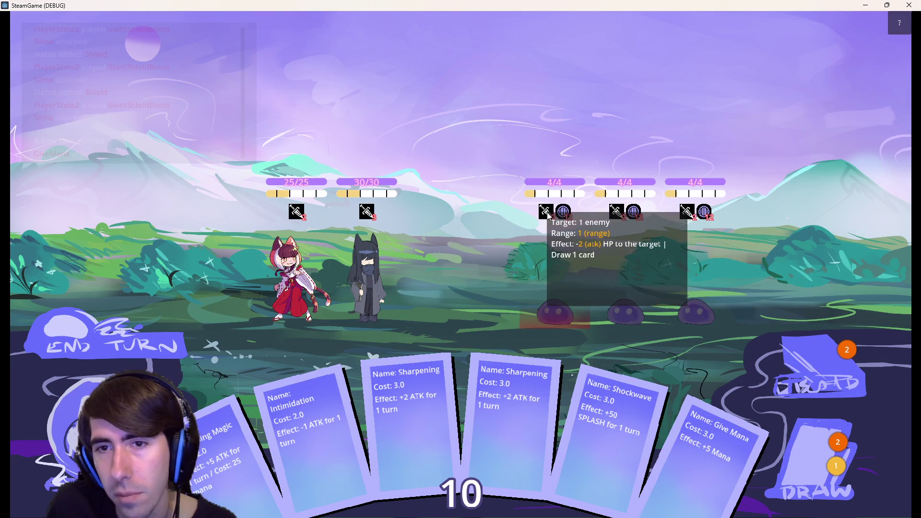
pyautogui.moveTo(627, 217)
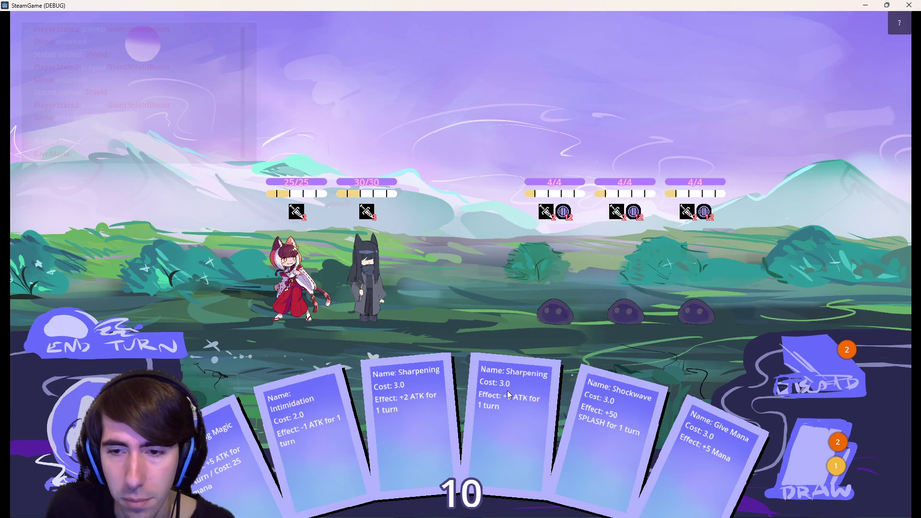
pyautogui.moveTo(688, 449); pyautogui.dragTo(368, 286)
pyautogui.click(799, 457)
pyautogui.moveTo(799, 457)
pyautogui.mouseDown()
pyautogui.moveTo(523, 412)
pyautogui.moveTo(368, 288)
pyautogui.mouseUp()
pyautogui.click(804, 444)
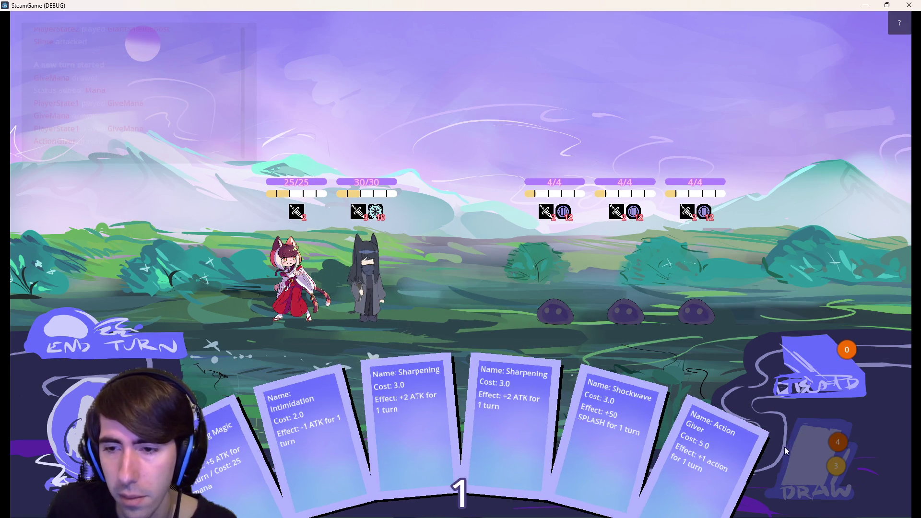
pyautogui.click(112, 331)
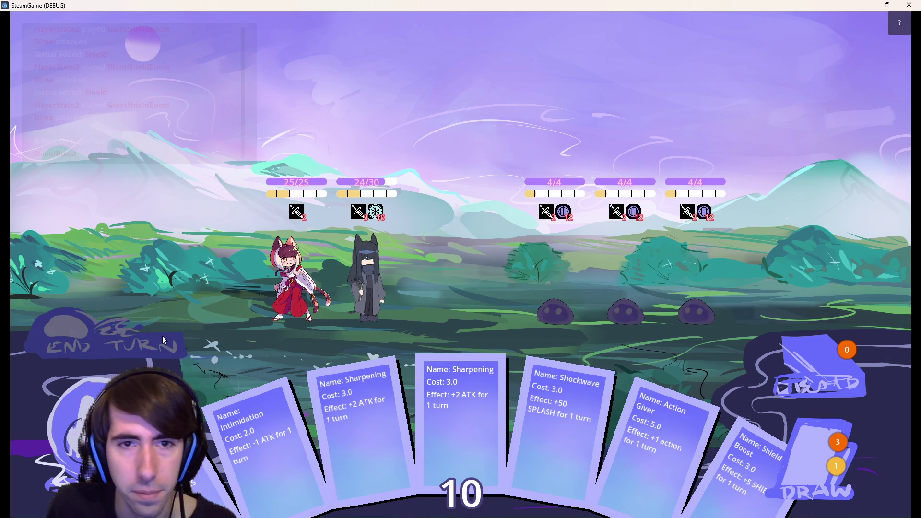
# - Play Shield Boost on the second hero and Give Mana on the dark-haired hero, ending the turn
pyautogui.moveTo(739, 469)
pyautogui.mouseDown()
pyautogui.moveTo(413, 297)
pyautogui.moveTo(379, 293)
pyautogui.mouseUp()
pyautogui.click(816, 441)
pyautogui.moveTo(752, 481); pyautogui.dragTo(383, 276)
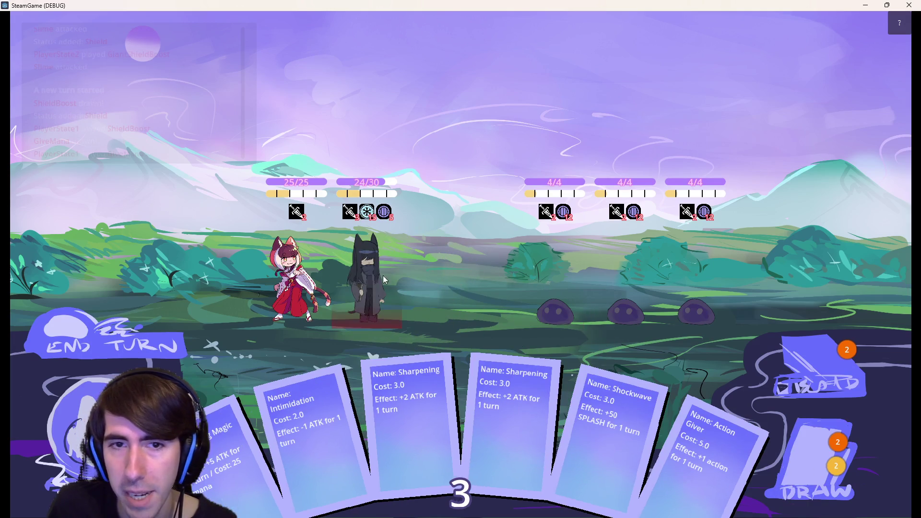
pyautogui.click(793, 464)
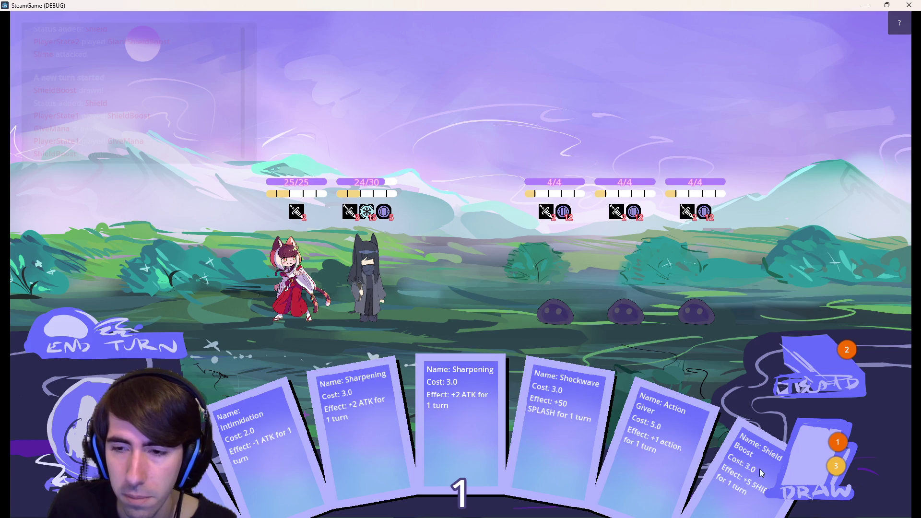
pyautogui.click(84, 332)
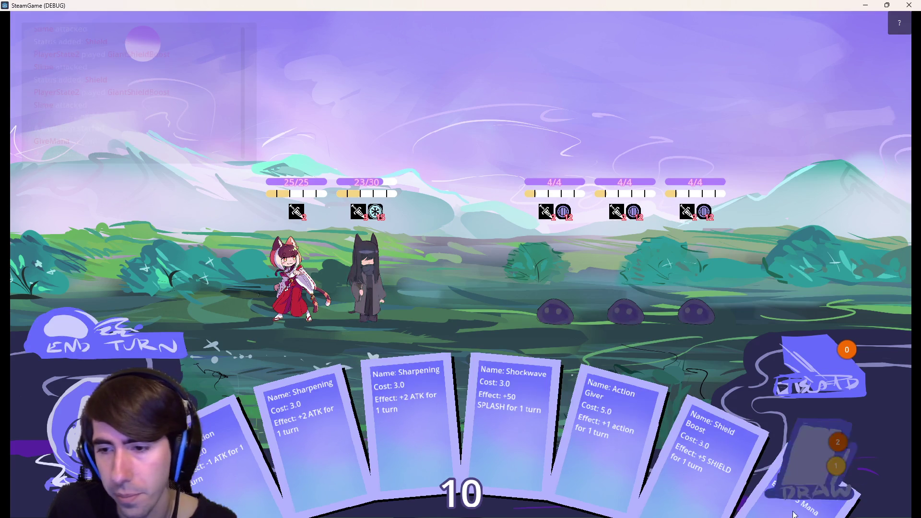
pyautogui.moveTo(756, 510)
pyautogui.mouseDown()
pyautogui.moveTo(420, 250)
pyautogui.moveTo(348, 268)
pyautogui.mouseUp()
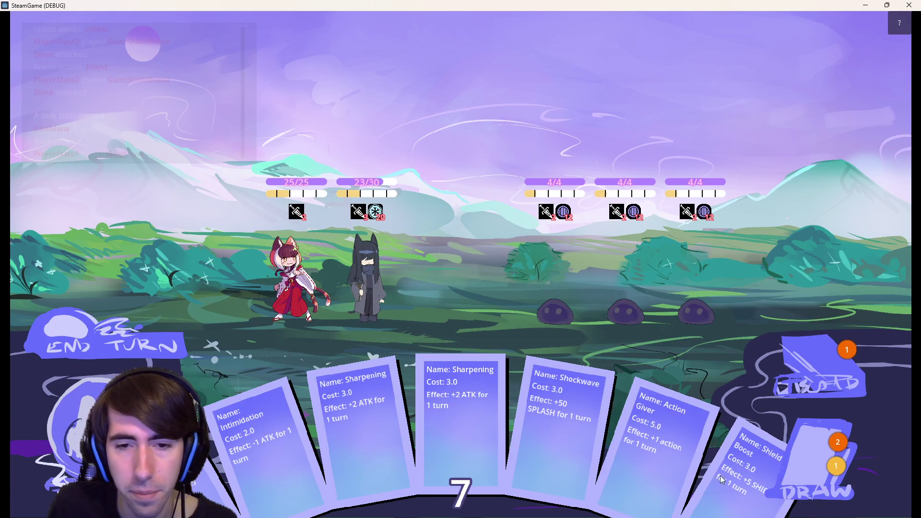
# - Play Give Mana and Shield Boost on the dark-haired hero, try Sharpening Magic, and end the turn
pyautogui.click(807, 473)
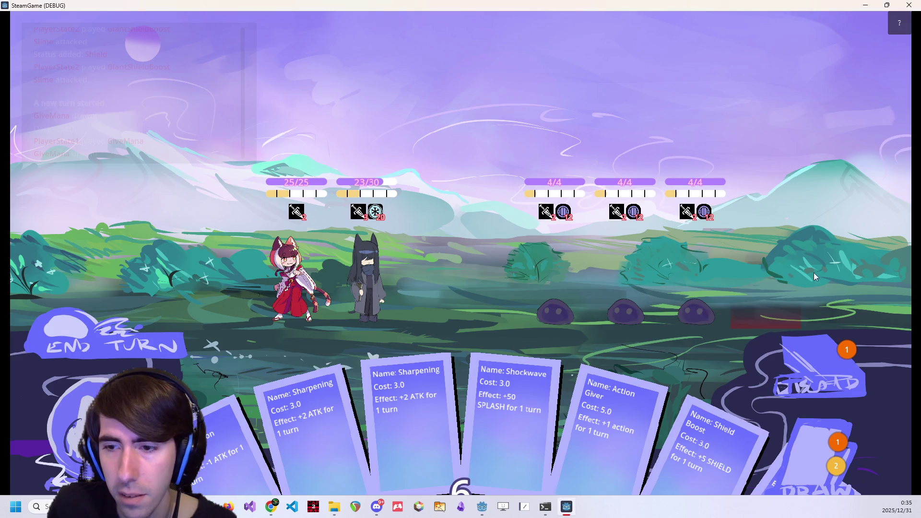
pyautogui.moveTo(758, 485)
pyautogui.mouseDown()
pyautogui.moveTo(617, 292)
pyautogui.moveTo(379, 260)
pyautogui.mouseUp()
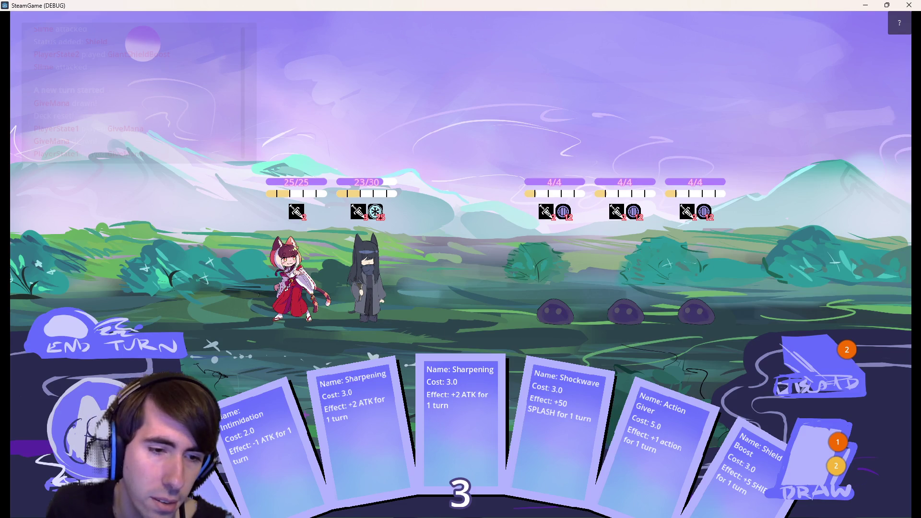
pyautogui.moveTo(191, 456); pyautogui.dragTo(377, 308)
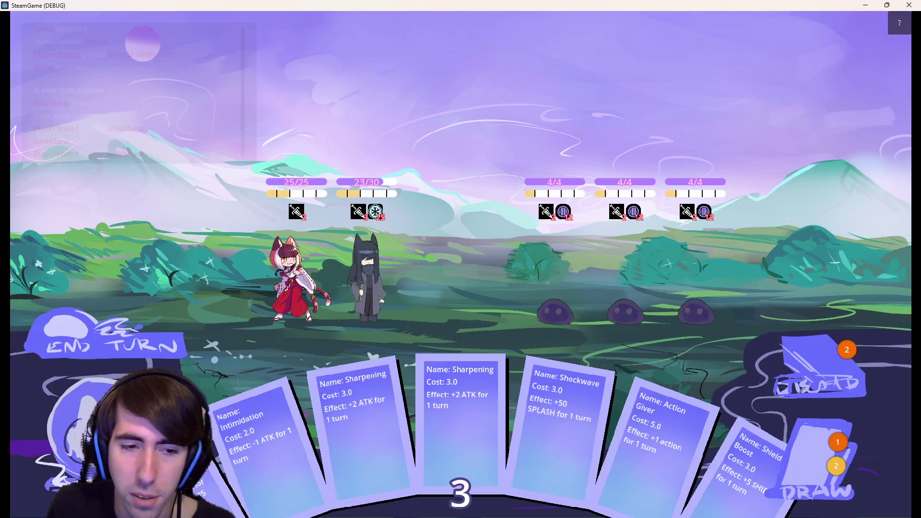
pyautogui.moveTo(741, 460); pyautogui.dragTo(385, 266)
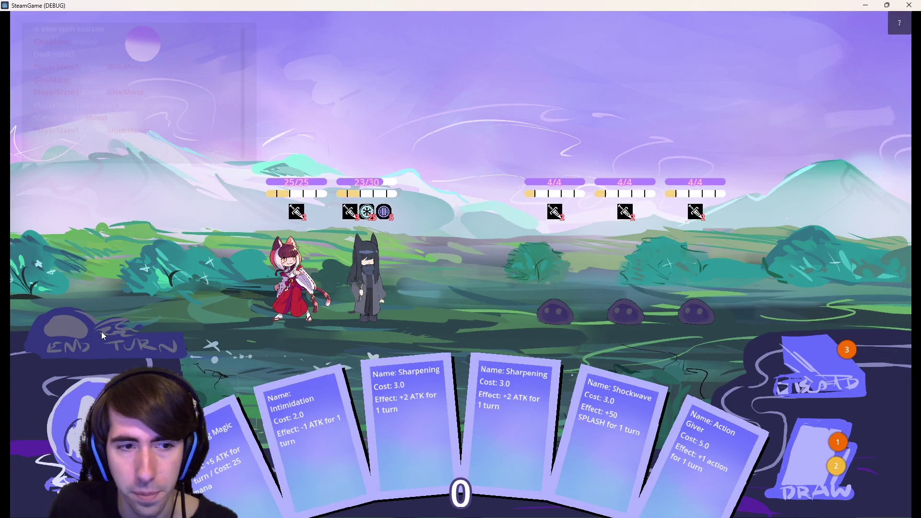
pyautogui.click(101, 332)
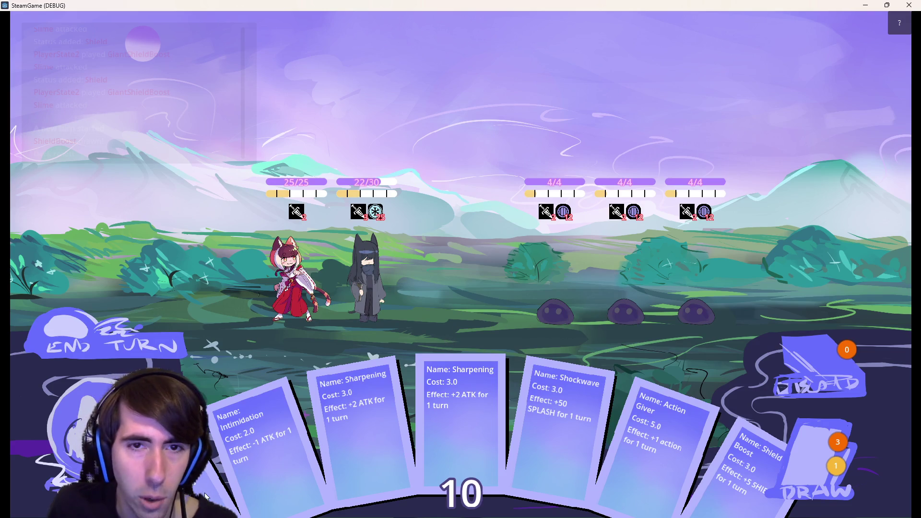
# - Buff the hero with Sharpening Magic and two Sharpening cards, cancel a Shield Boost, and end the turn
pyautogui.moveTo(284, 399)
pyautogui.mouseDown()
pyautogui.moveTo(425, 288)
pyautogui.moveTo(396, 280)
pyautogui.mouseUp()
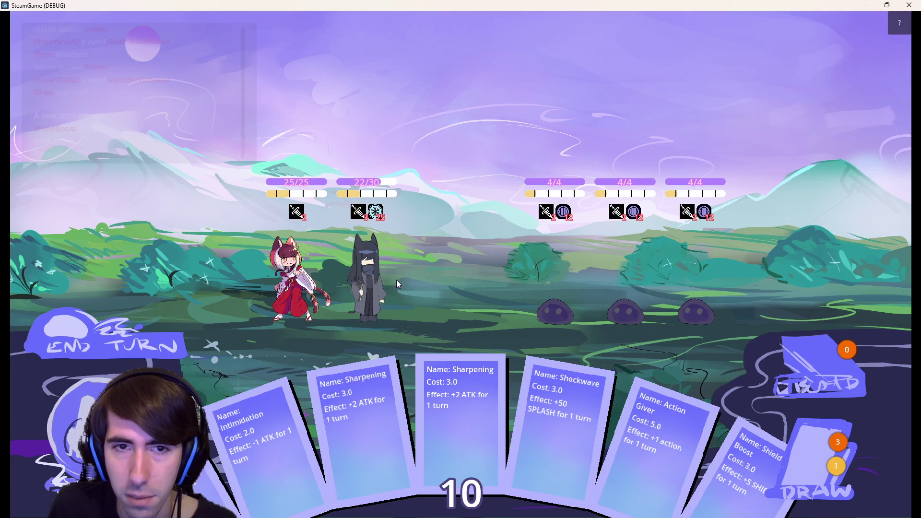
pyautogui.moveTo(284, 403)
pyautogui.mouseDown()
pyautogui.moveTo(367, 312)
pyautogui.moveTo(376, 279)
pyautogui.mouseUp()
pyautogui.moveTo(386, 212)
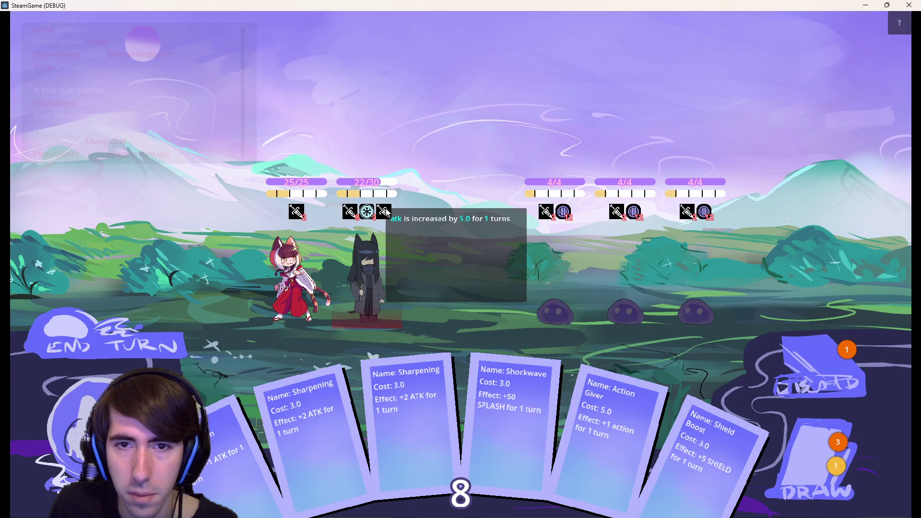
pyautogui.moveTo(343, 219)
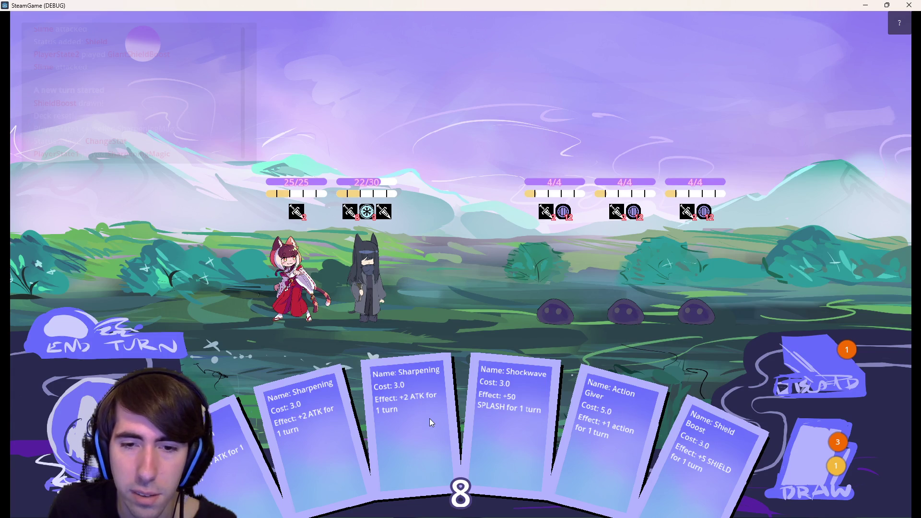
pyautogui.moveTo(426, 419); pyautogui.dragTo(388, 285)
pyautogui.moveTo(569, 412); pyautogui.dragTo(385, 286)
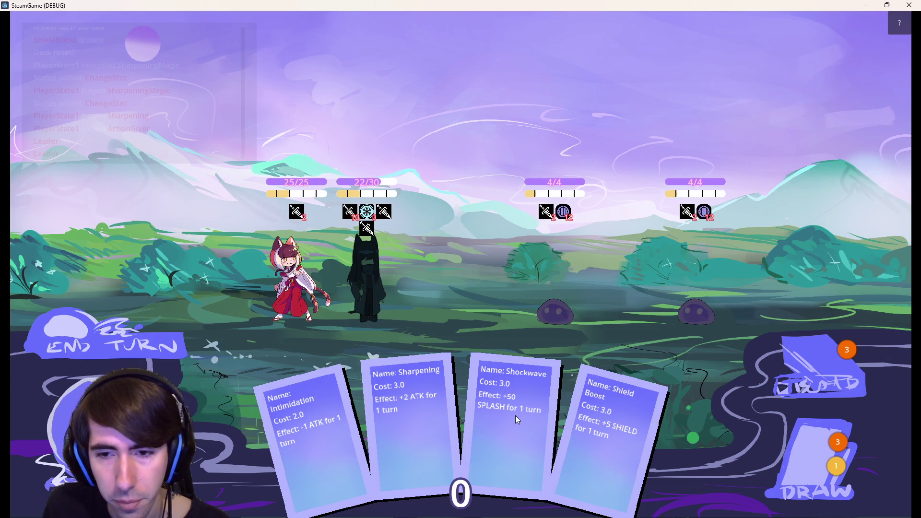
pyautogui.moveTo(621, 442); pyautogui.dragTo(180, 348)
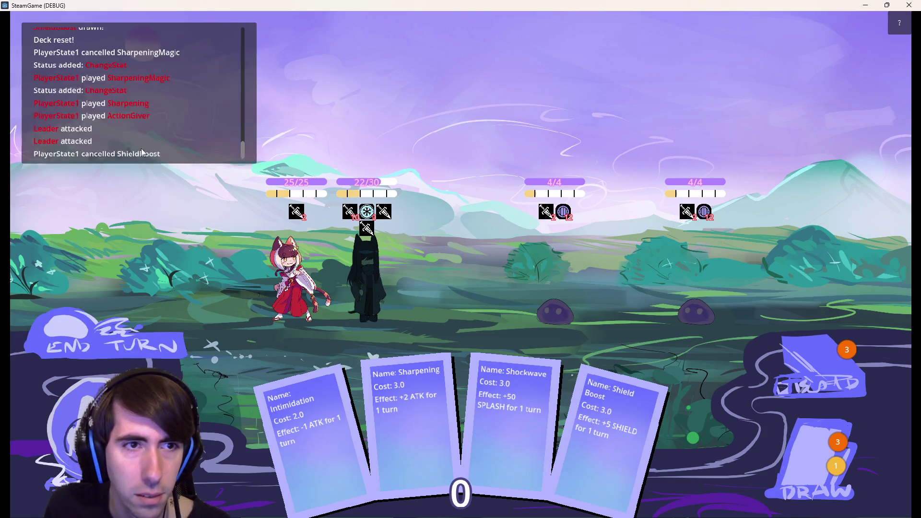
pyautogui.click(121, 327)
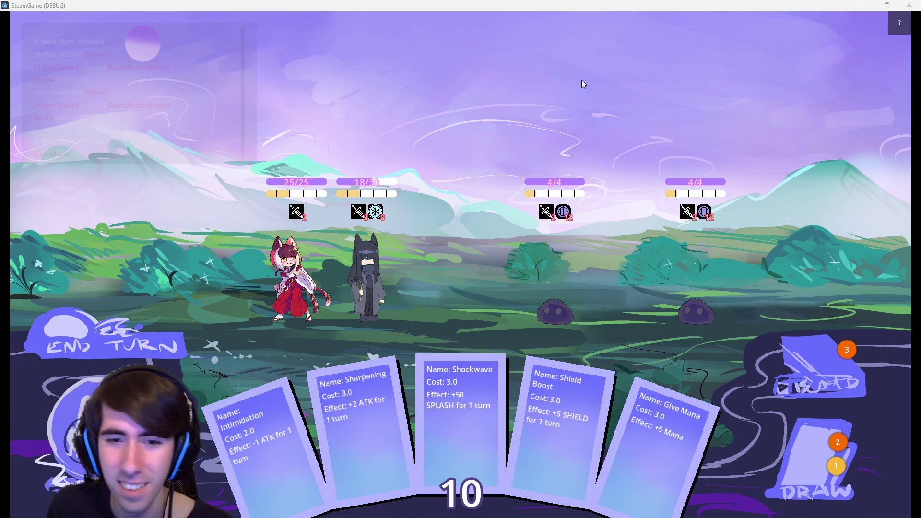
# - Cancel a Shockwave, play Give Mana and a drawn card on the dark-haired ally, then end the turn
pyautogui.moveTo(460, 377); pyautogui.dragTo(350, 218)
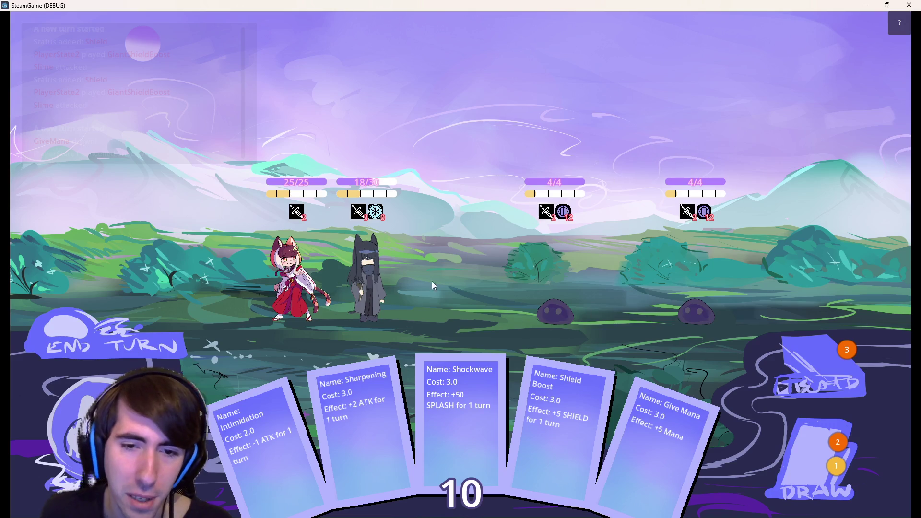
pyautogui.moveTo(672, 432)
pyautogui.mouseDown()
pyautogui.moveTo(427, 300)
pyautogui.moveTo(343, 275)
pyautogui.mouseUp()
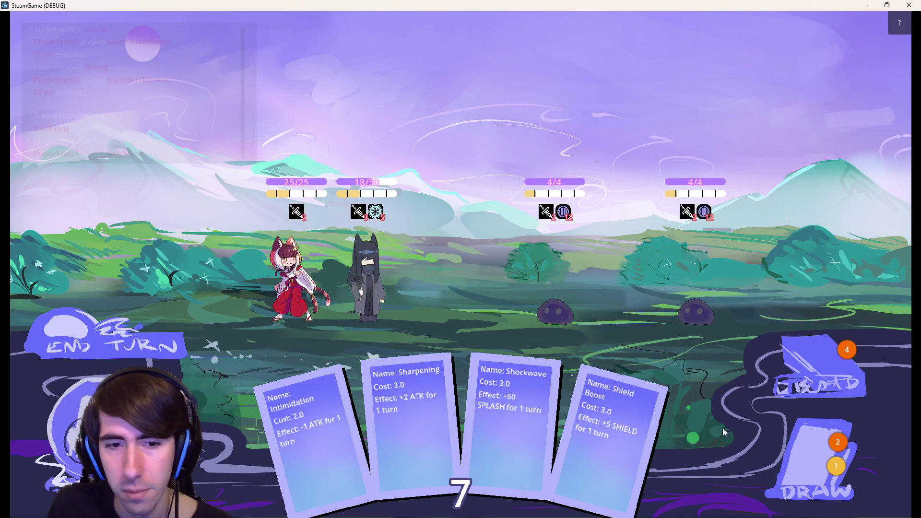
pyautogui.click(811, 456)
pyautogui.moveTo(672, 432); pyautogui.dragTo(378, 278)
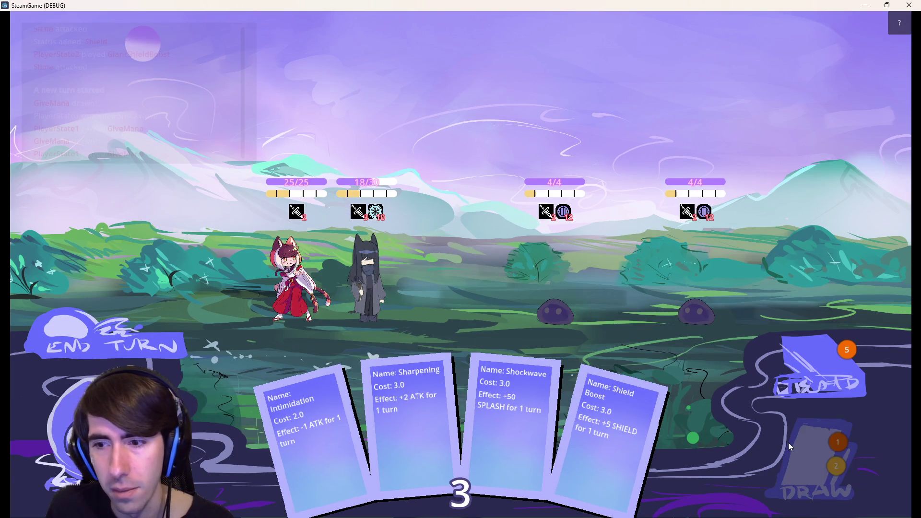
pyautogui.click(810, 455)
pyautogui.click(103, 339)
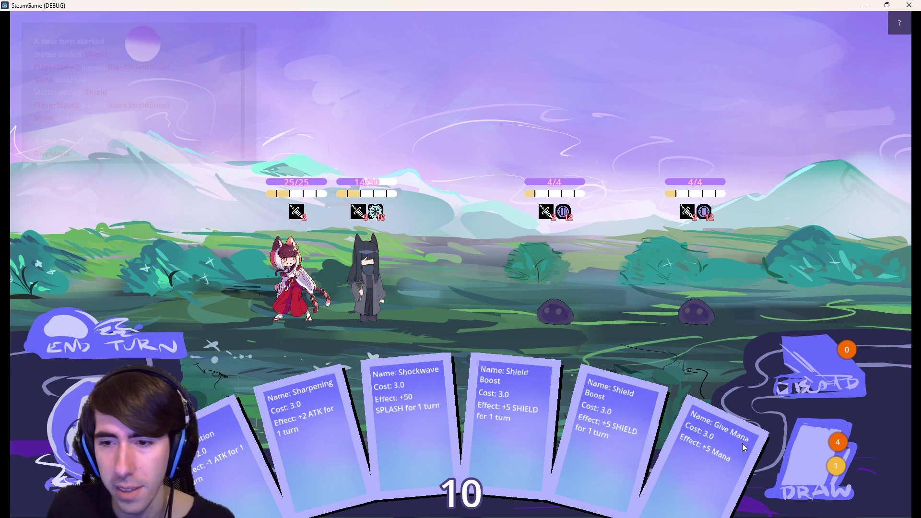